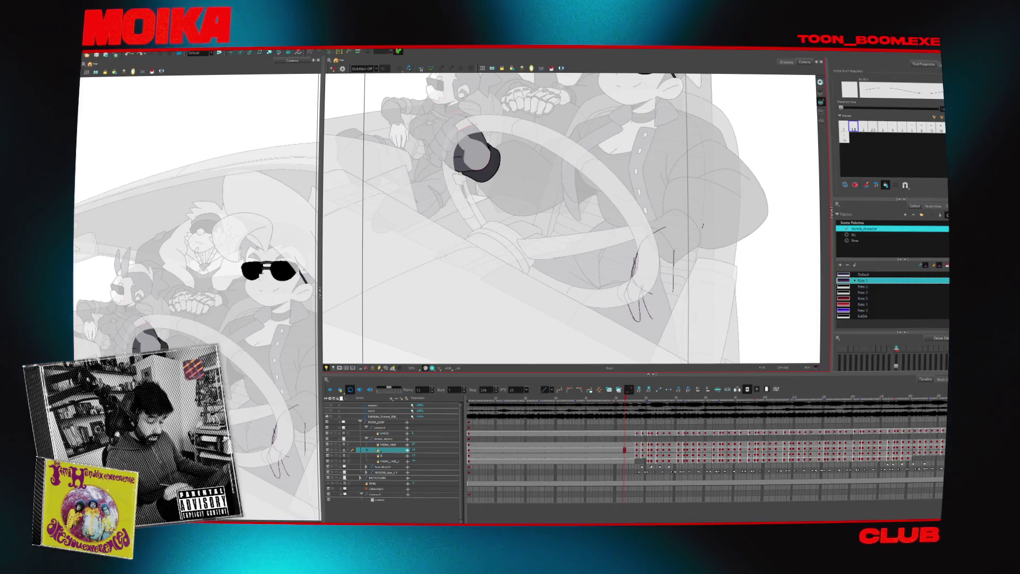
- Check the drawing in Mirror View and switch to the Pencil tool
scroll(571, 218, right, 3)
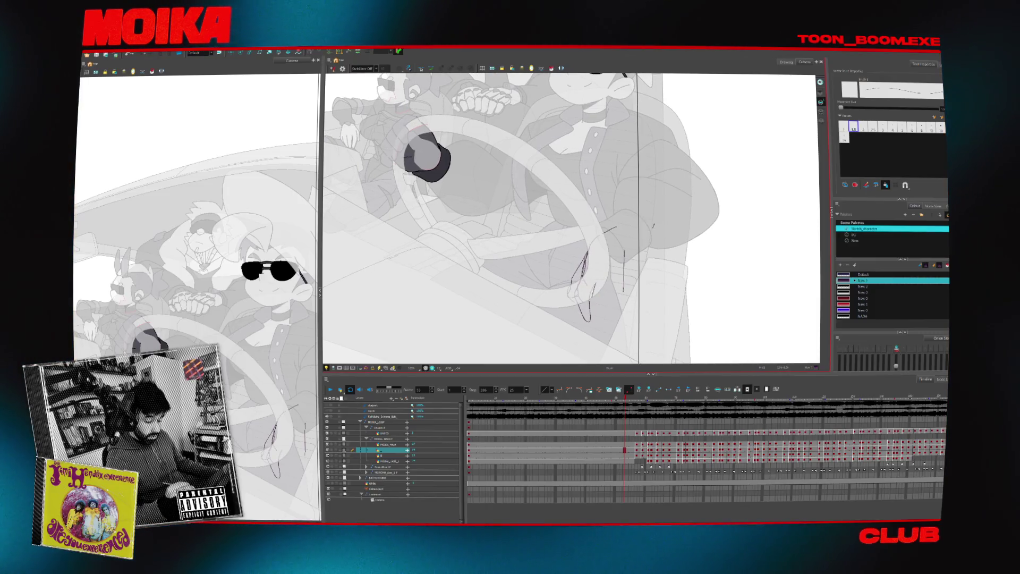
key(4)
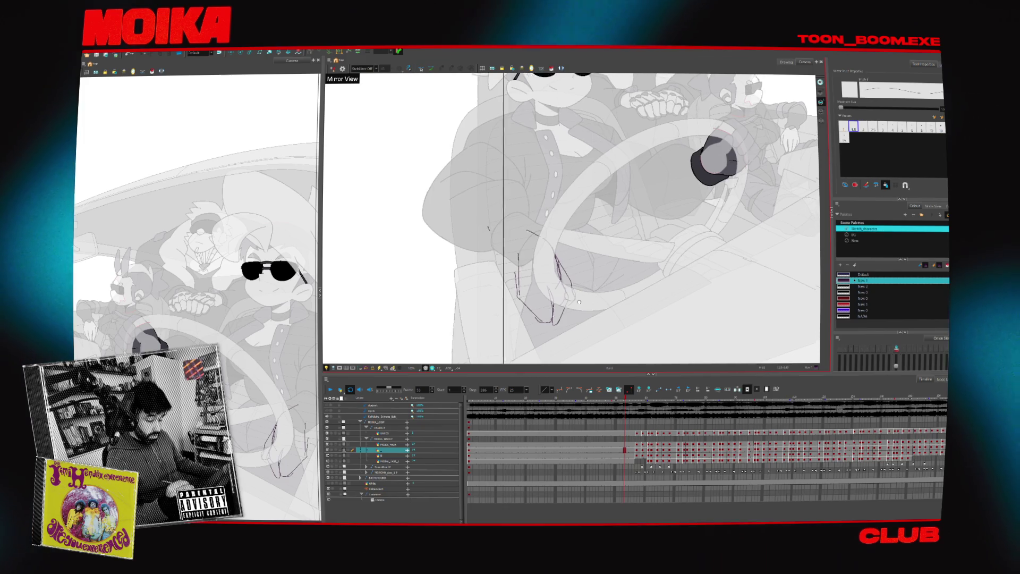
key(alt+slash)
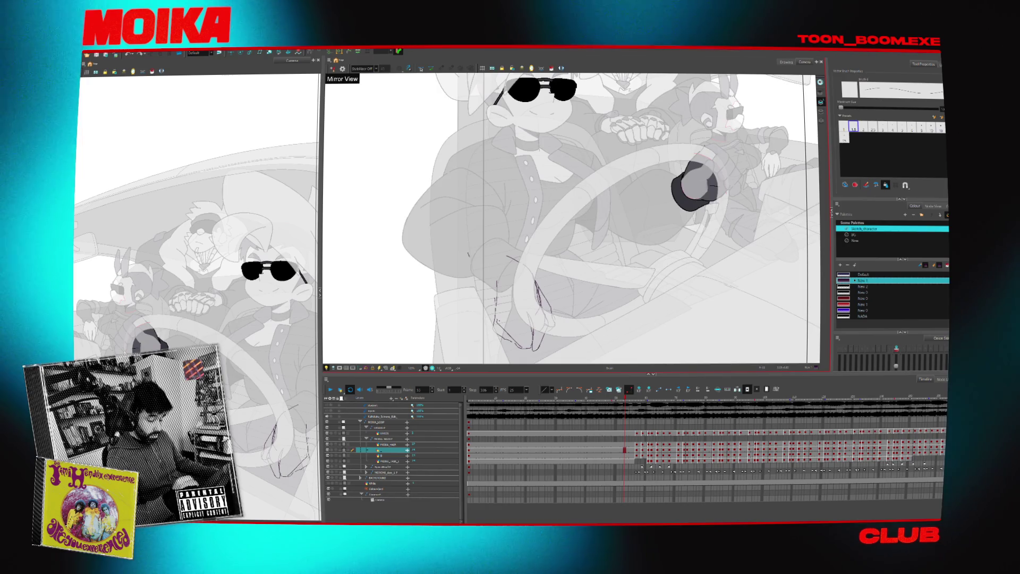
key(4)
scroll(571, 218, right, 2)
- Sketch a finger line, a small hooked stroke and a short curve on the hand
drag(564, 343, 580, 319)
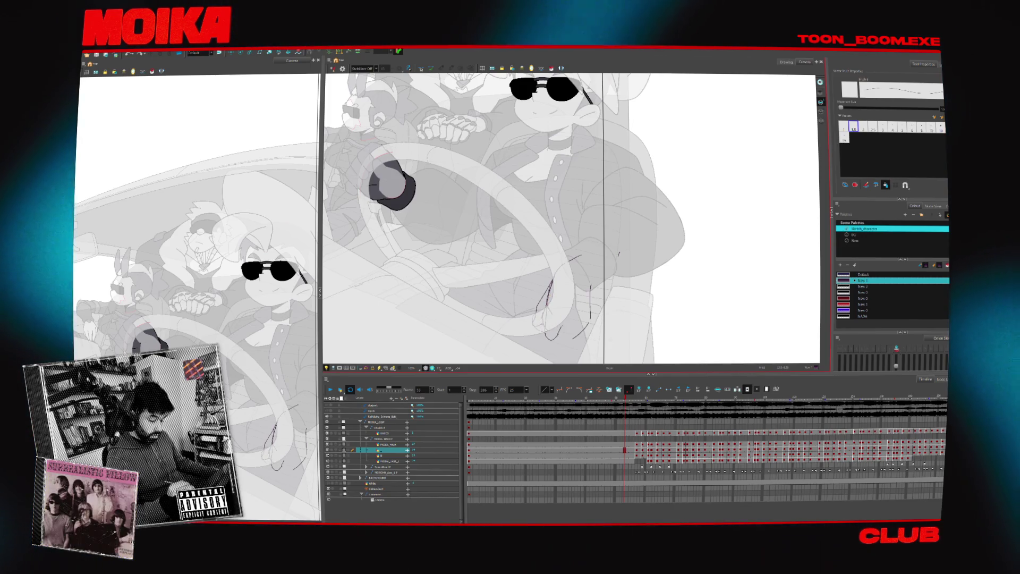
drag(548, 338, 560, 329)
drag(572, 266, 534, 271)
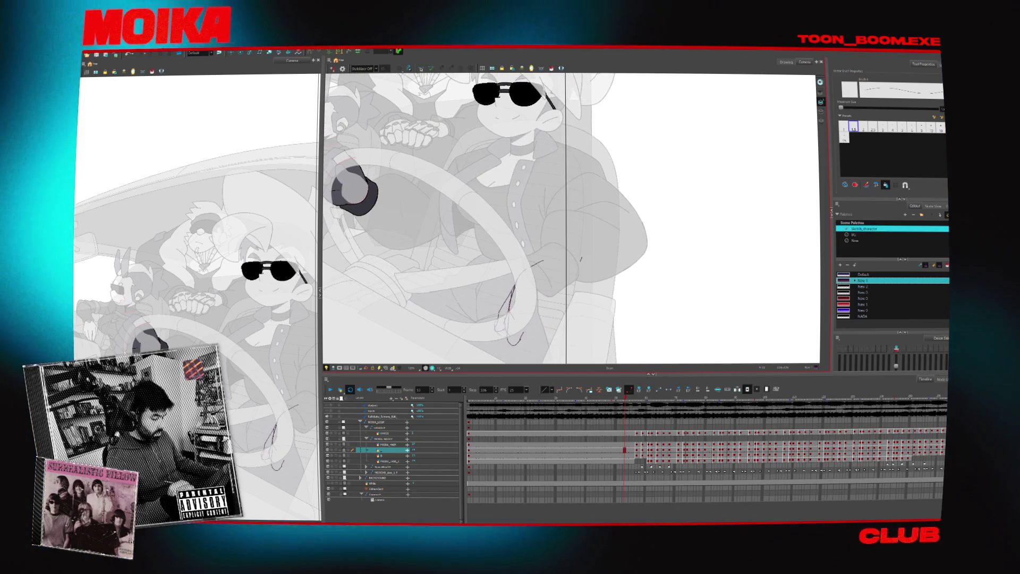
drag(549, 278, 556, 320)
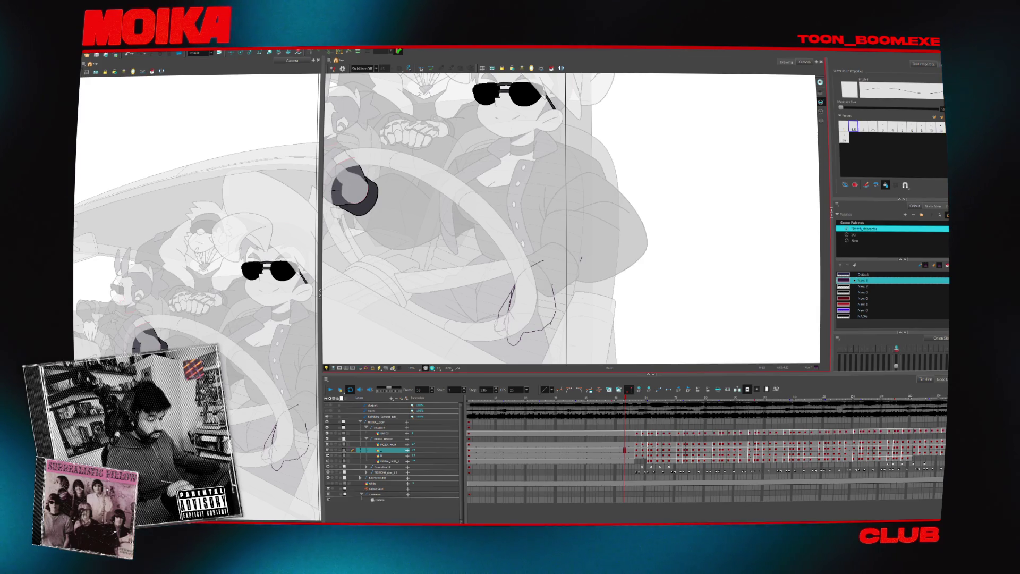
- Select the sketched hand strokes, draw a new finger stroke, then undo it
mouse_move(554, 317)
mouse_down()
mouse_move(501, 289)
mouse_move(391, 275)
mouse_up()
click(501, 289)
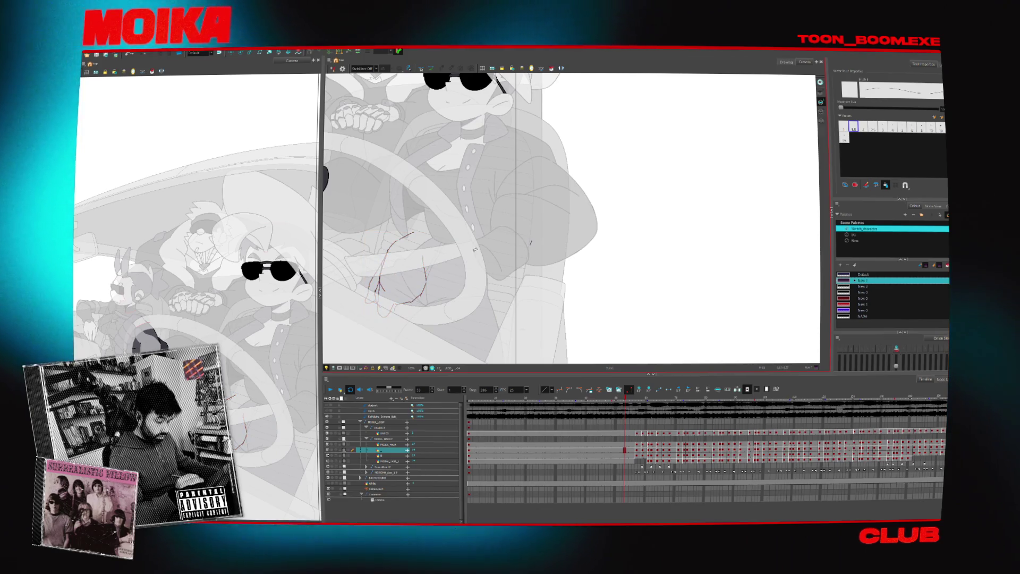
drag(478, 212, 510, 221)
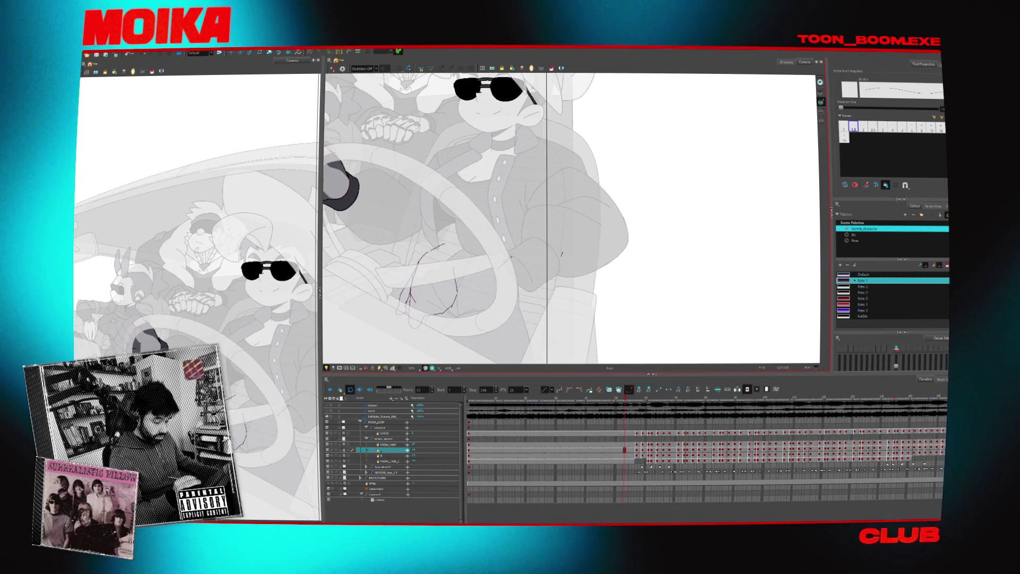
drag(510, 257, 481, 289)
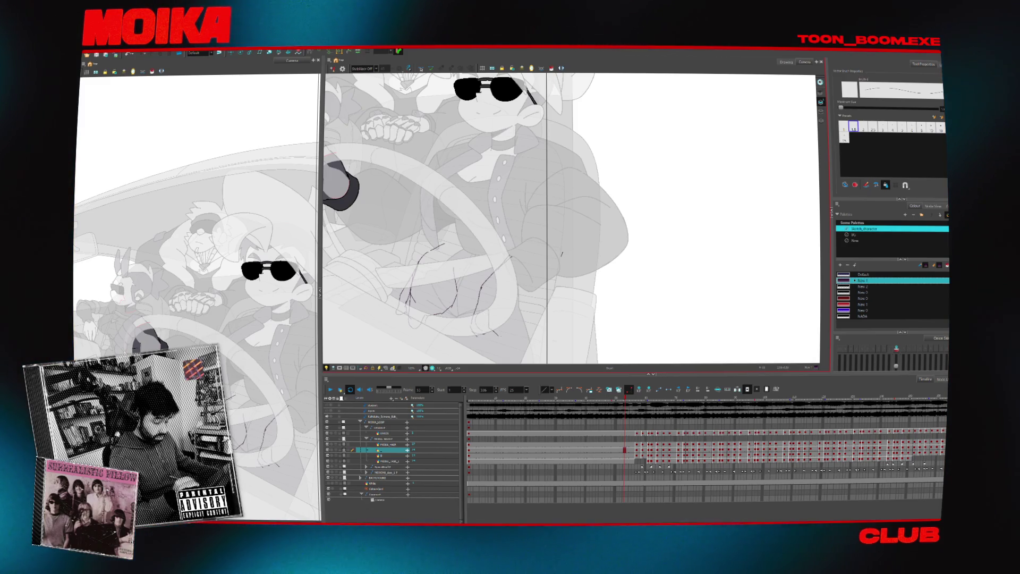
key(ctrl+z)
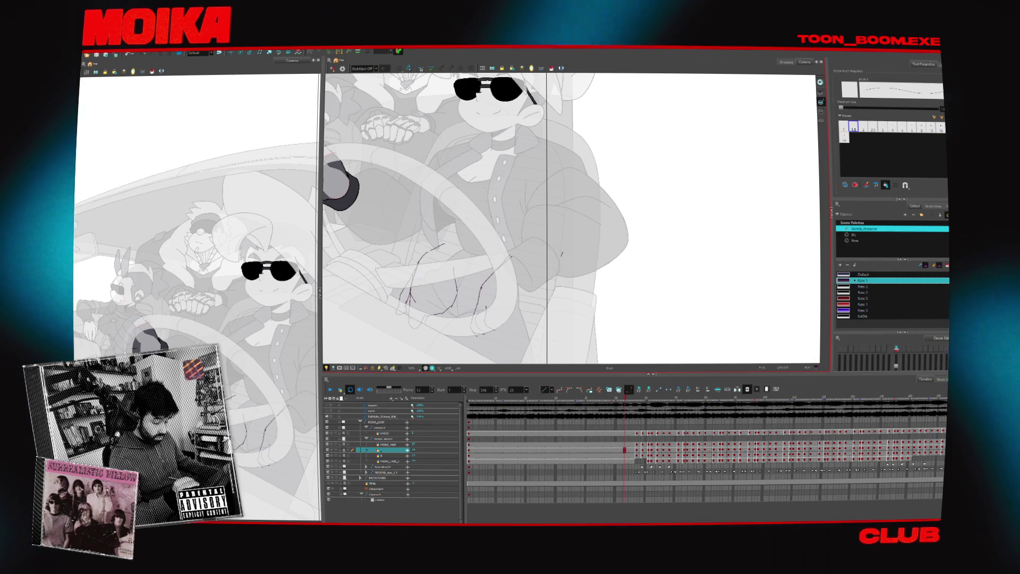
- Redraw the finger strokes while checking the hand in Mirror View, ending on the Pencil
key(4)
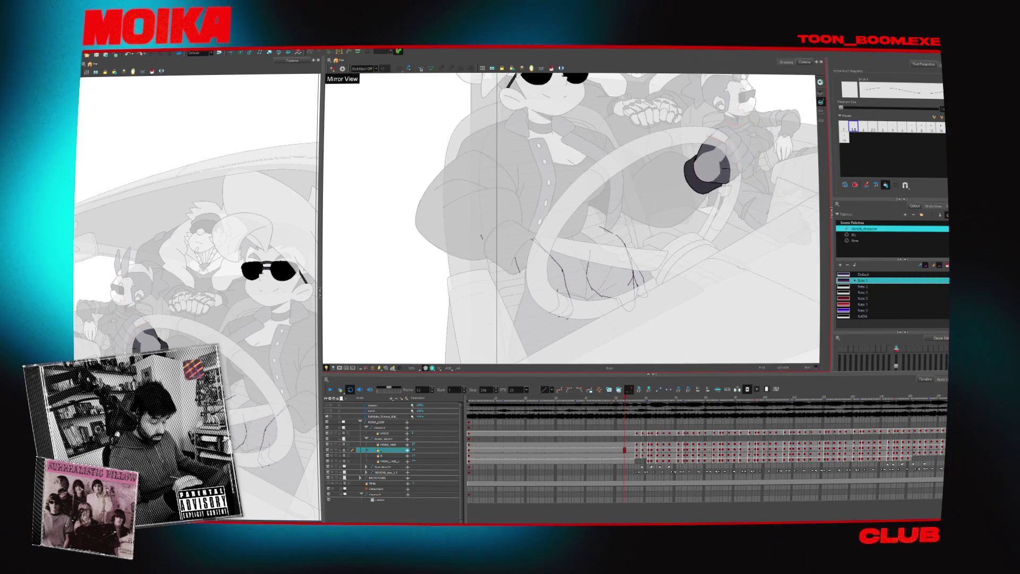
drag(514, 259, 525, 301)
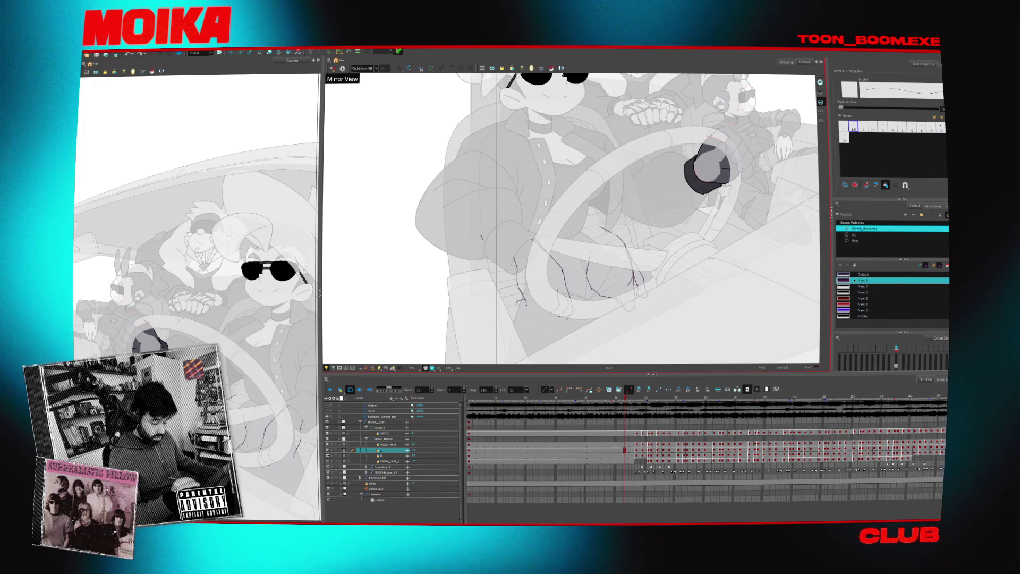
key(4)
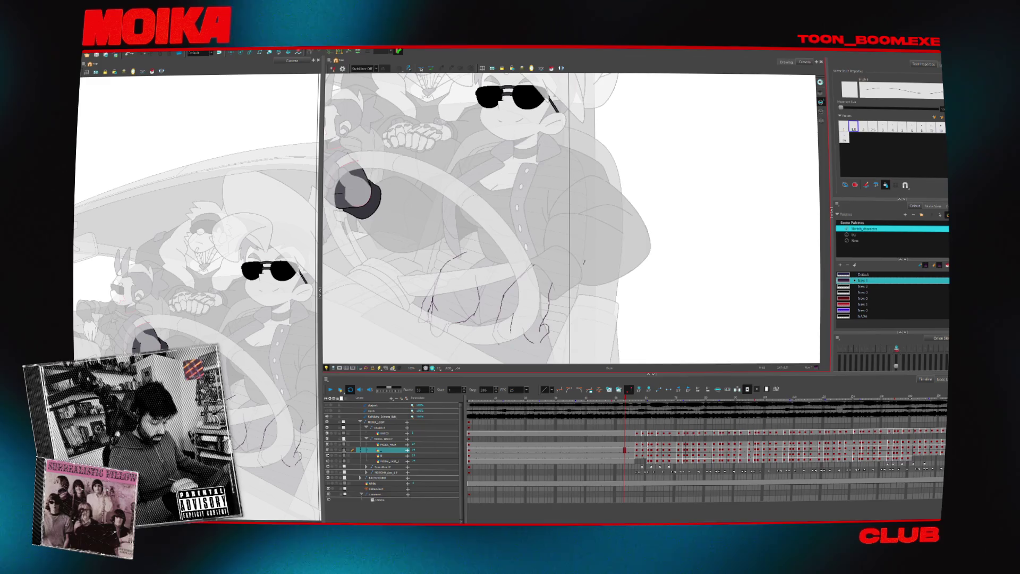
key(4)
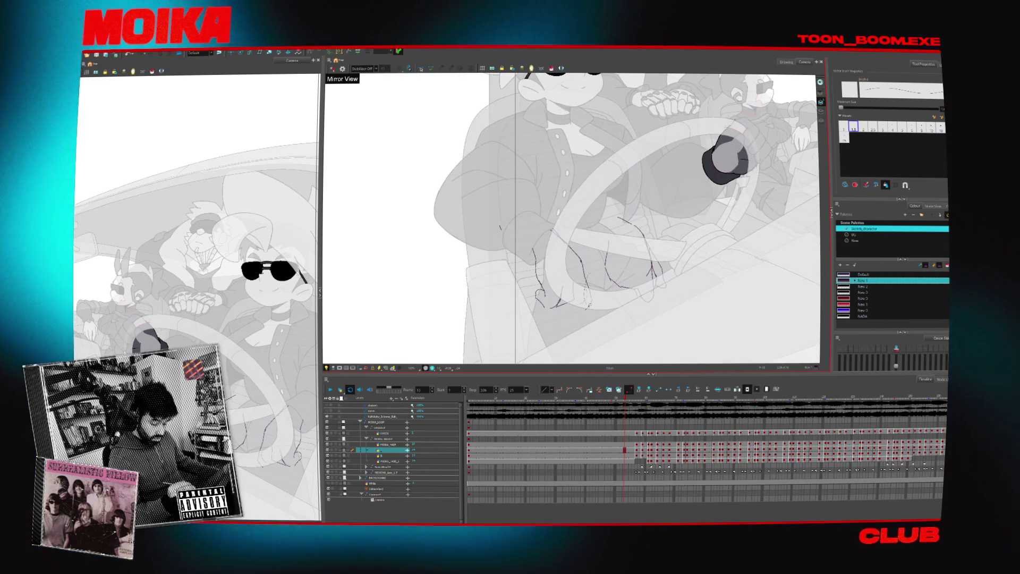
key(4)
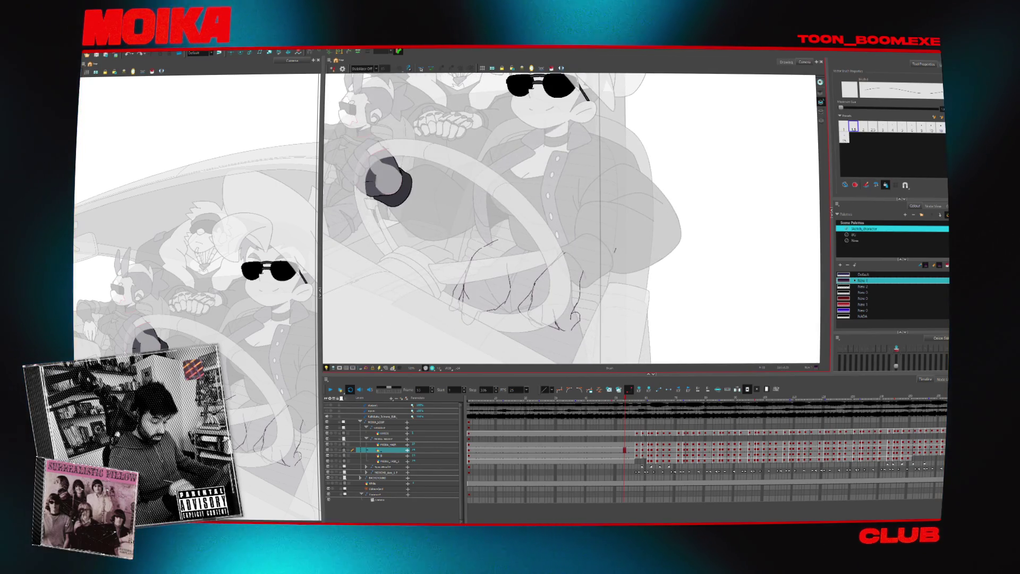
key(4)
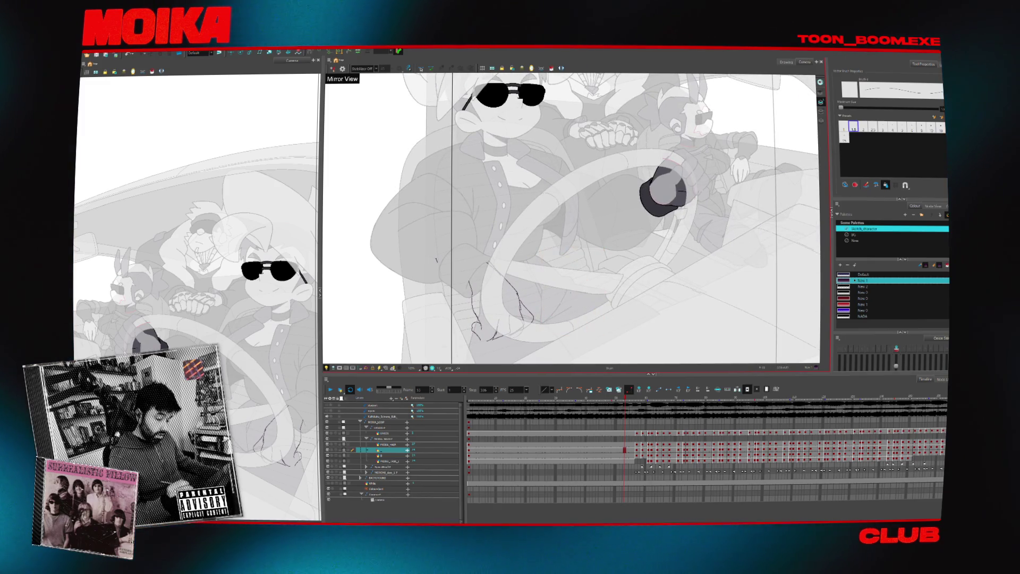
mouse_move(486, 264)
mouse_down()
mouse_move(529, 313)
mouse_move(491, 338)
mouse_up()
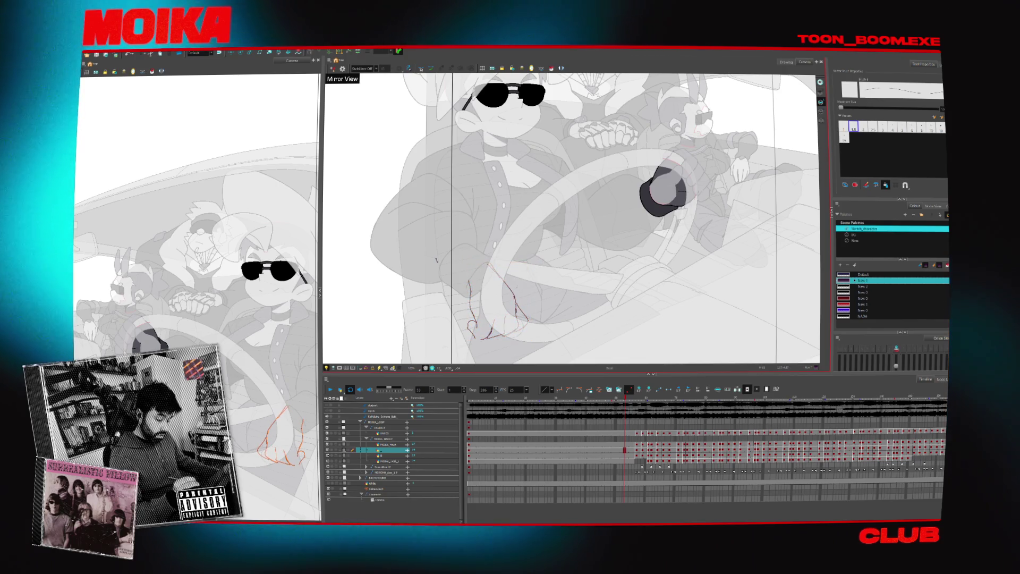
key(alt+b)
key(4)
key(alt+slash)
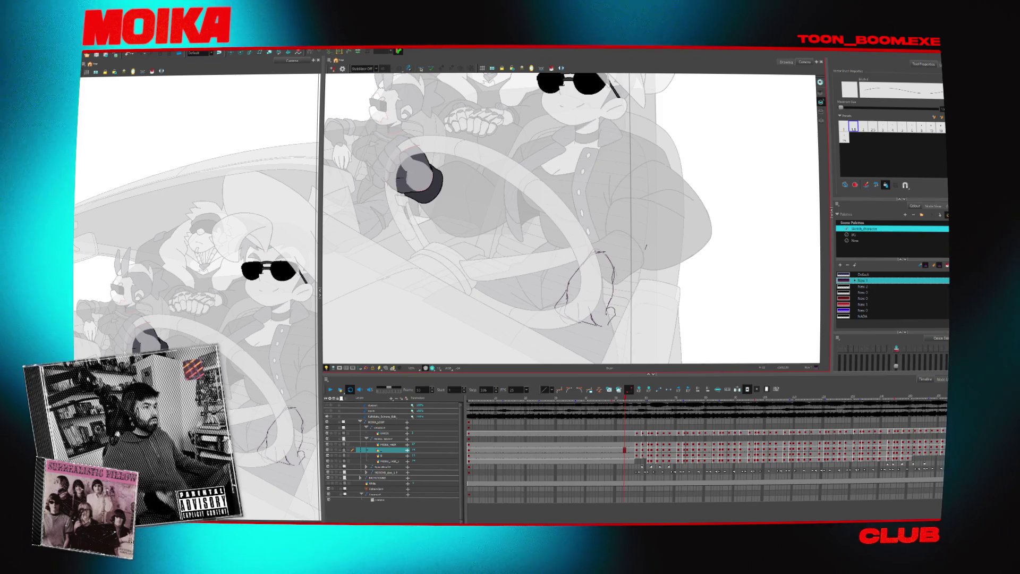
drag(654, 218, 568, 212)
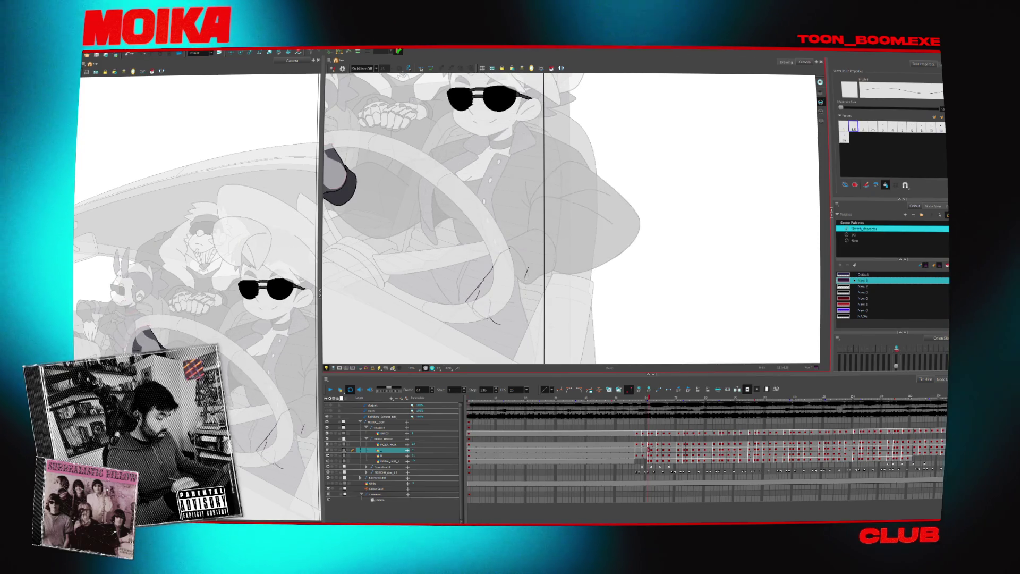
- Lasso the finger strokes, move them a few pixels lower, then deselect
mouse_move(461, 286)
mouse_down()
mouse_move(507, 313)
mouse_move(517, 306)
mouse_up()
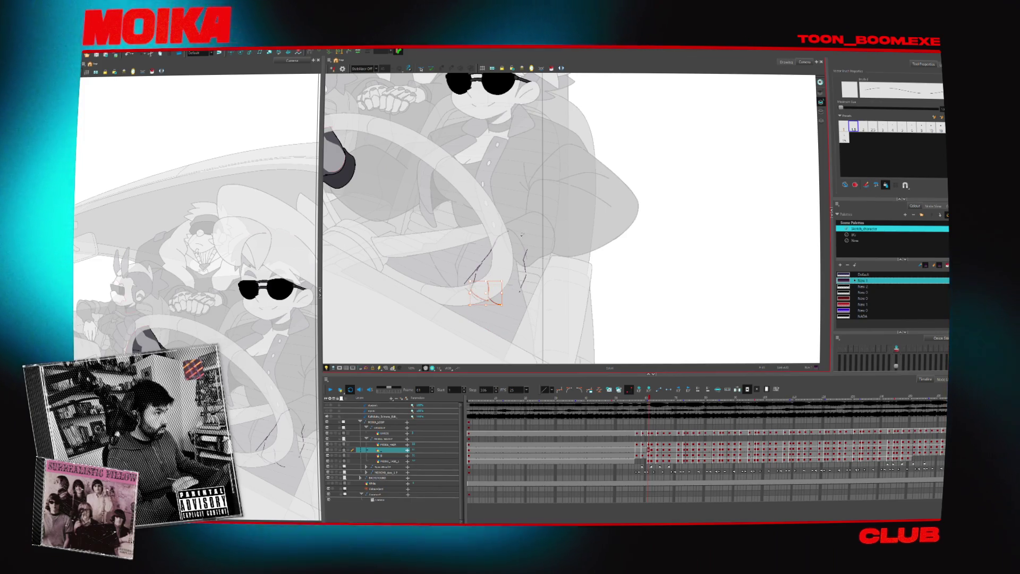
drag(489, 293, 490, 297)
click(491, 276)
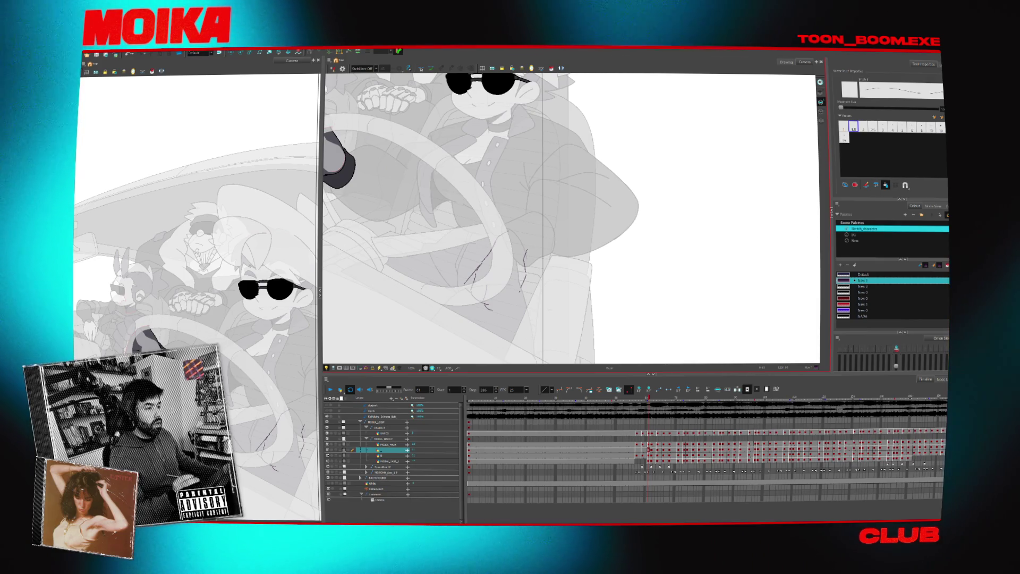
scroll(572, 218, down, 2)
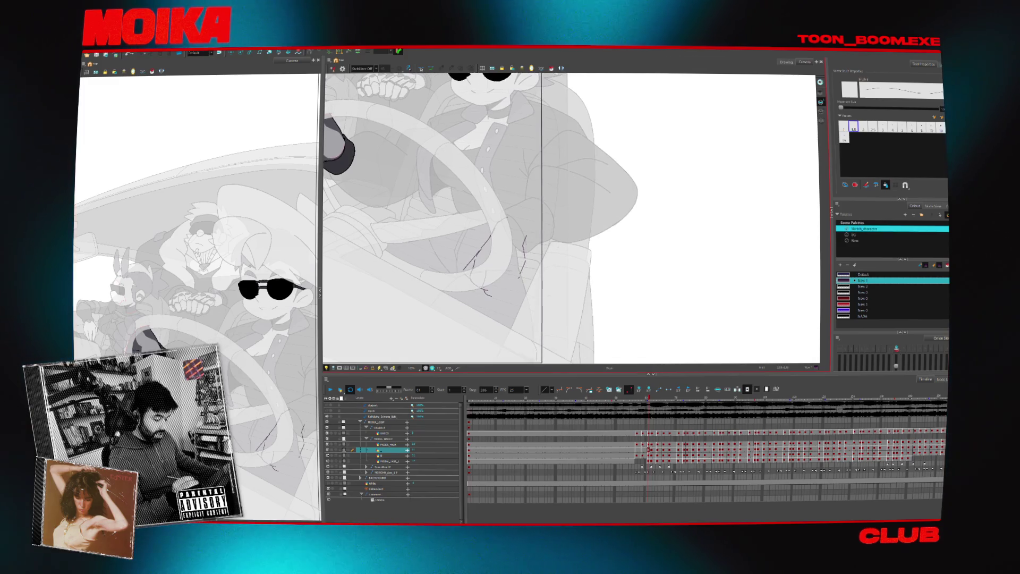
- Compare the hand at frames 1 and 61 mirrored, trying and undoing a short ink stroke
key(4)
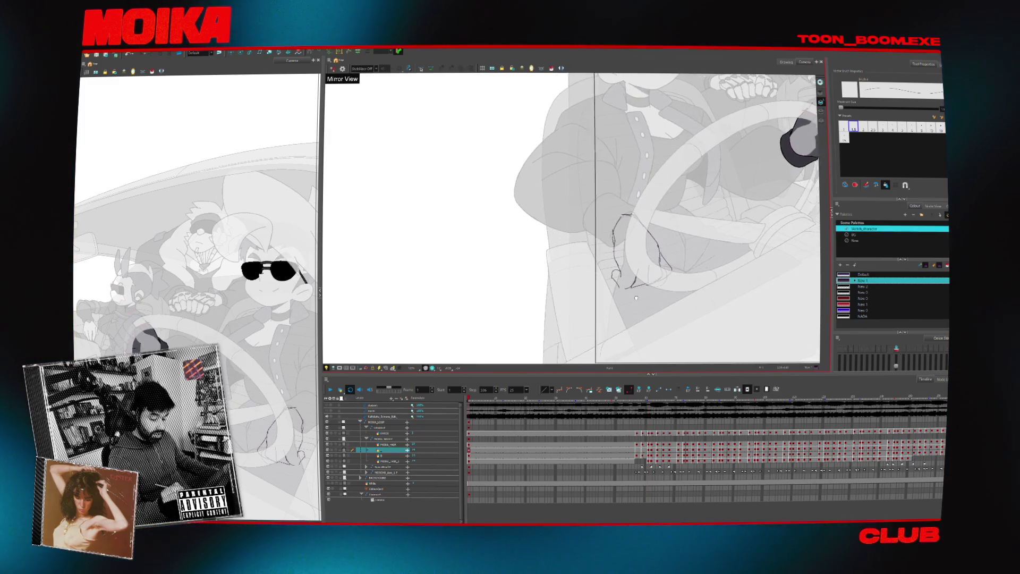
key(4)
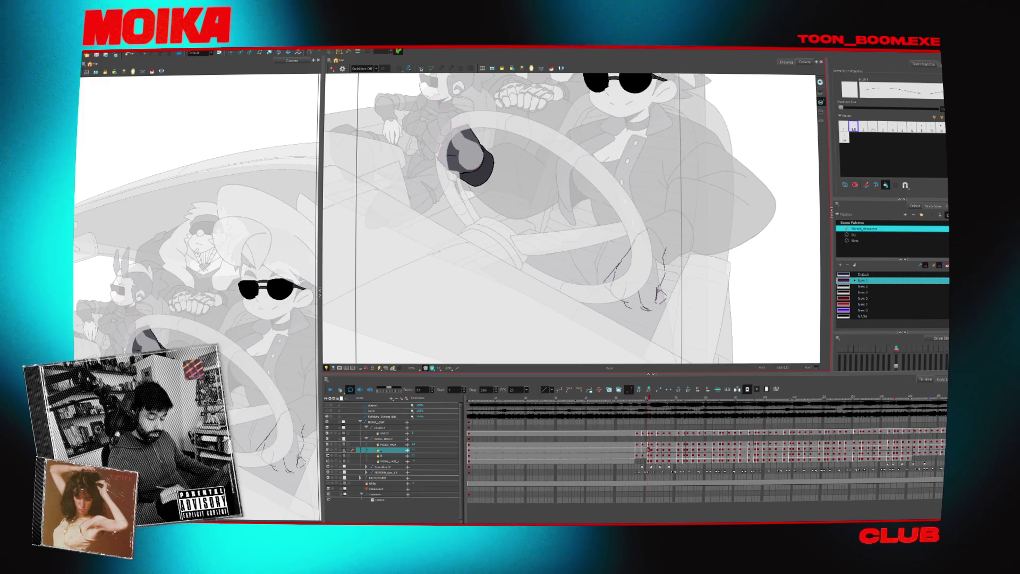
key(shift+comma)
key(shift+period)
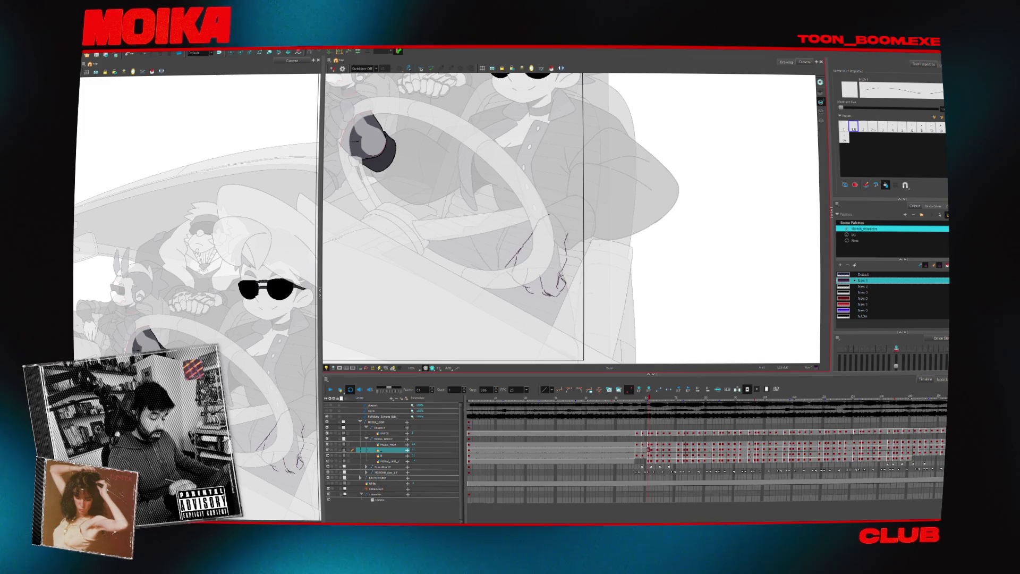
key(4)
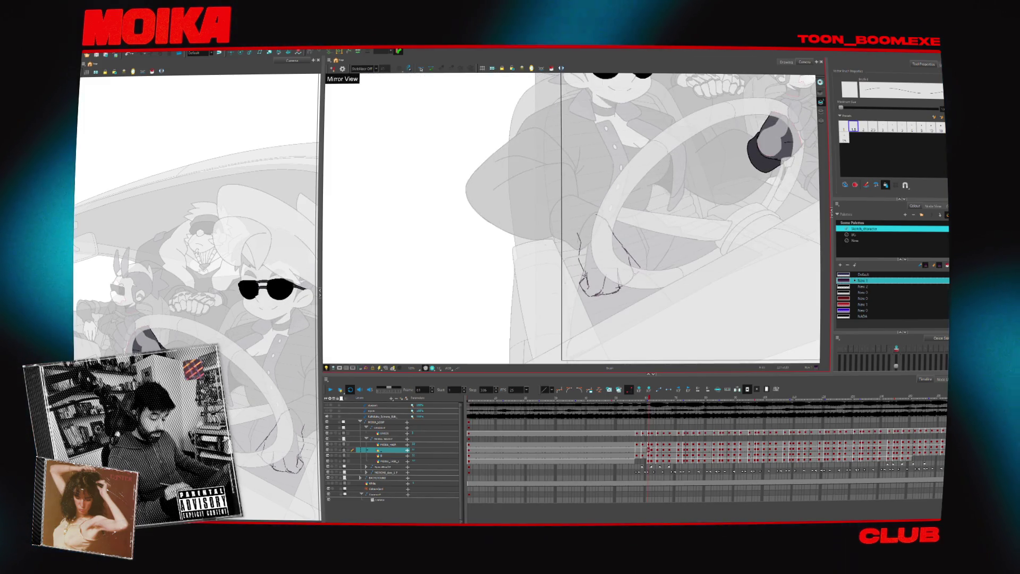
key(4)
drag(519, 247, 514, 269)
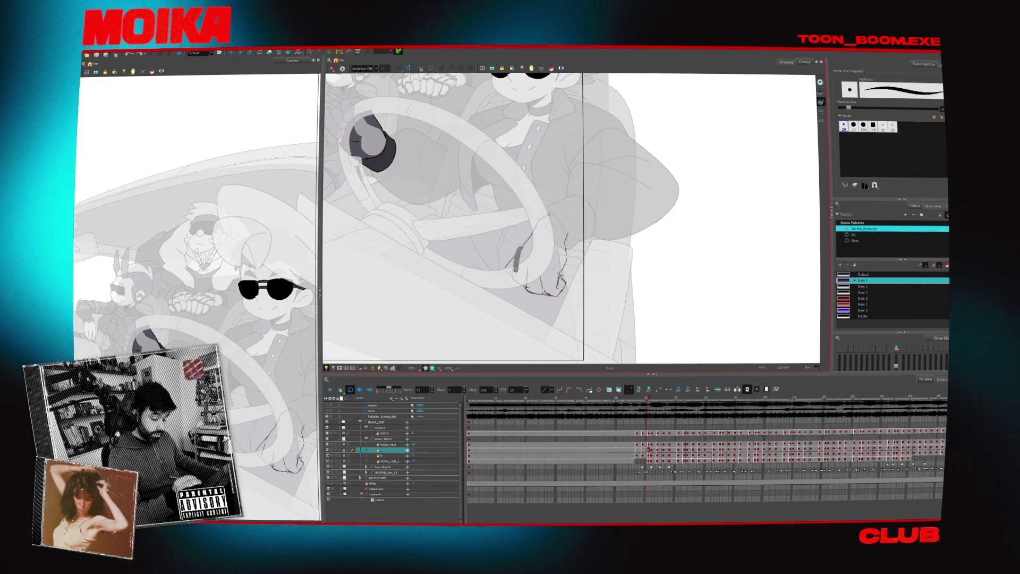
key(ctrl+z)
- Recheck the hand mirrored while flipping between frames 1 and 61
key(alt+x)
key(4)
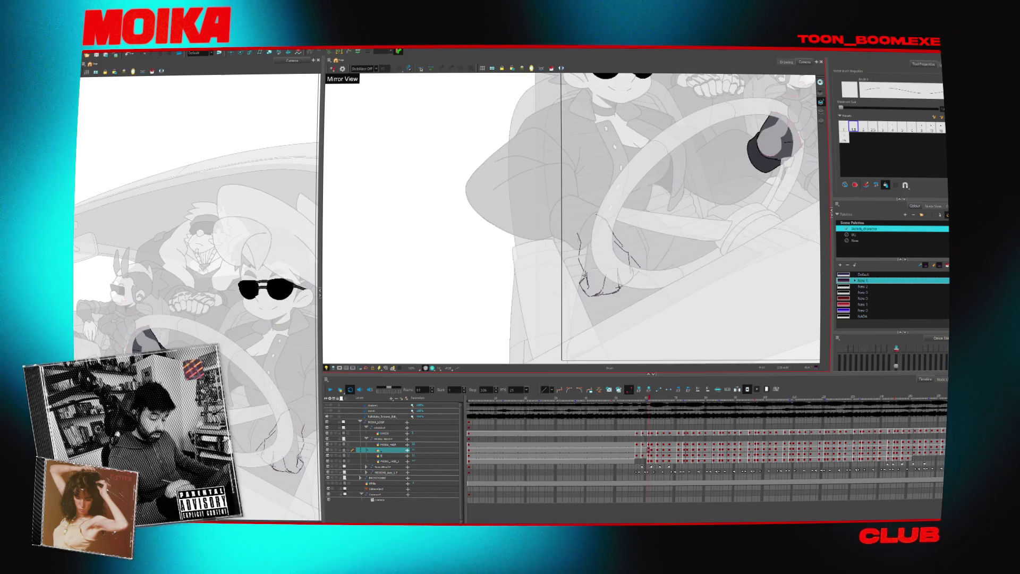
key(4)
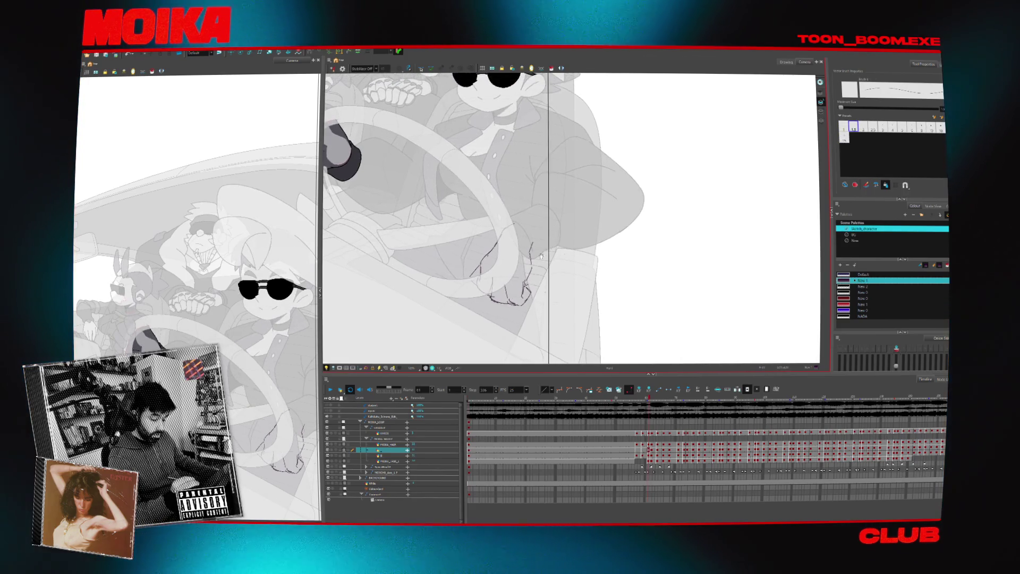
key(4)
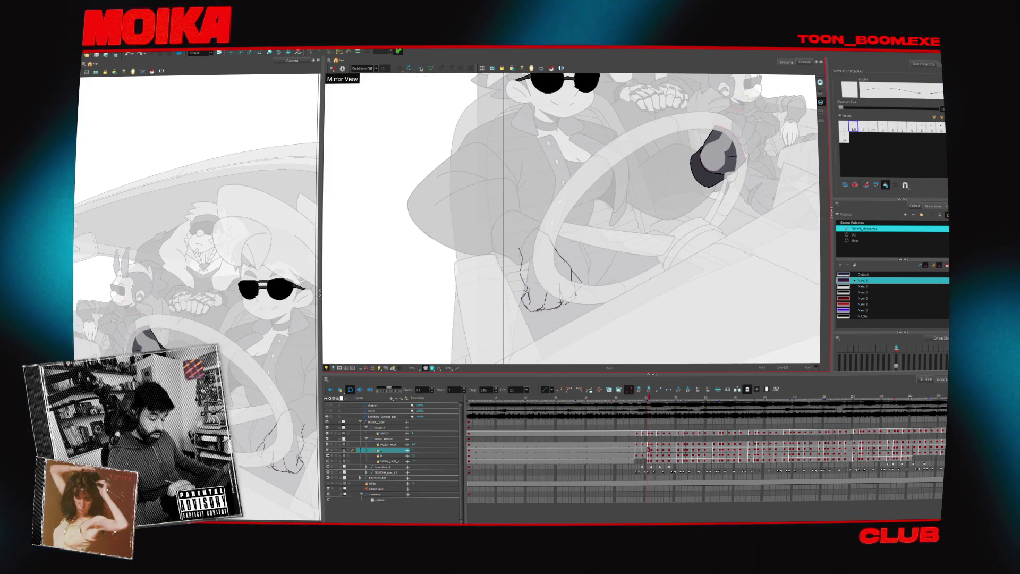
key(4)
key(shift+comma)
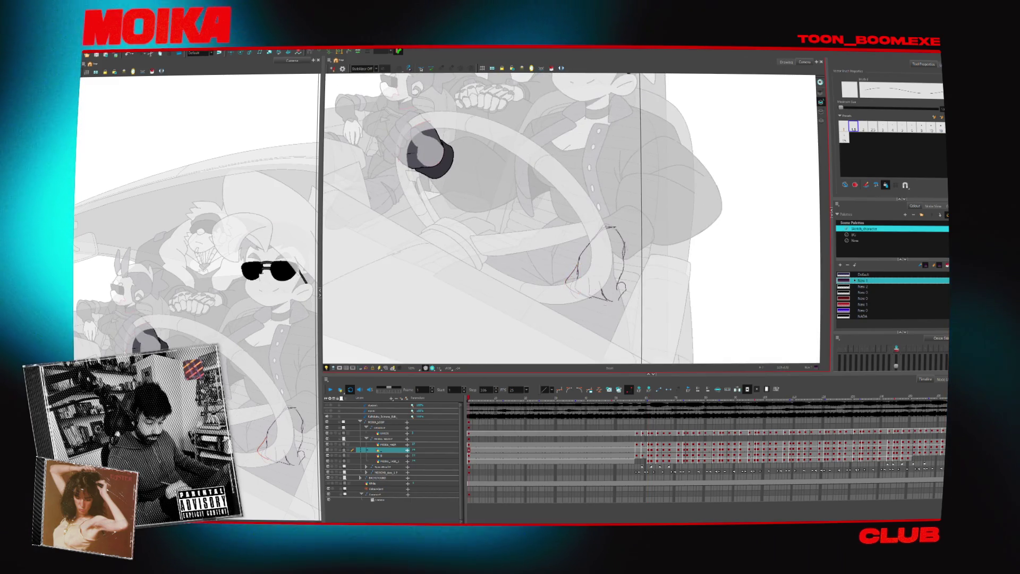
key(shift+period)
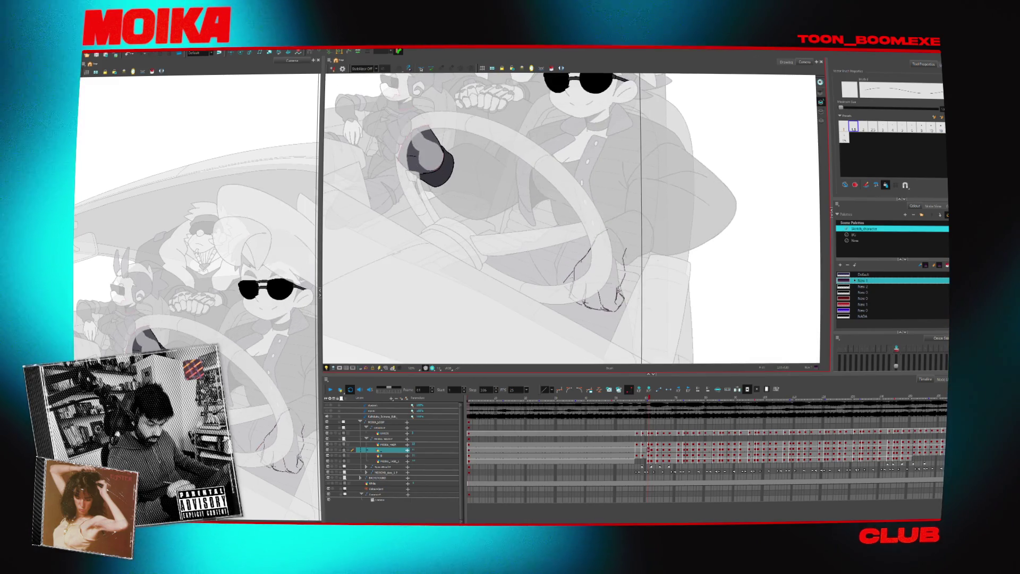
key(4)
key(shift+comma)
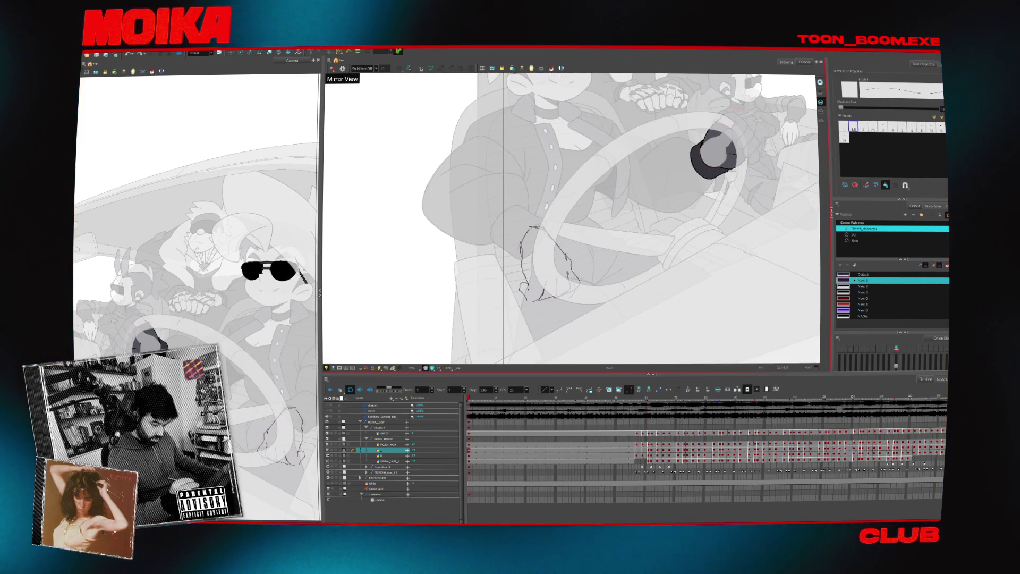
key(4)
key(shift+period)
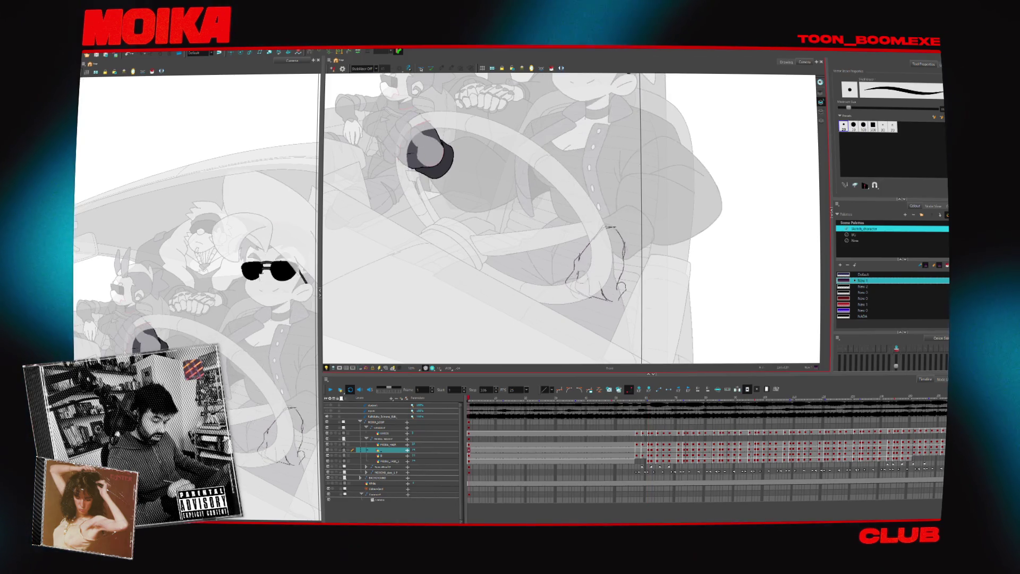
- Delete the stray orange hand strokes, undo once after mirrored checks, and compare frames 1 and 61
key(alt+b)
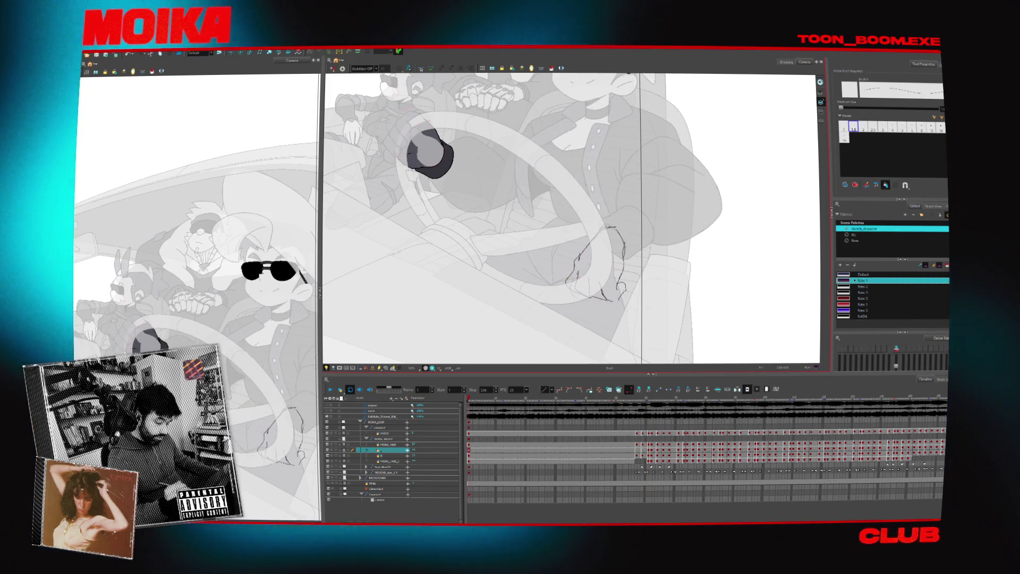
key(Delete)
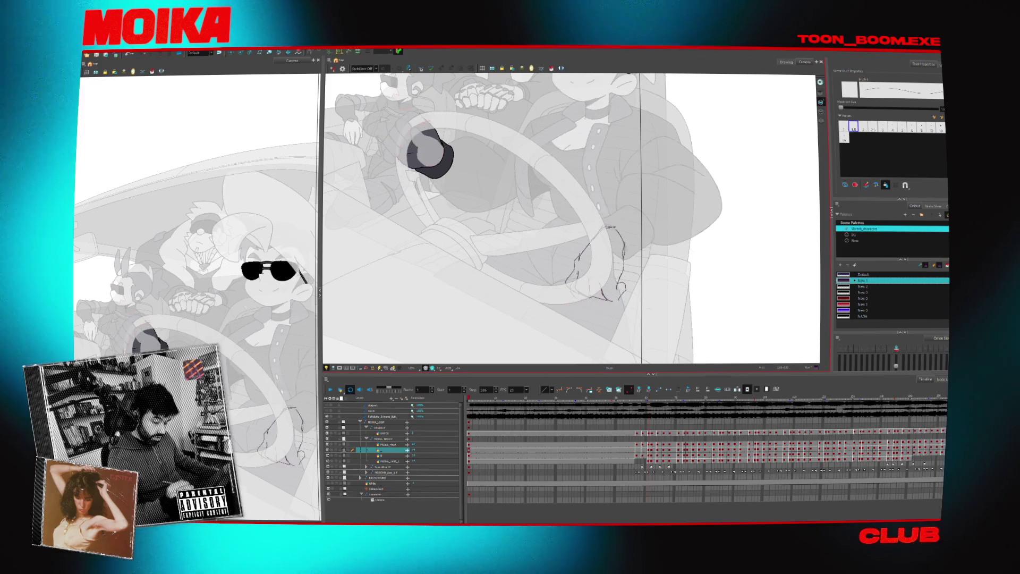
key(4)
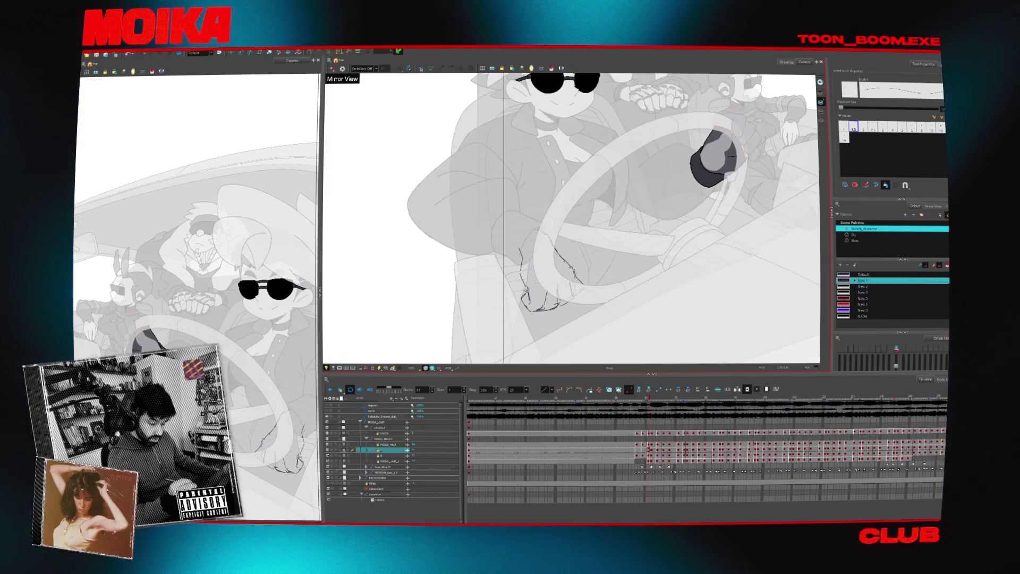
key(4)
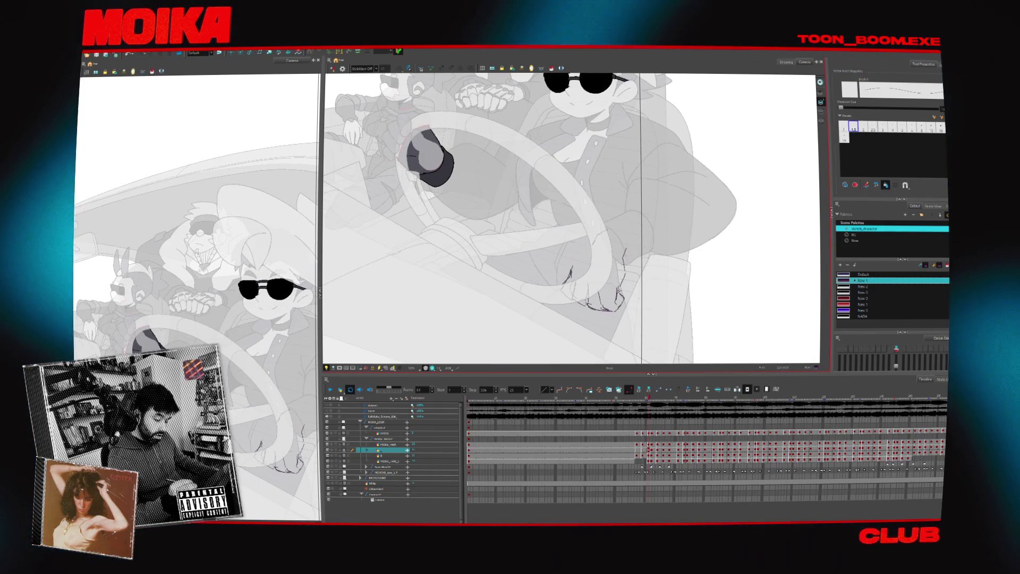
key(4)
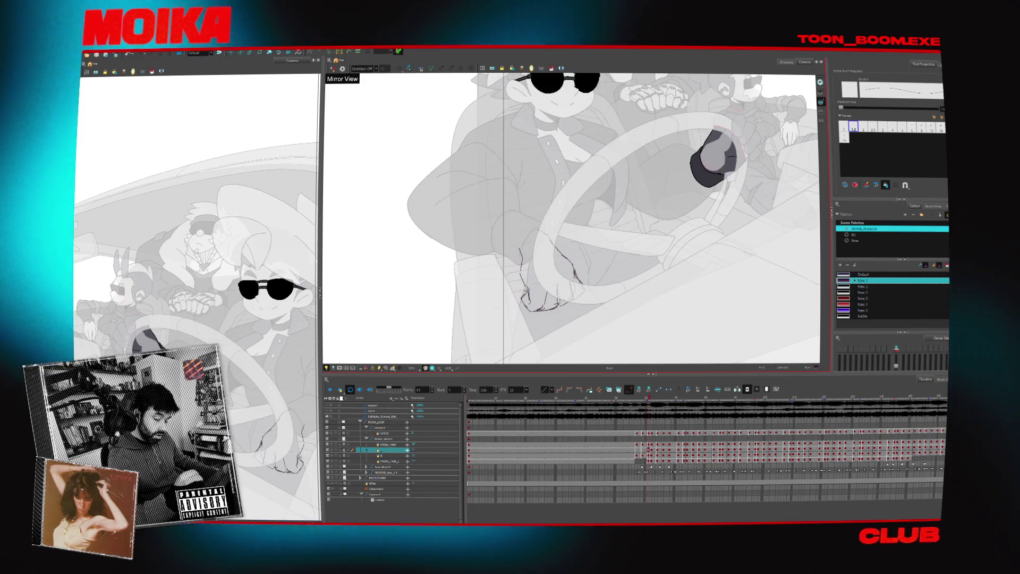
key(4)
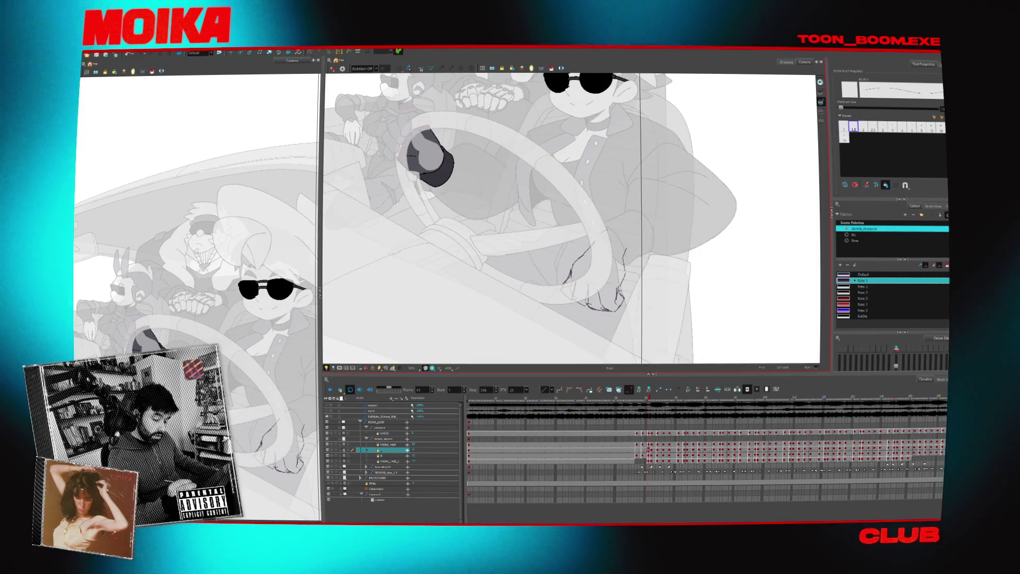
key(ctrl+z)
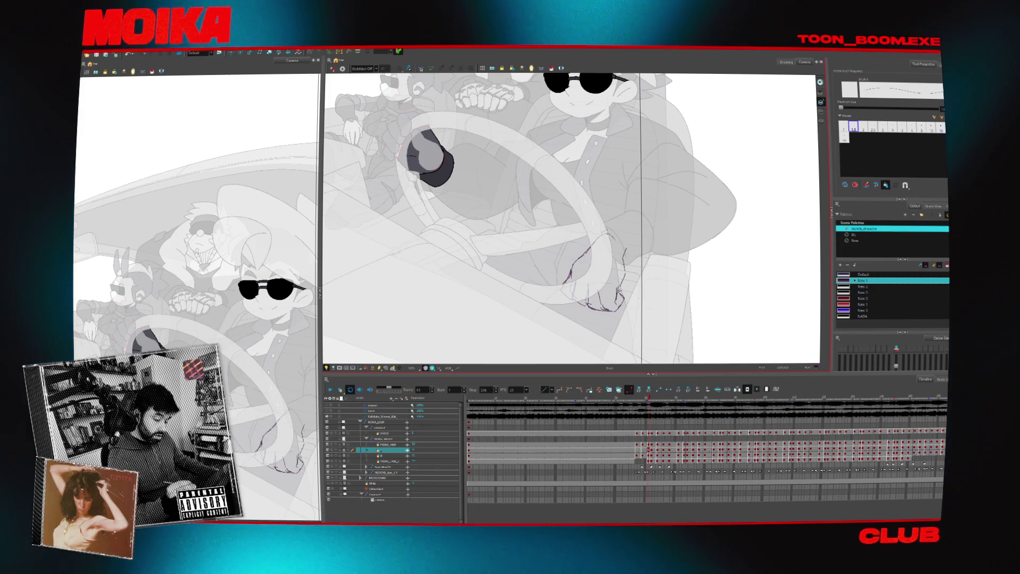
key(shift+comma)
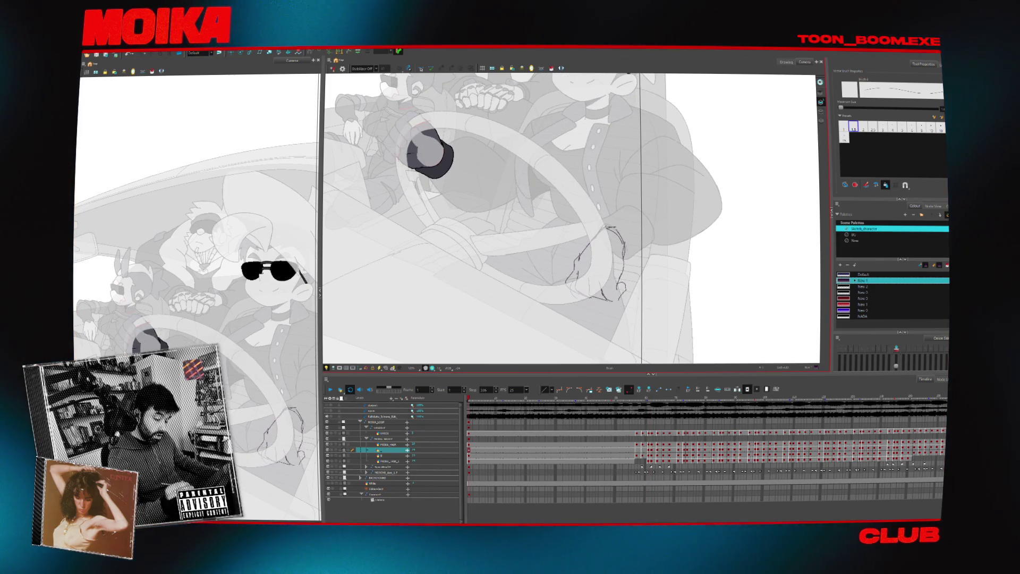
key(4)
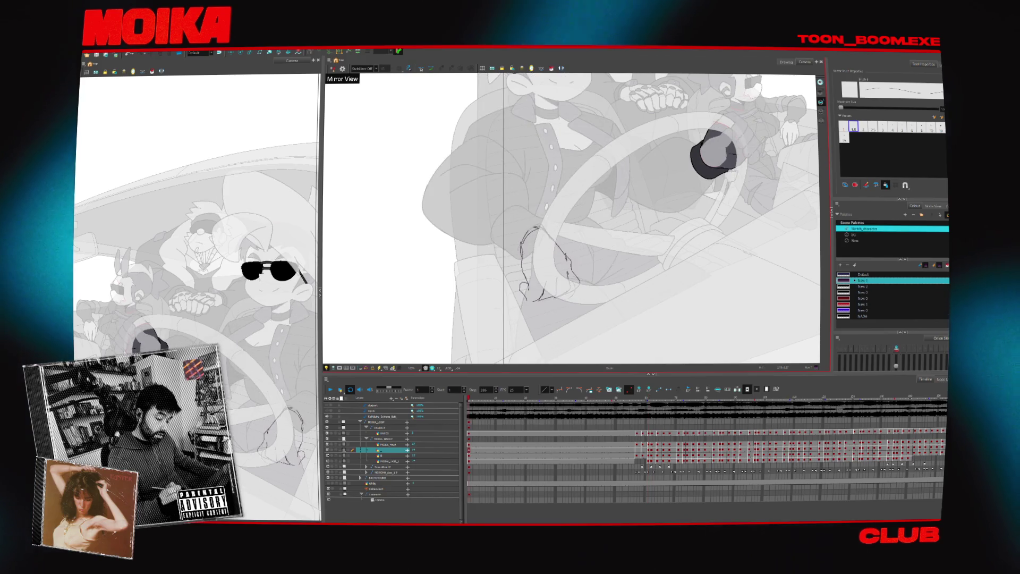
key(4)
key(shift+period)
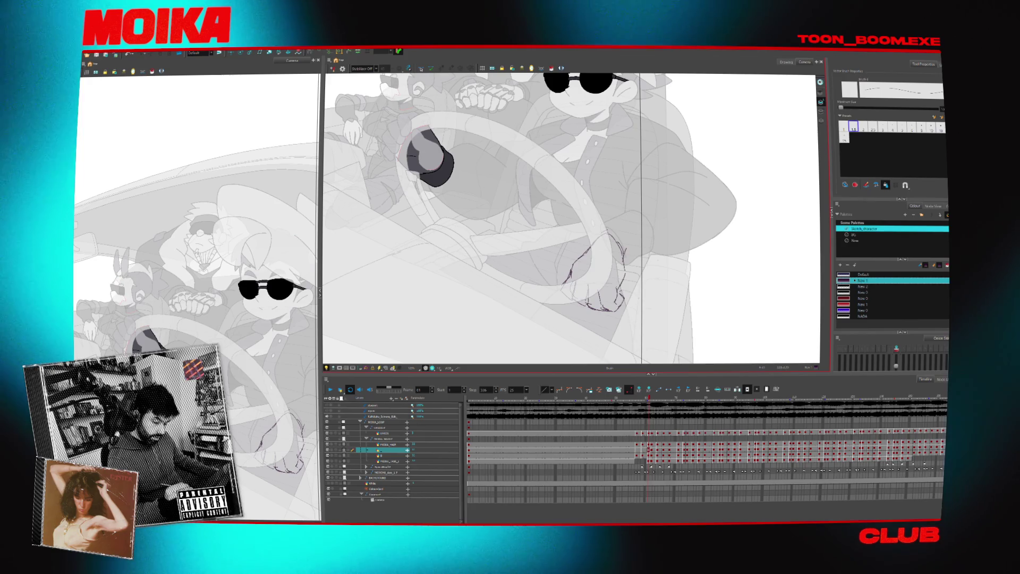
key(shift+comma)
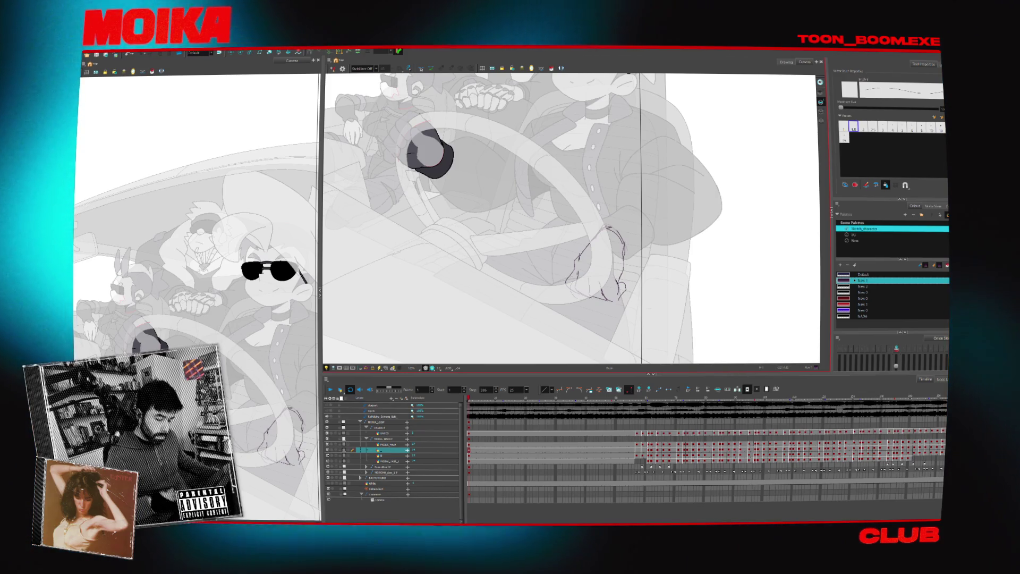
- Scrub the timeline from about frame 21 onward, ending around frames 57–61
click(678, 406)
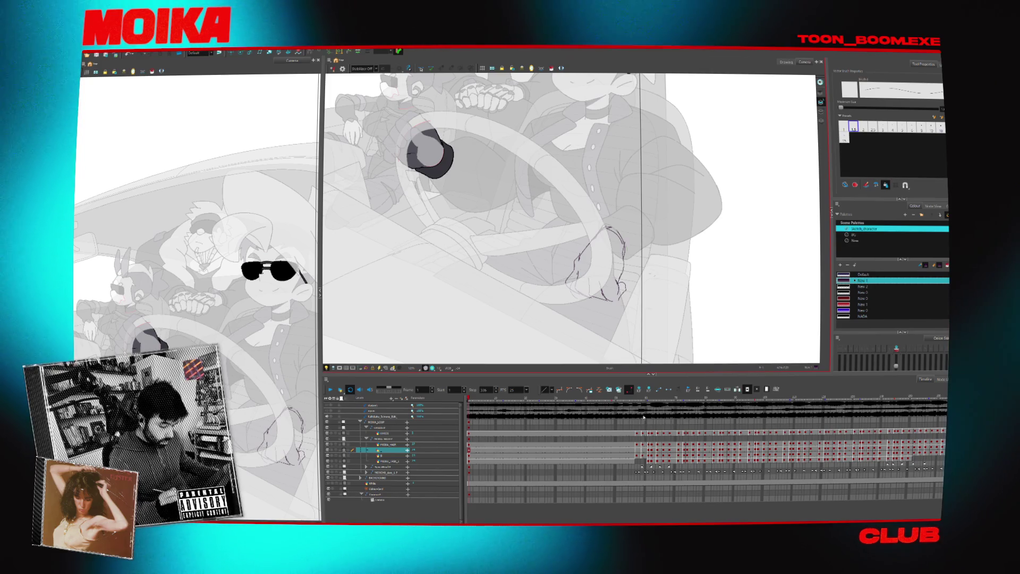
key(period)
key(period)
key(period)
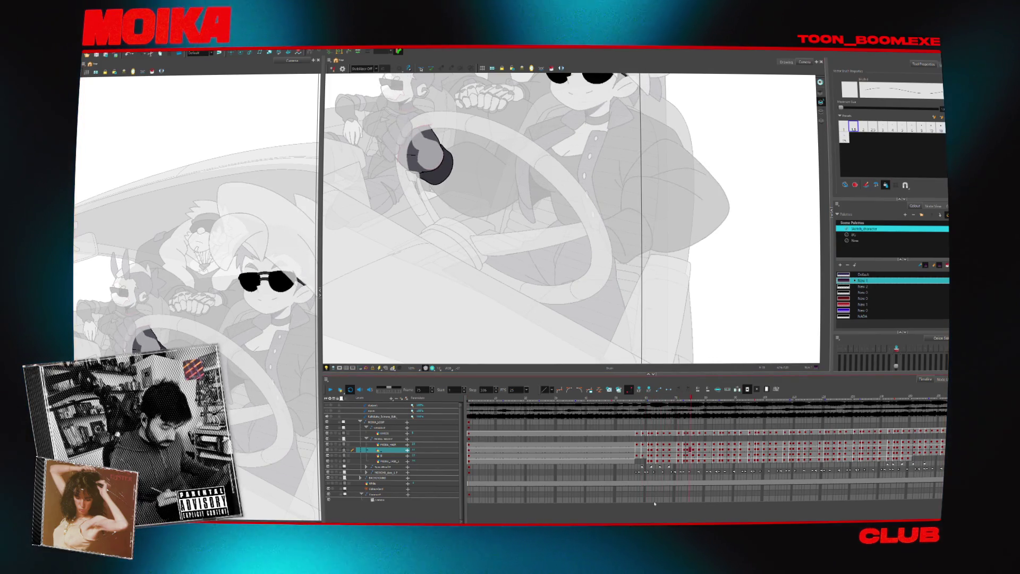
scroll(690, 501, right, 5)
drag(567, 399, 877, 399)
click(508, 450)
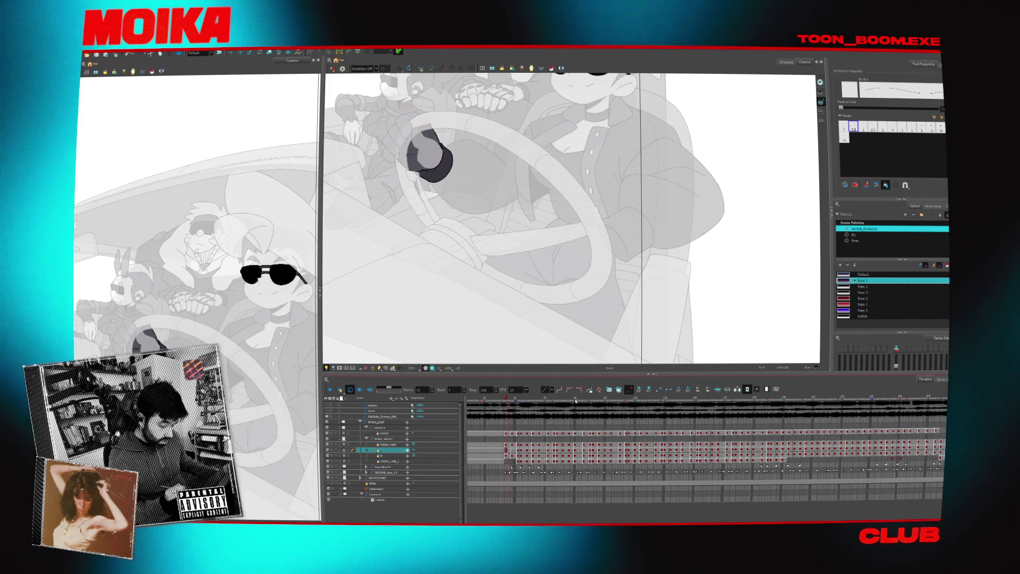
key(period)
key(period)
key(period)
key(comma)
key(comma)
key(comma)
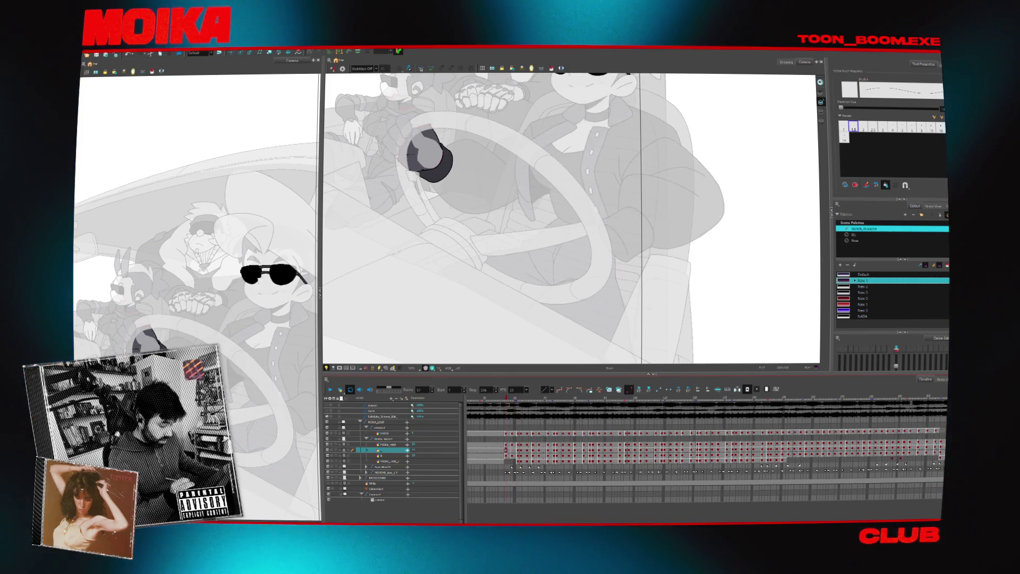
scroll(619, 259, up, 1)
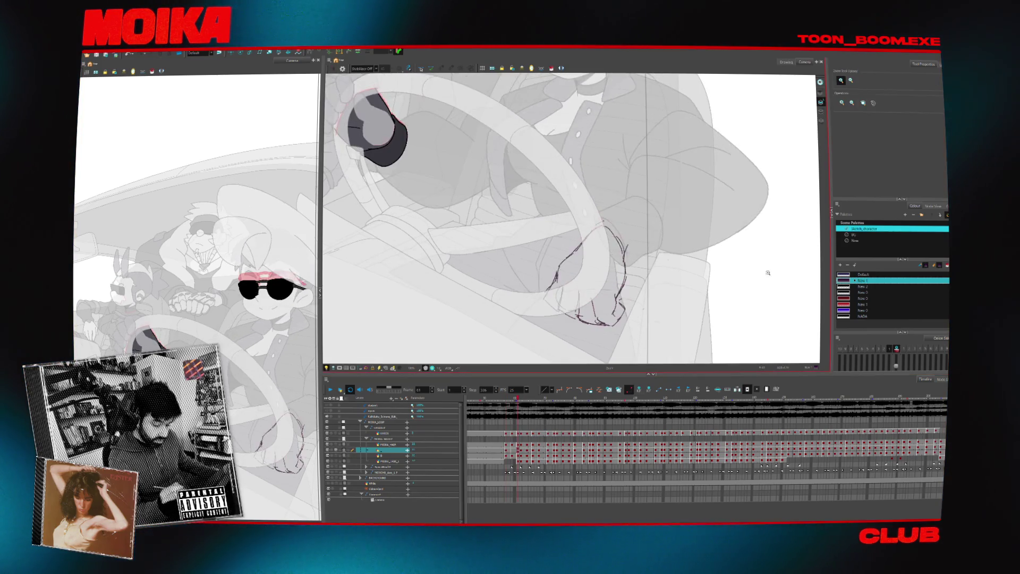
- Zoom in on the hand and show the next drawing as onion skin
click(940, 207)
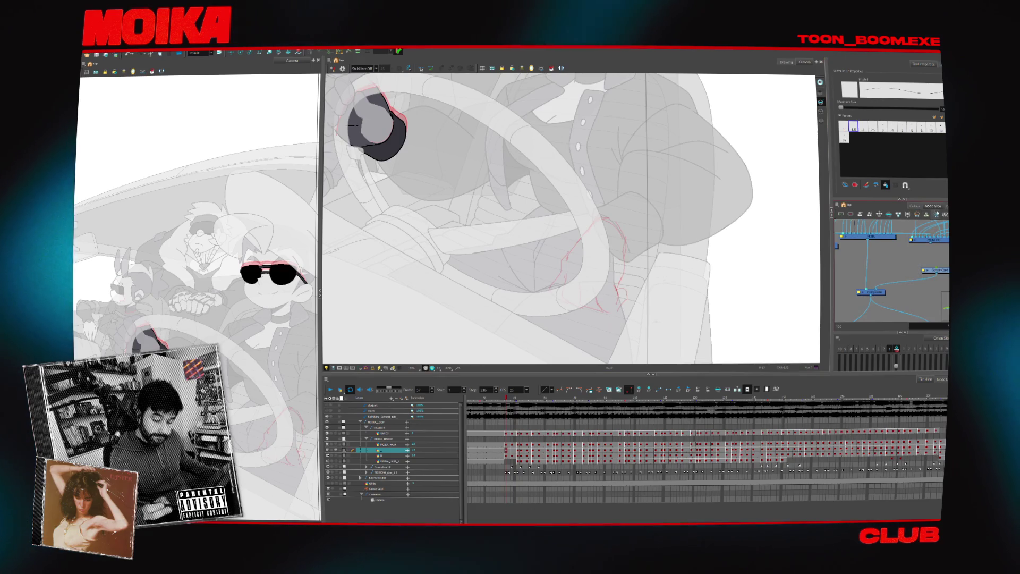
click(948, 207)
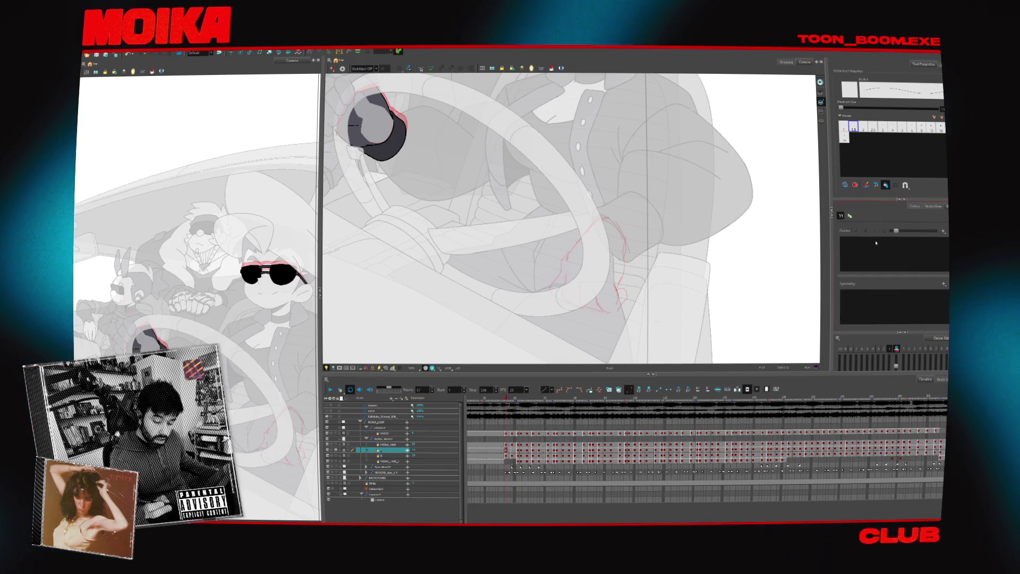
click(906, 349)
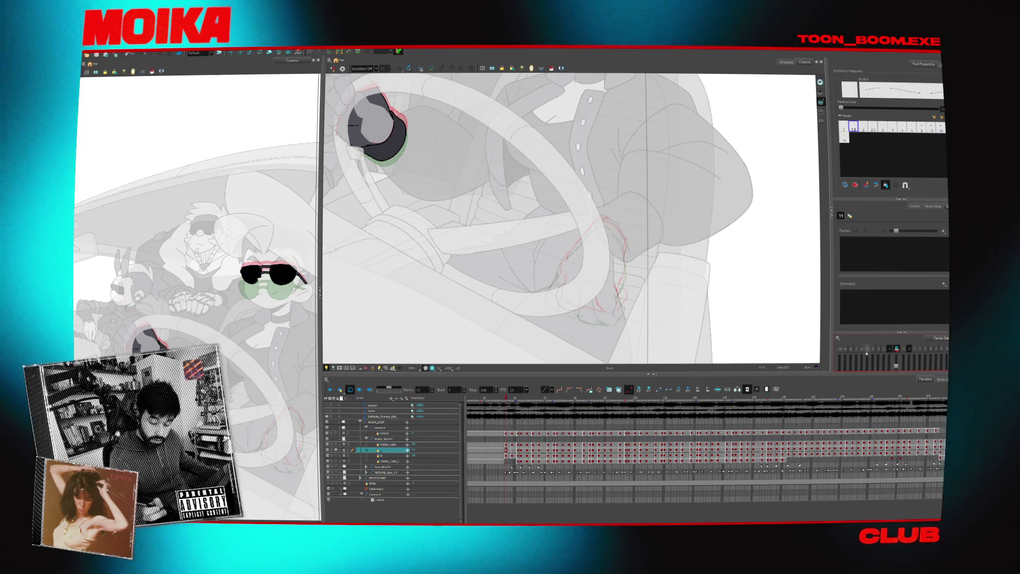
scroll(776, 281, up, 1)
scroll(776, 282, up, 1)
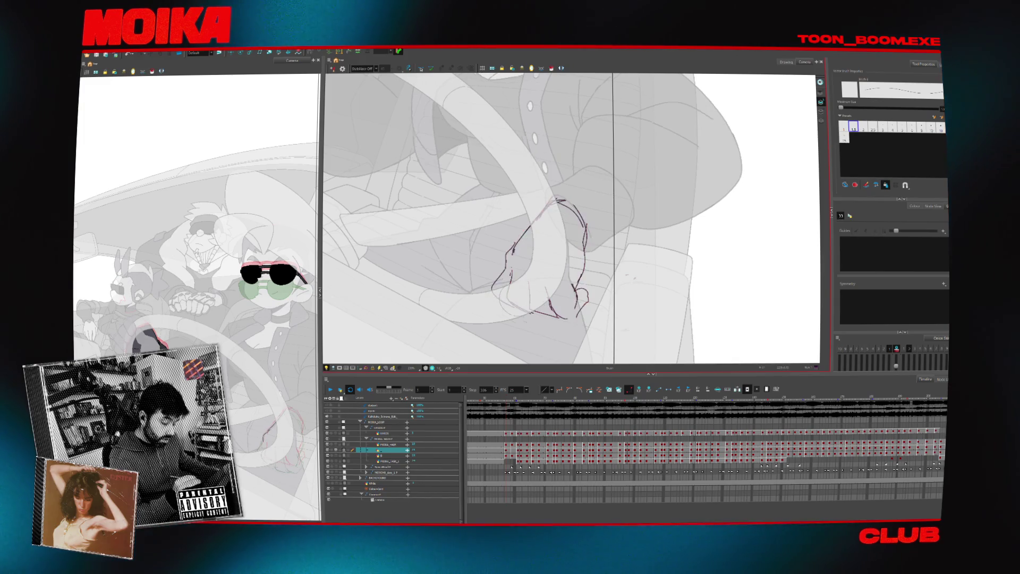
- Ink dark lines on the hand's top, bottom and right side, checking it mirrored
drag(512, 274, 504, 302)
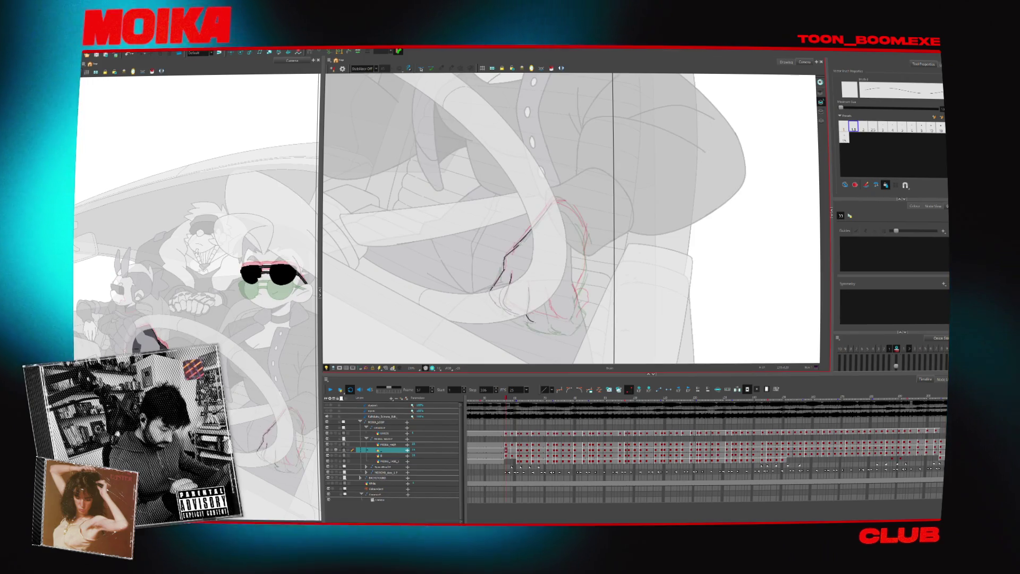
drag(528, 316, 545, 323)
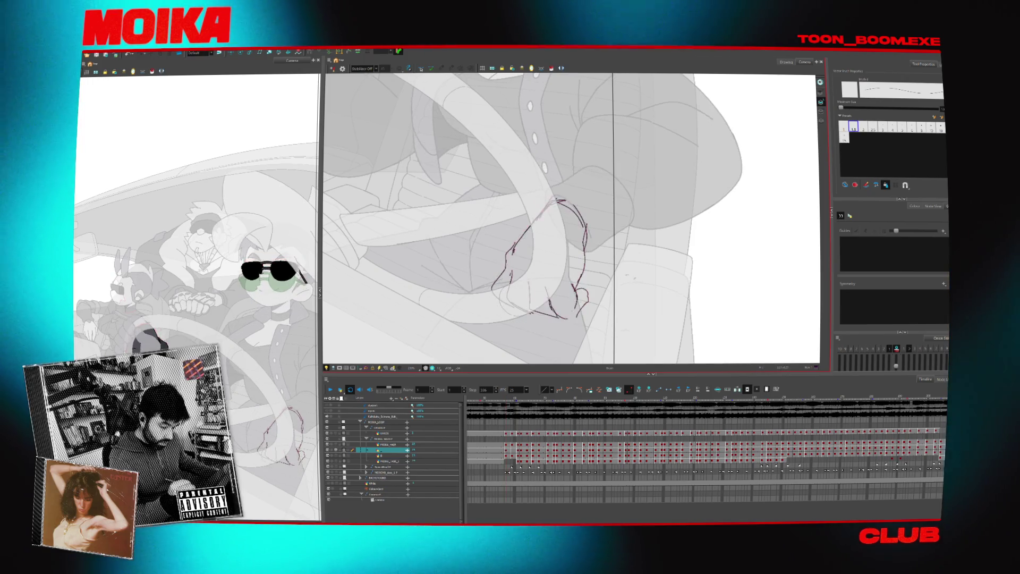
drag(572, 288, 575, 318)
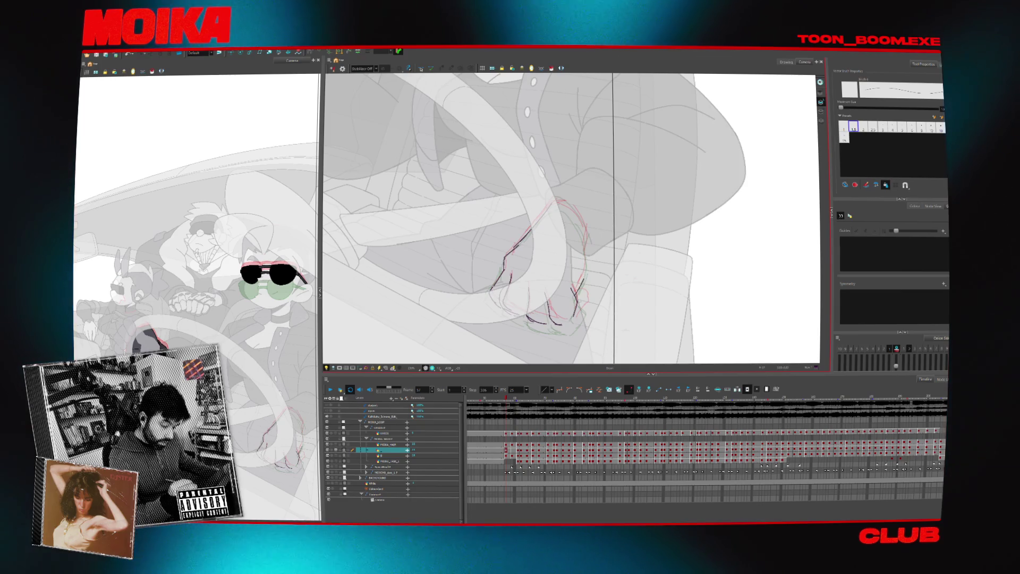
click(333, 69)
drag(509, 244, 510, 245)
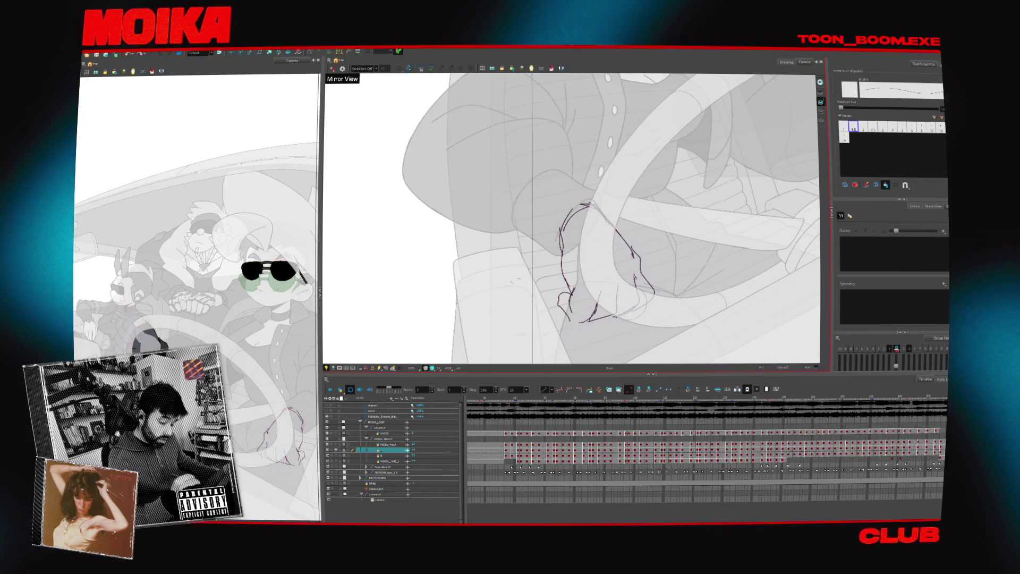
click(333, 69)
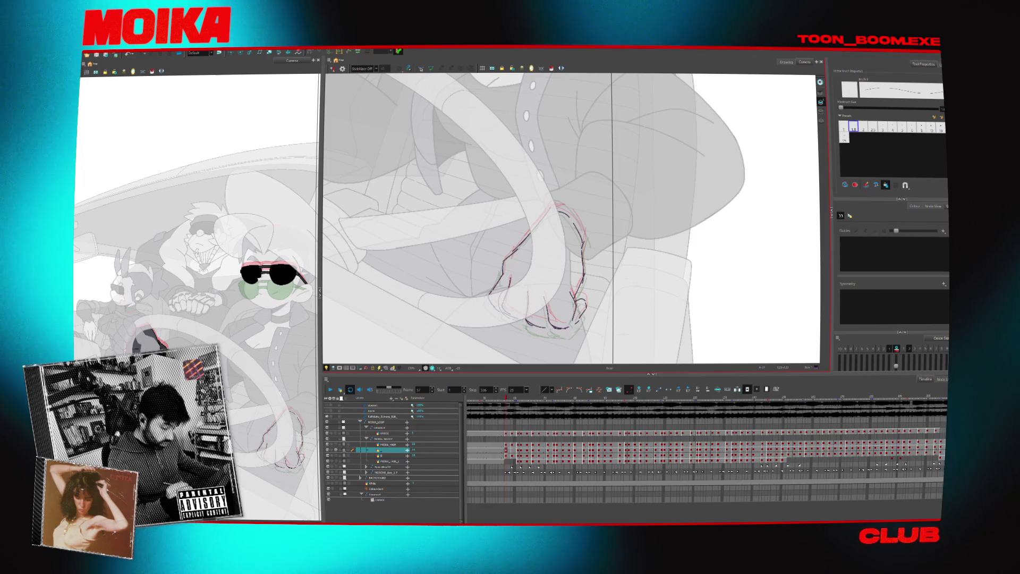
- On the frame 59 drawing, ink a line along the fingers and hide the background
key(period)
key(period)
key(period)
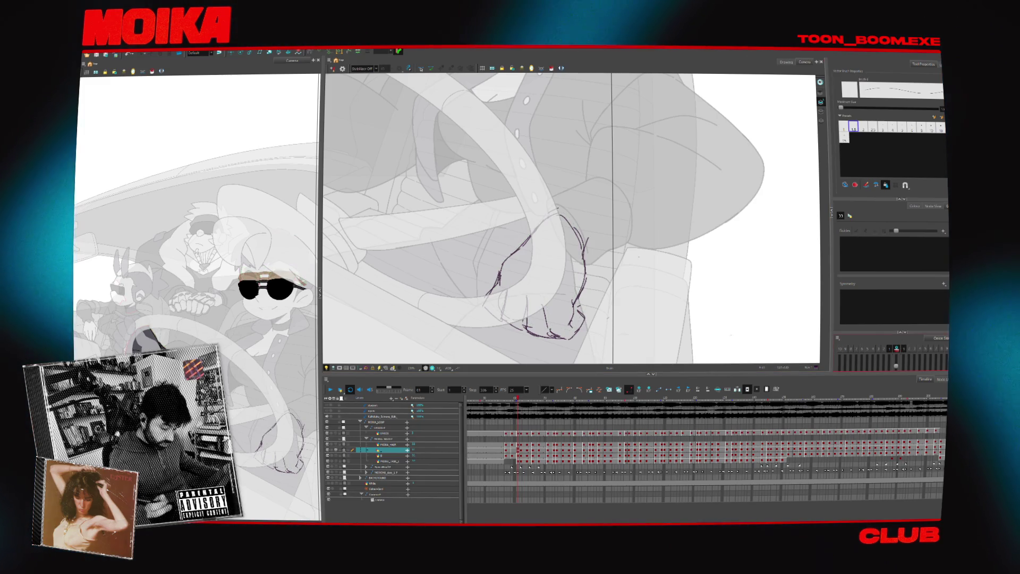
key(comma)
key(comma)
key(comma)
key(period)
key(period)
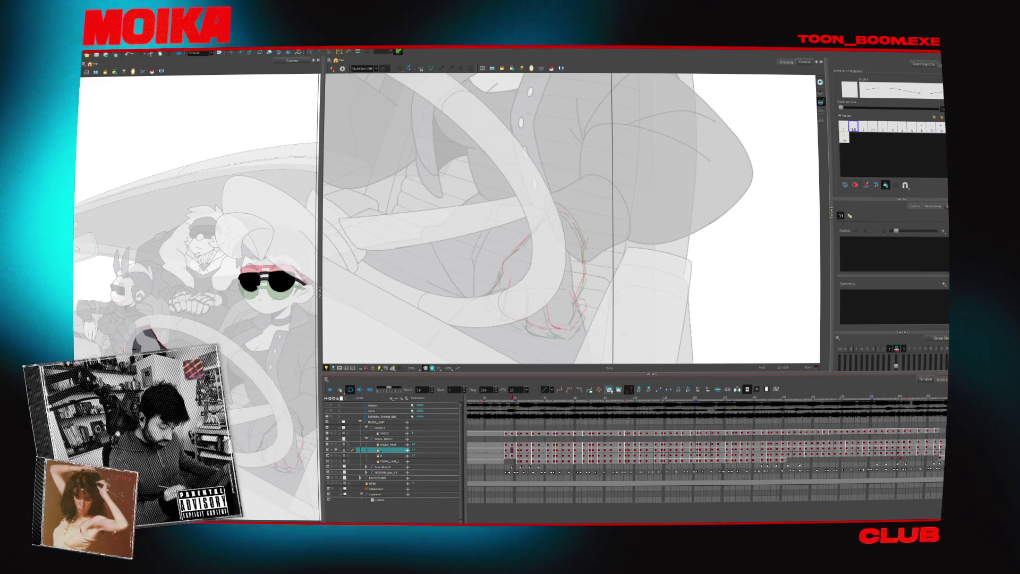
drag(531, 238, 502, 275)
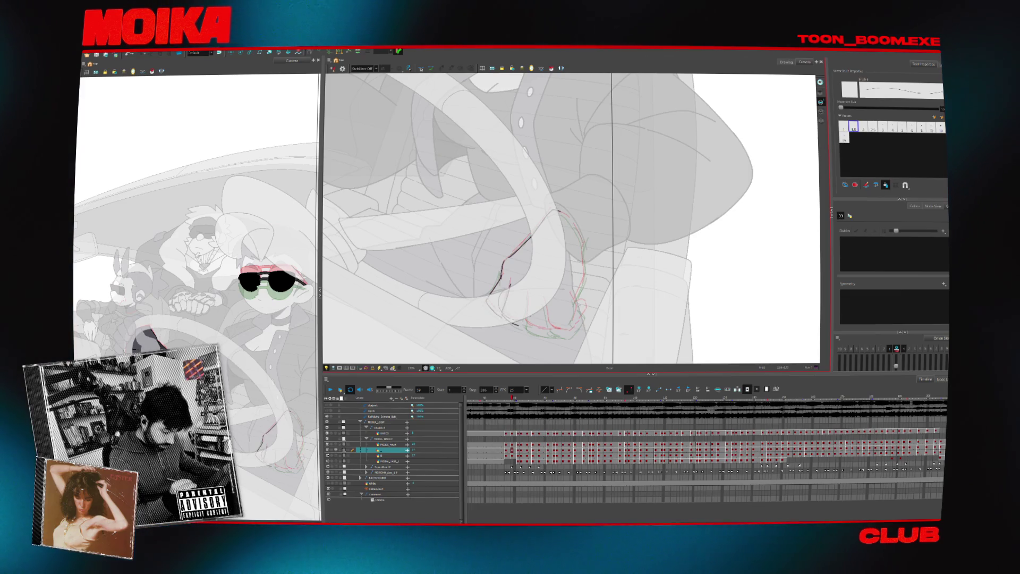
click(332, 450)
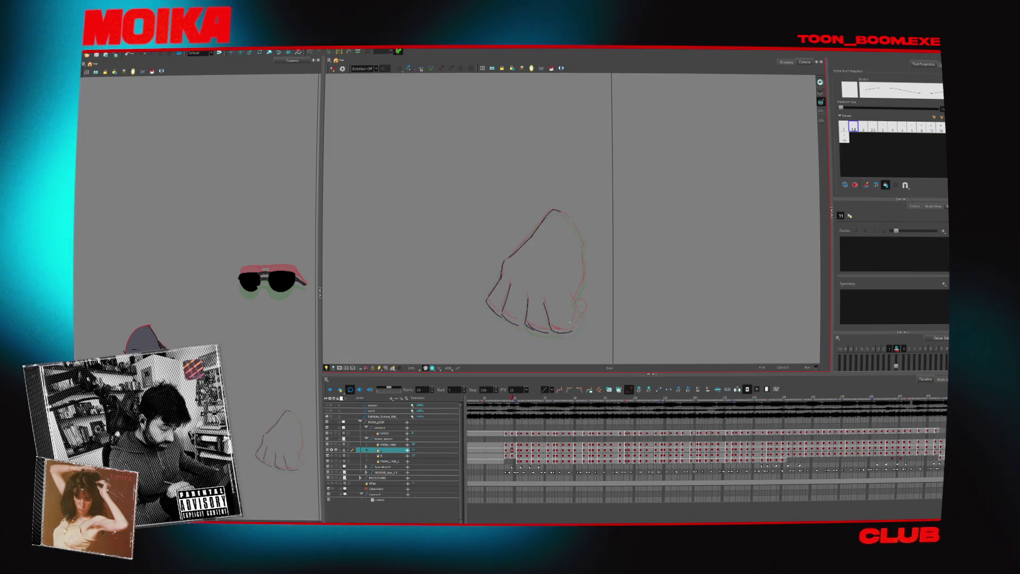
- Ink the hand's right edge, restore the background layers, and play the animation through
drag(583, 246, 577, 297)
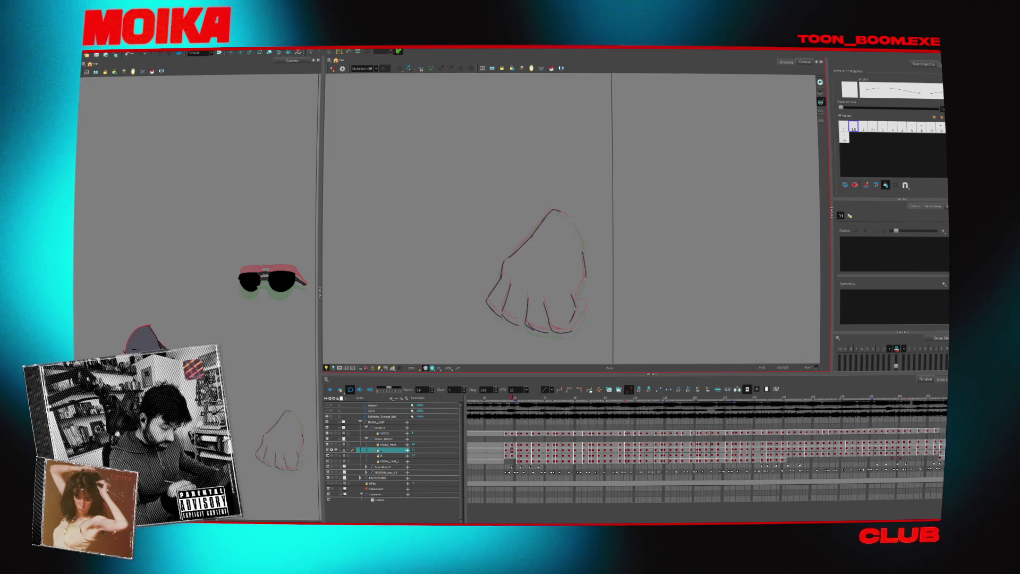
click(332, 68)
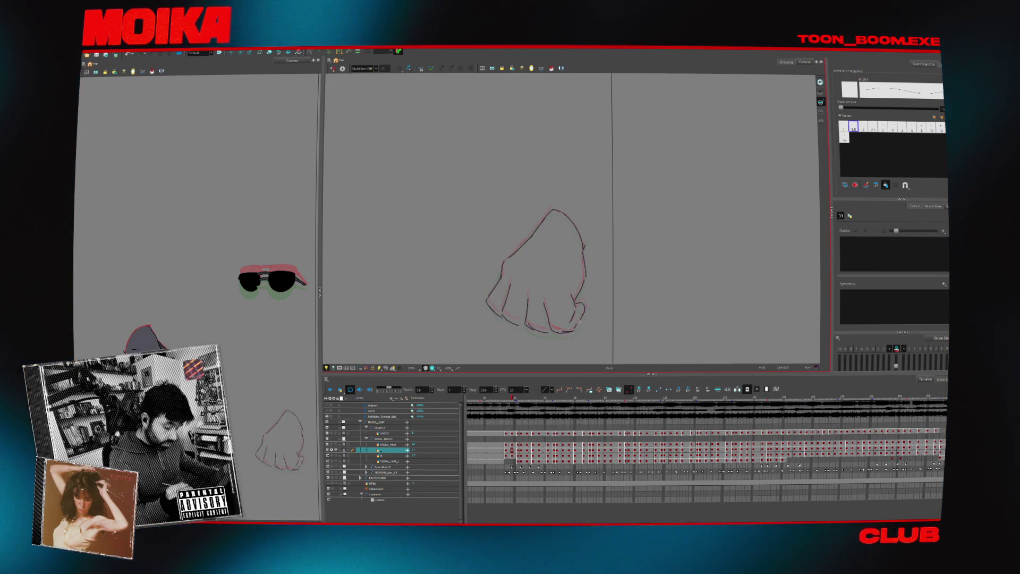
click(336, 450)
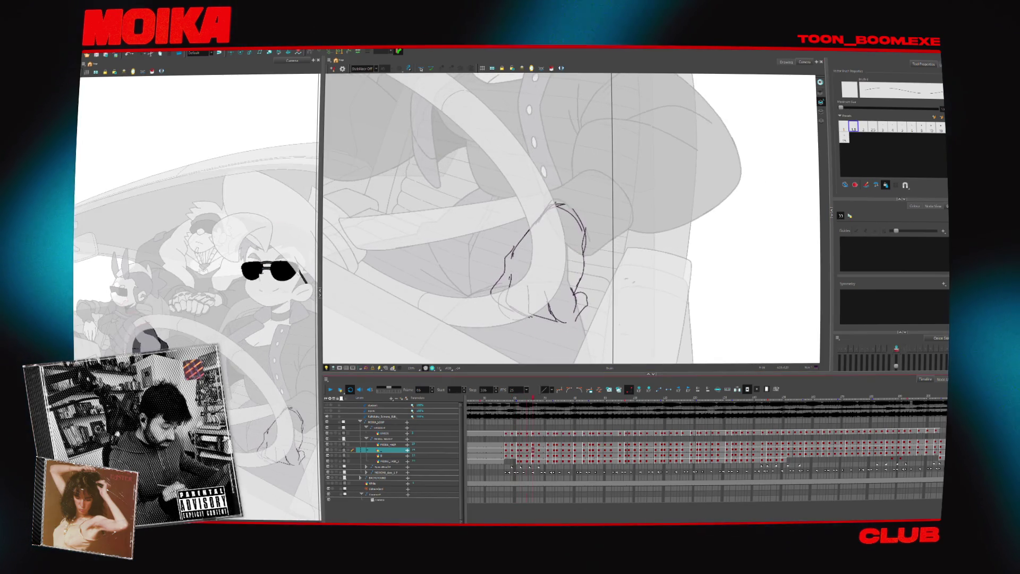
key(alt+z)
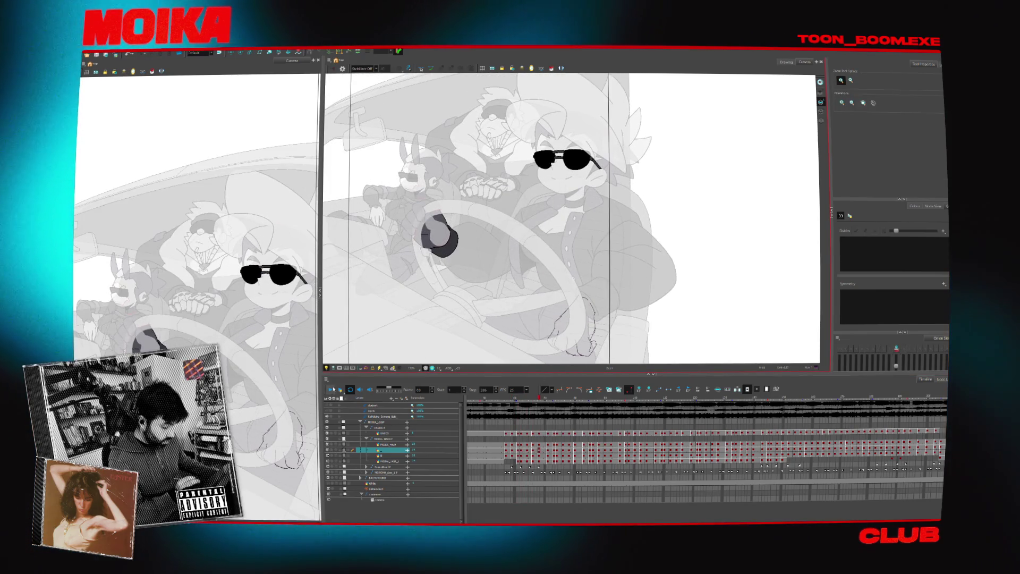
click(335, 389)
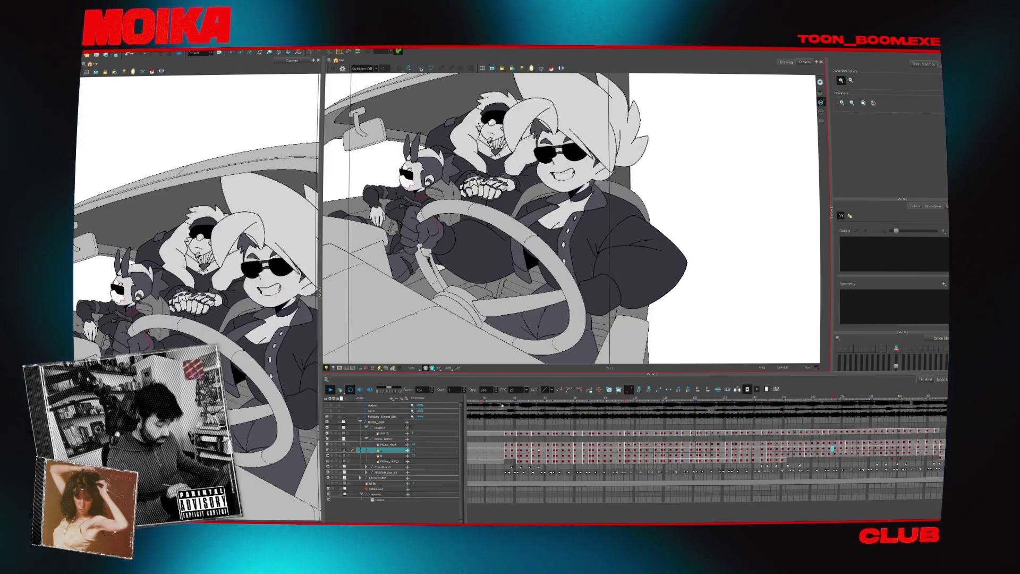
key(Return)
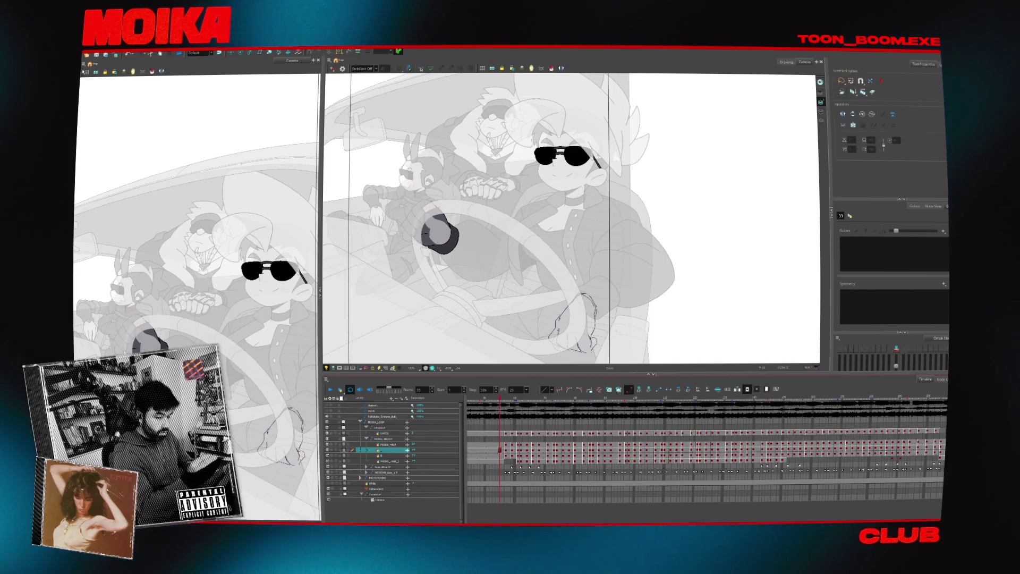
- Select the hand drawing and test deleting the sketch, restoring it with undo
click(579, 298)
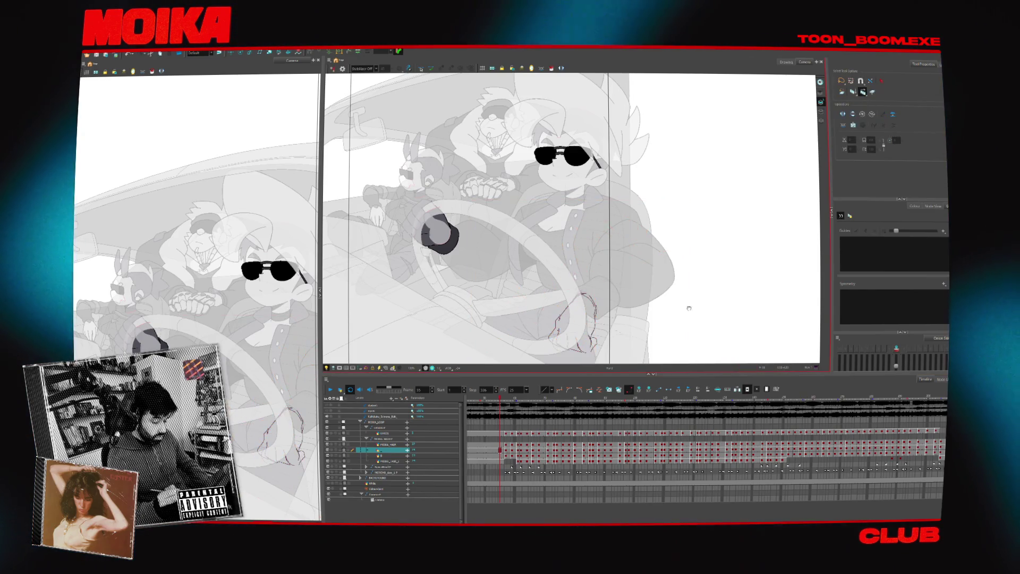
scroll(566, 319, down, 3)
key(ctrl+a)
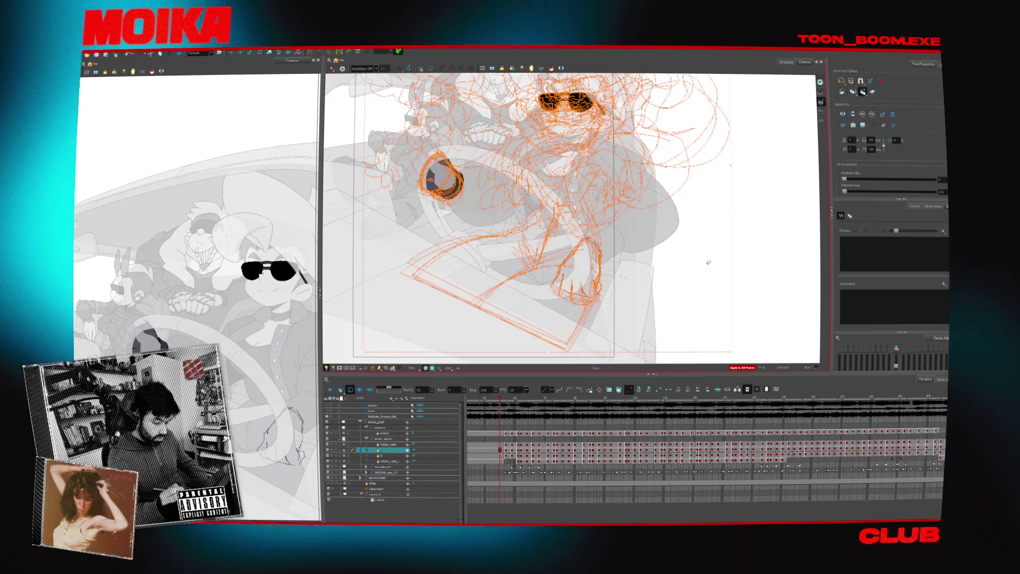
click(644, 314)
key(Delete)
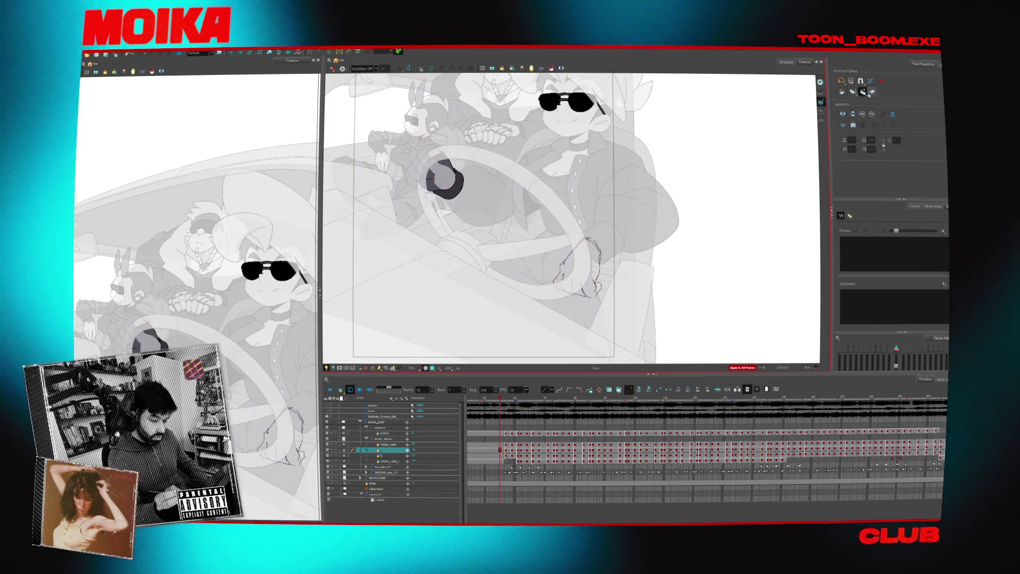
key(ctrl+z)
key(Delete)
key(ctrl+z)
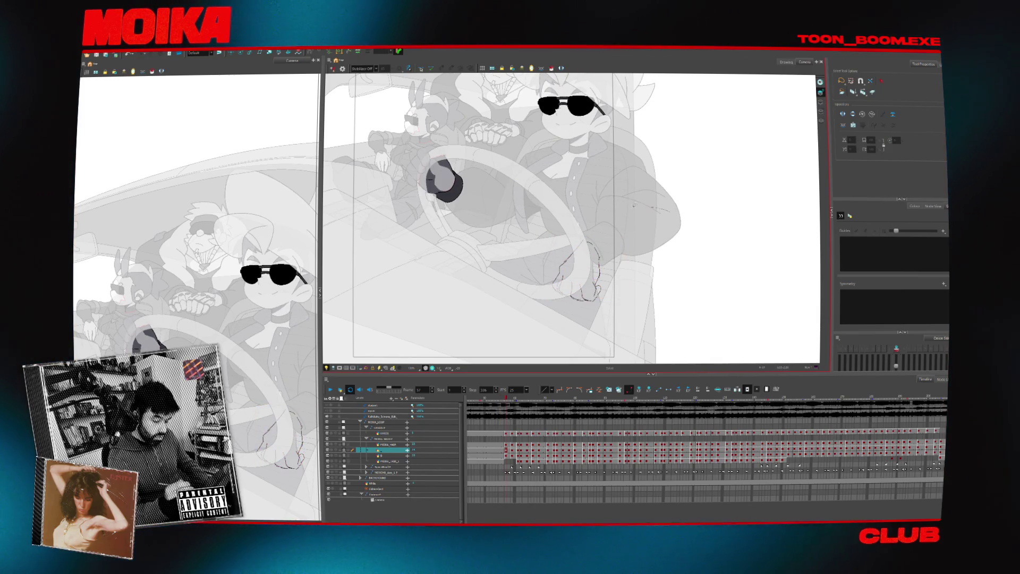
- At frame 64, rotate the hand slightly, delete leftover strokes, and preview playback
key(period)
key(period)
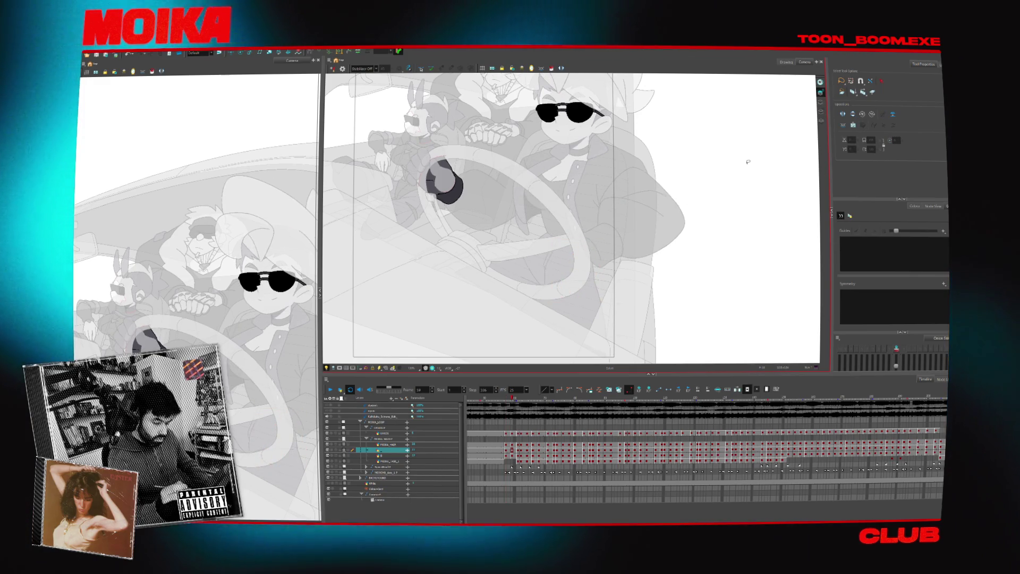
key(period)
key(period)
key(period)
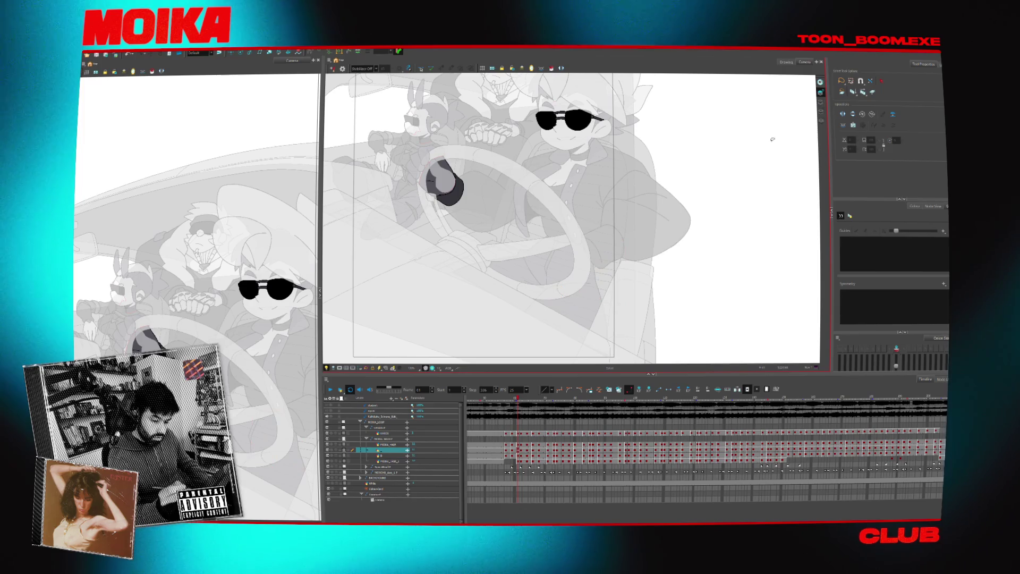
key(ctrl+a)
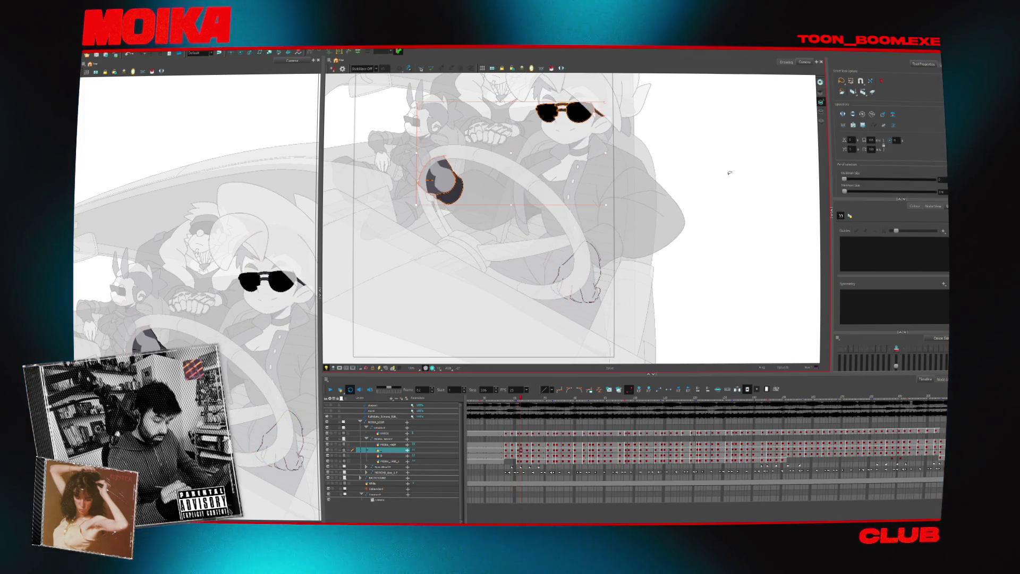
key(period)
key(period)
key(ctrl+a)
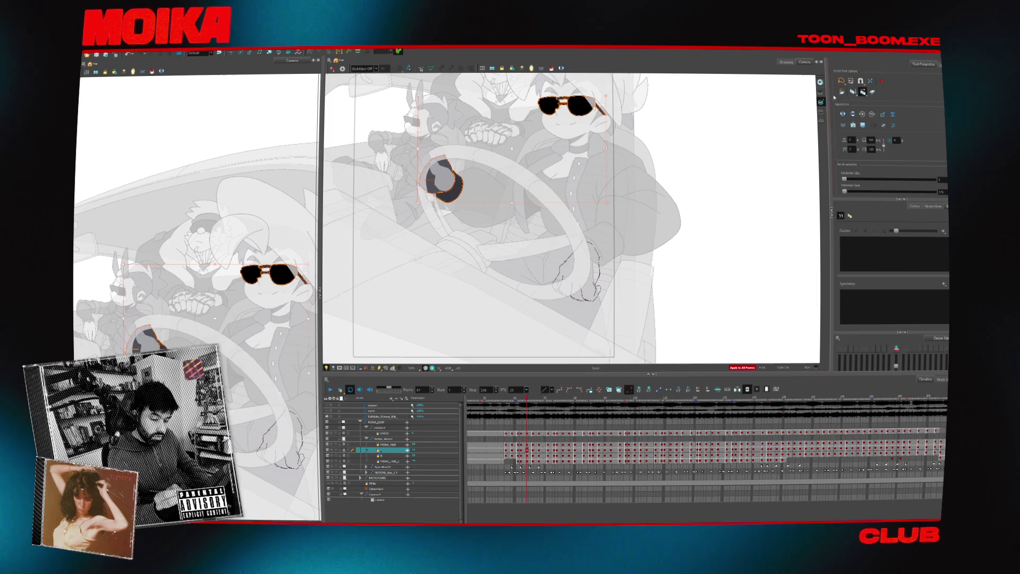
drag(635, 233, 639, 241)
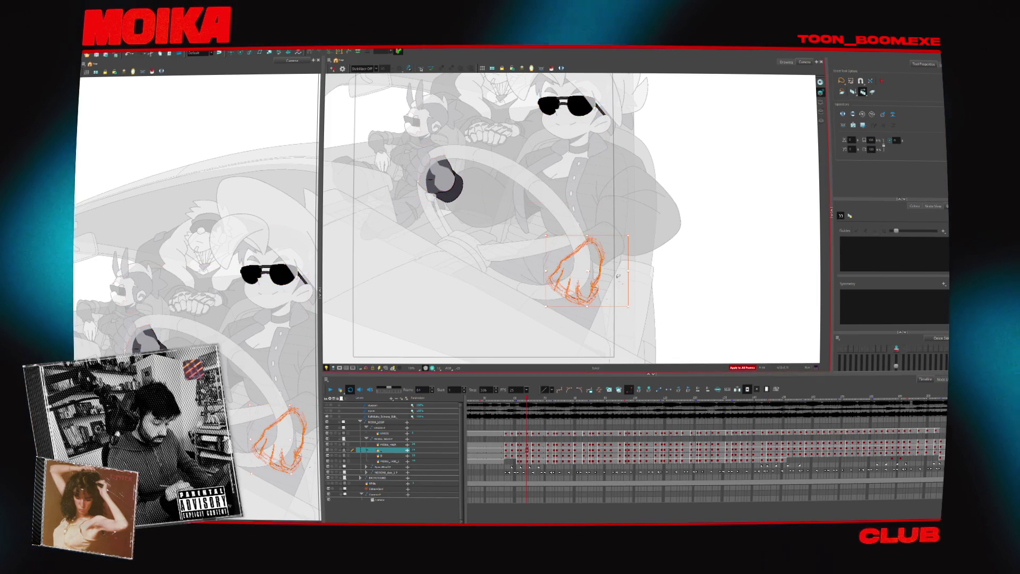
key(Delete)
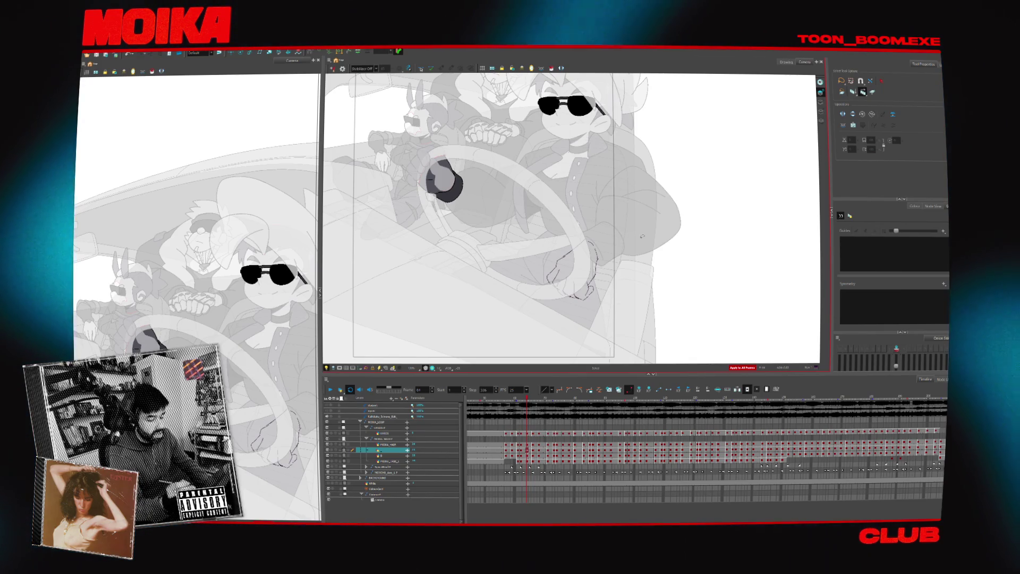
drag(643, 236, 590, 257)
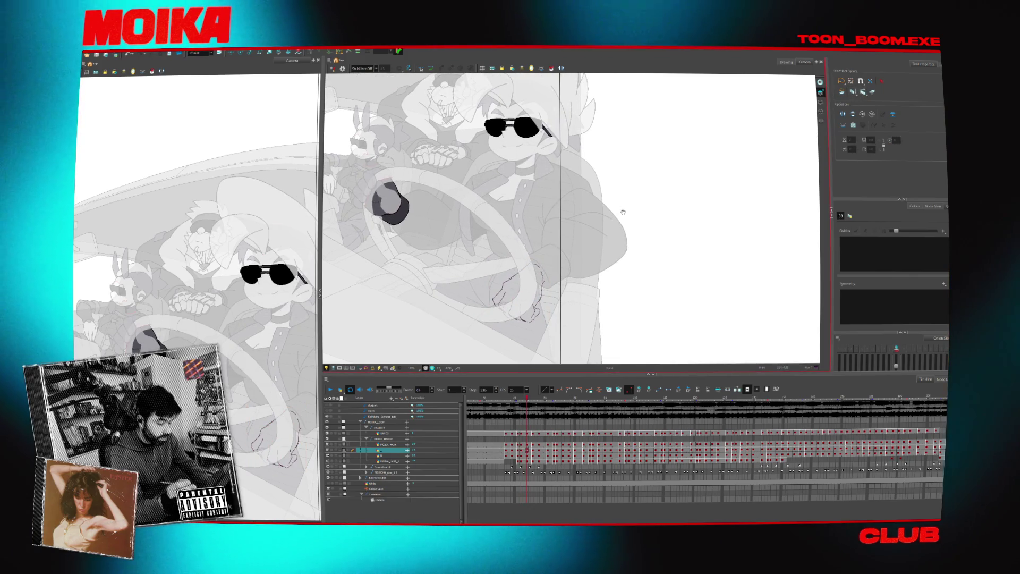
click(330, 389)
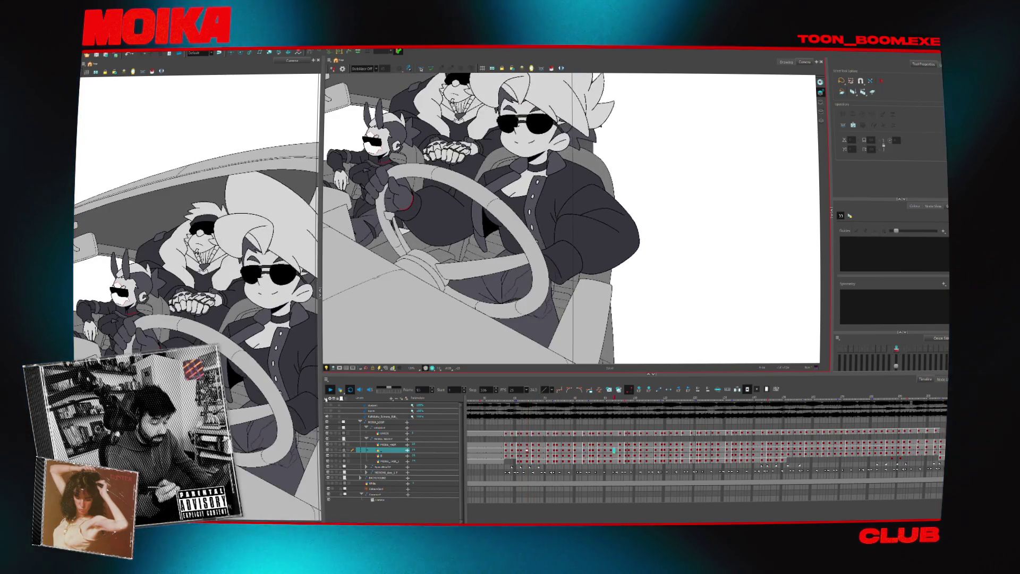
- Select the hand drawing with edits applied to all frames, then replay the animation
click(510, 399)
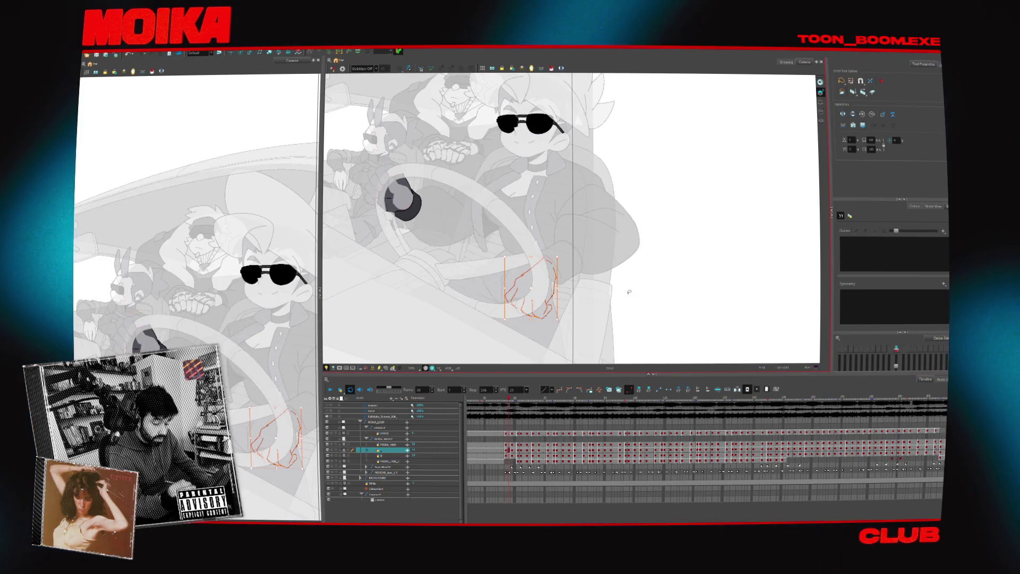
click(863, 92)
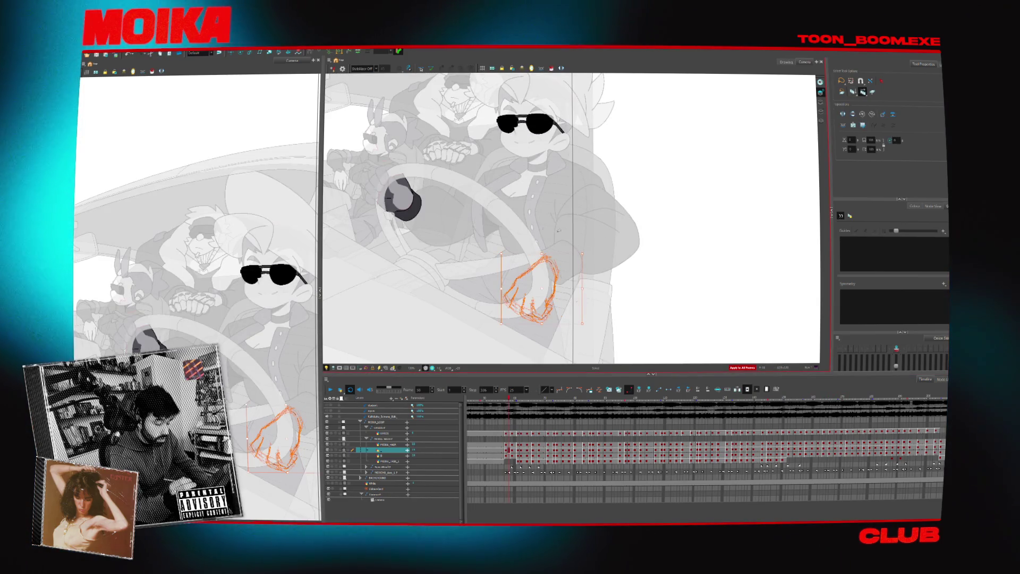
click(562, 323)
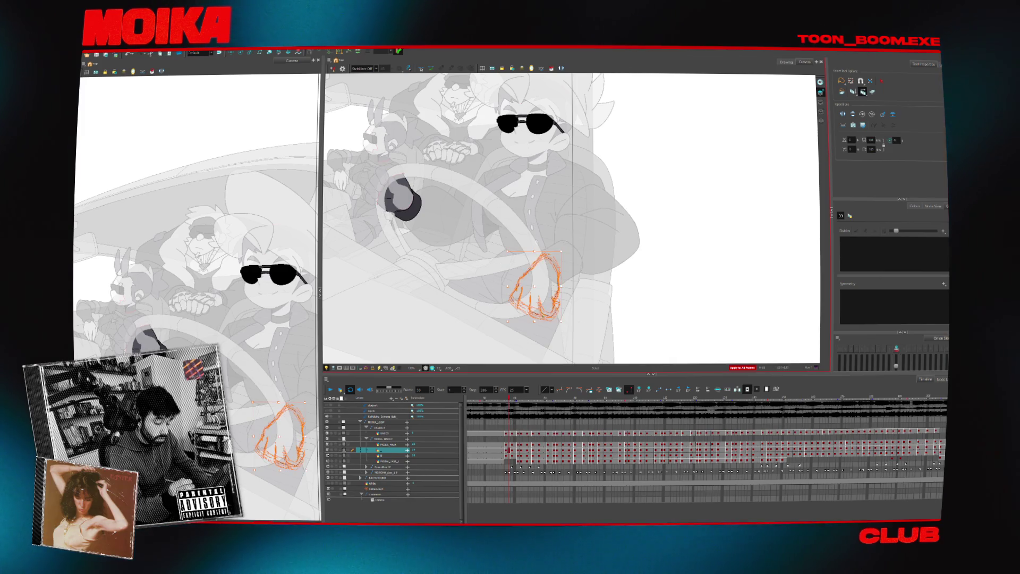
click(573, 293)
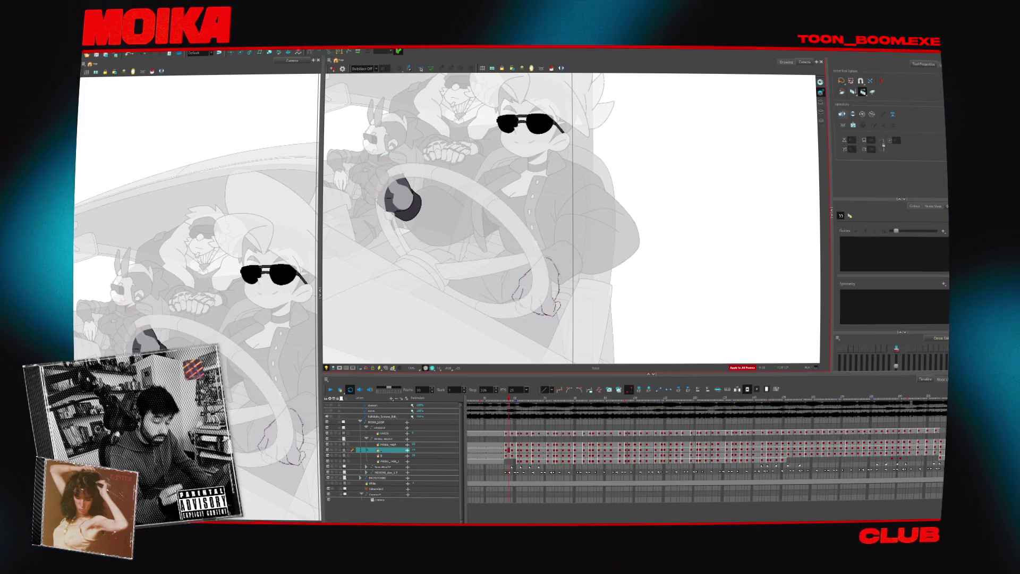
click(862, 91)
click(330, 389)
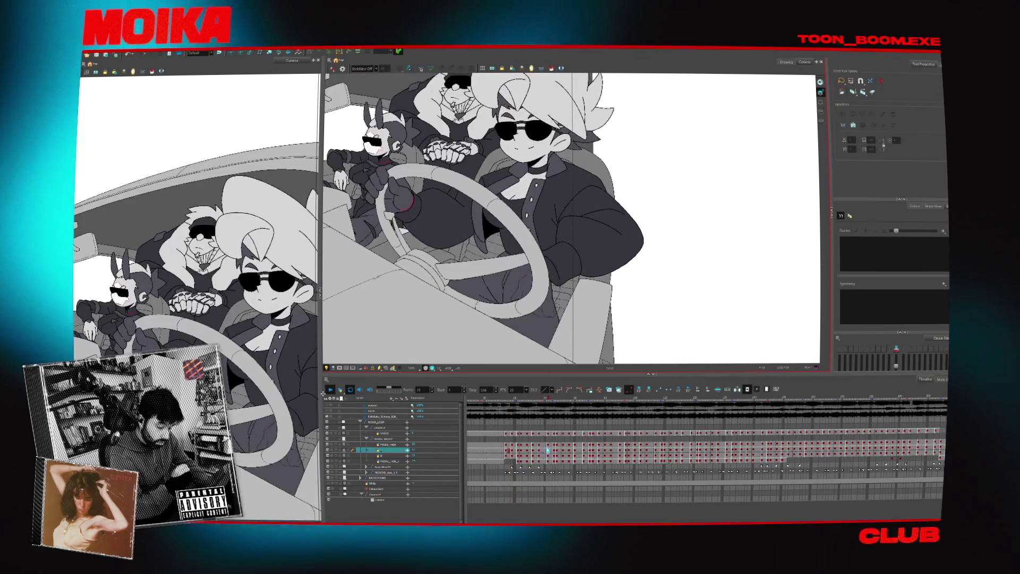
key(Return)
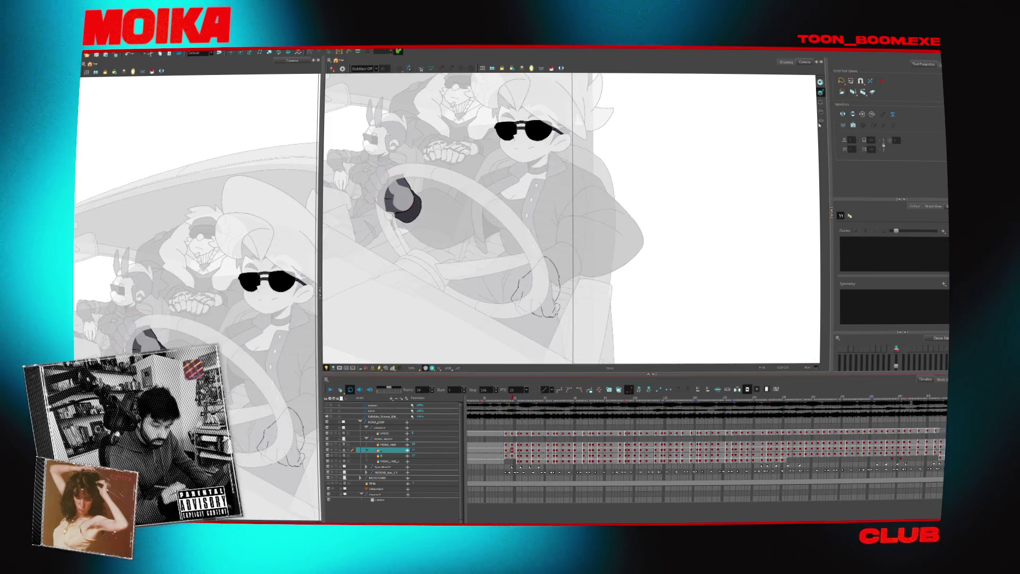
- Nudge the hand sketch down into place and check it in playback
drag(483, 314, 538, 292)
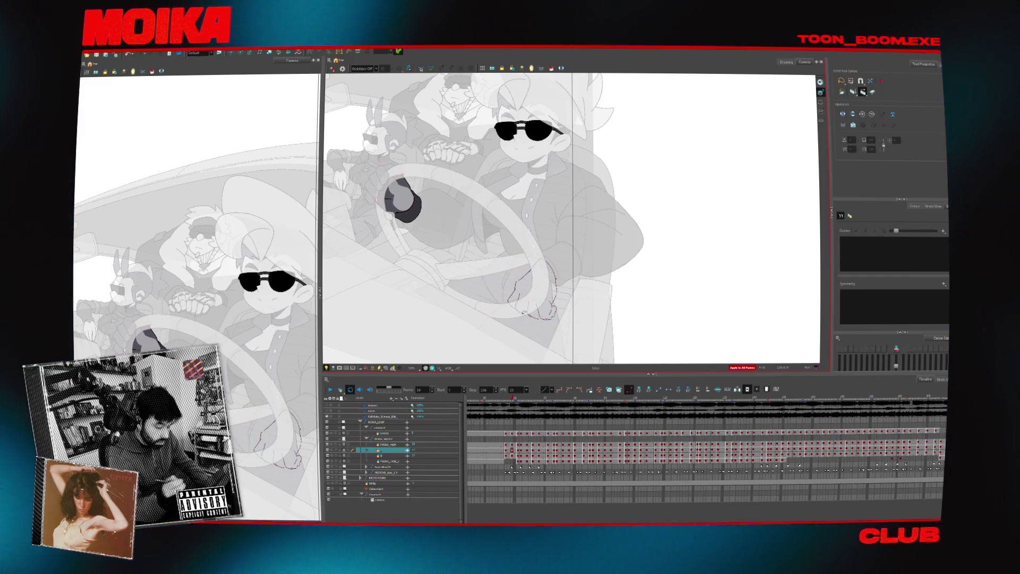
click(330, 391)
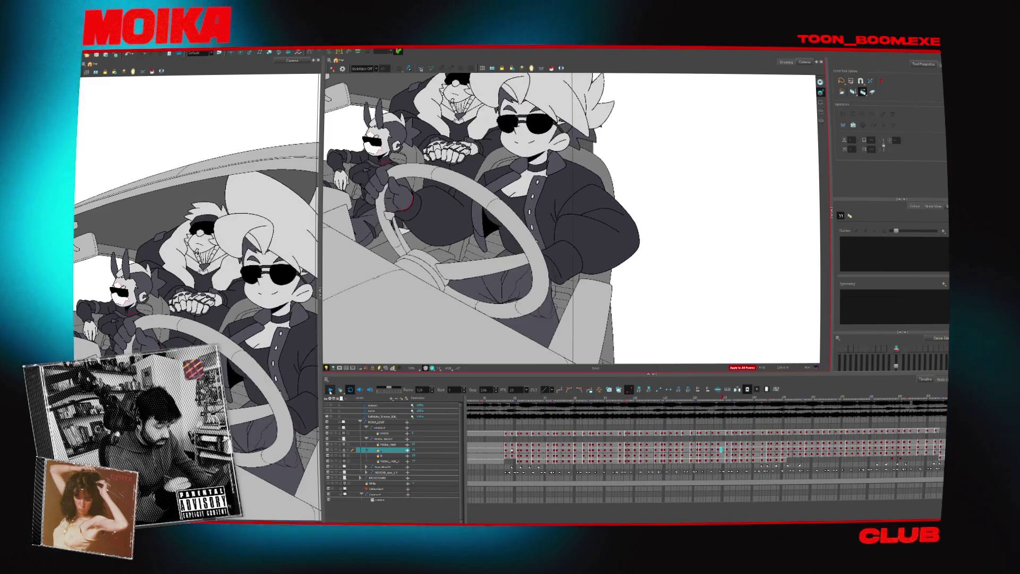
key(Return)
key(Down)
key(Down)
key(Down)
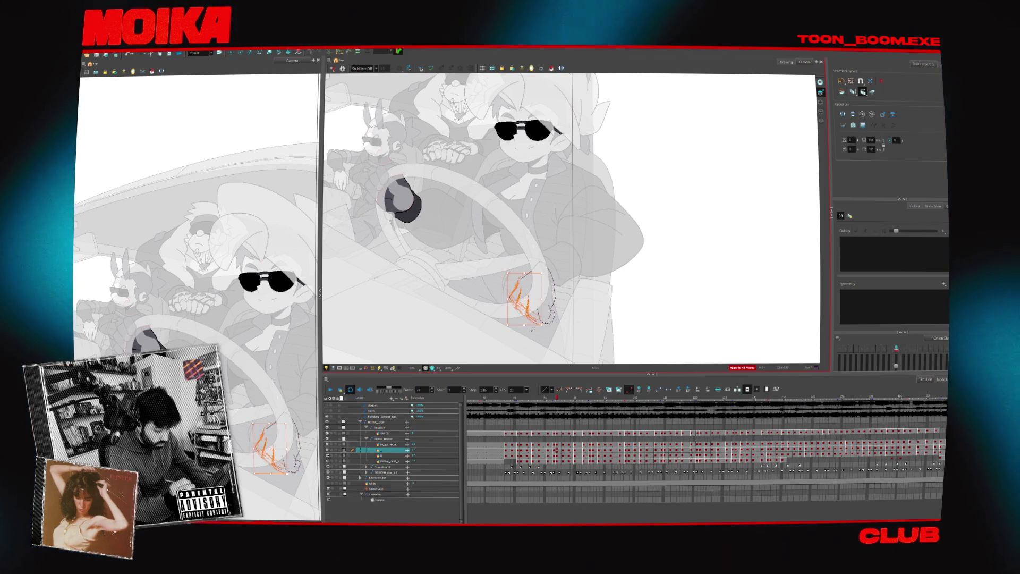
click(560, 321)
- Lasso-select only the wrist strokes below the hand and review in playback
click(555, 311)
click(509, 308)
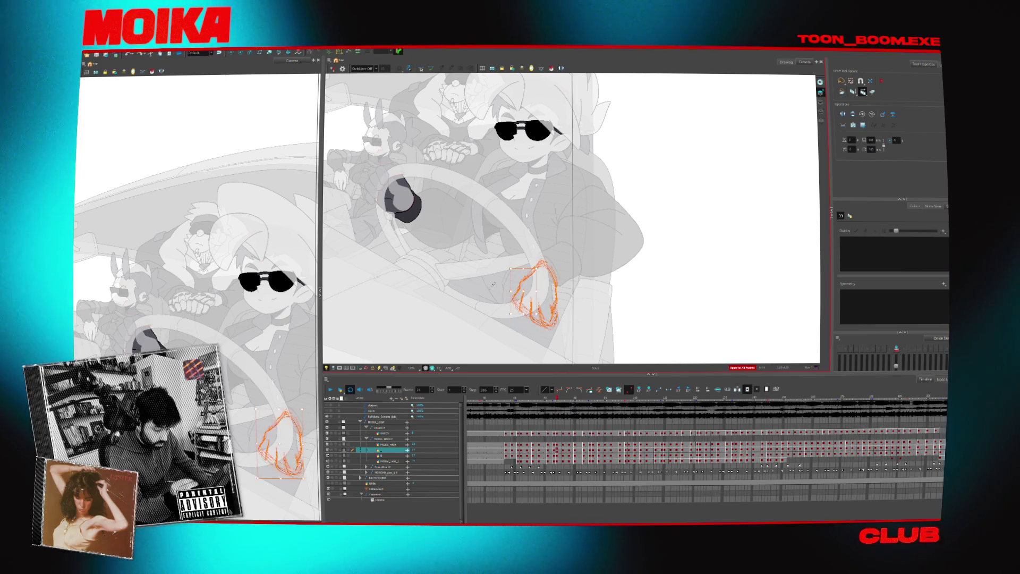
click(532, 319)
drag(502, 268, 532, 316)
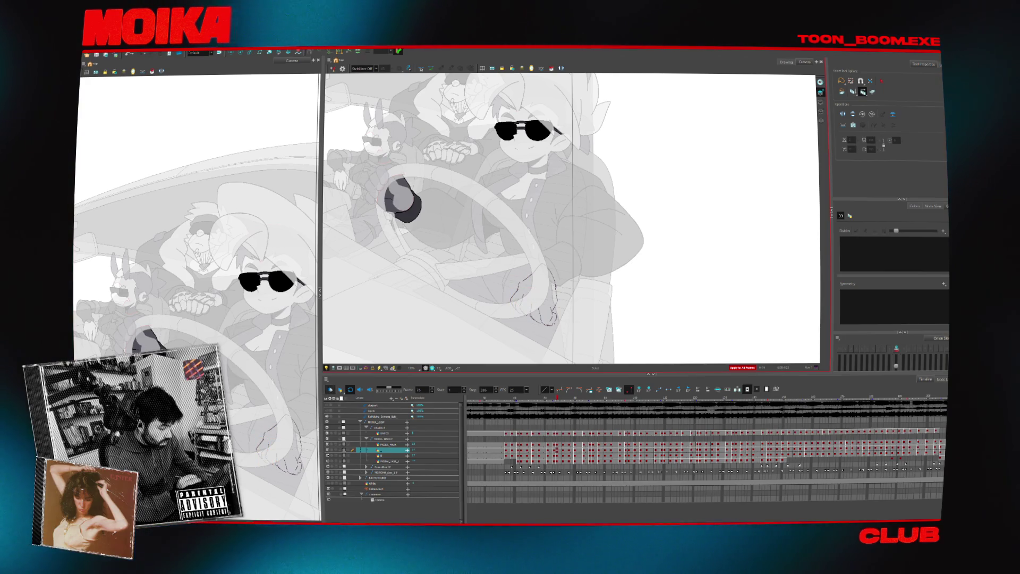
key(Return)
key(Return)
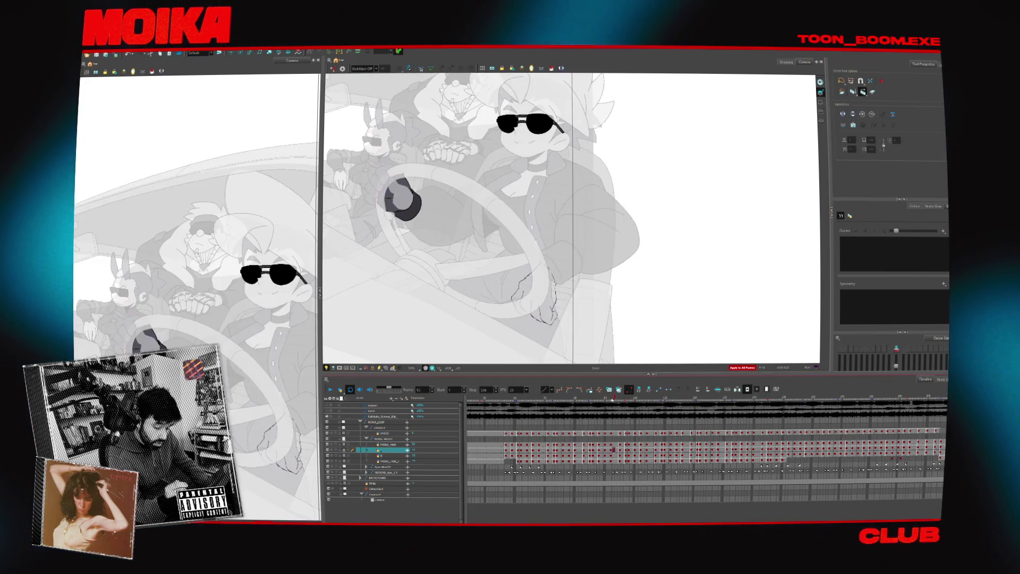
click(518, 293)
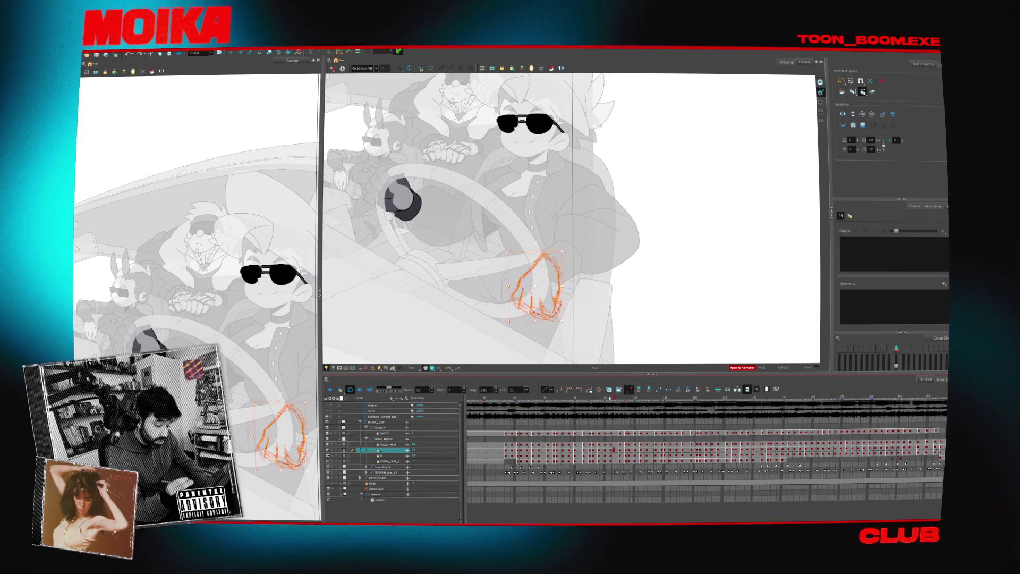
- Compare neighbouring frames, clear the lower wrist strokes, and replay the animation to review
key(period)
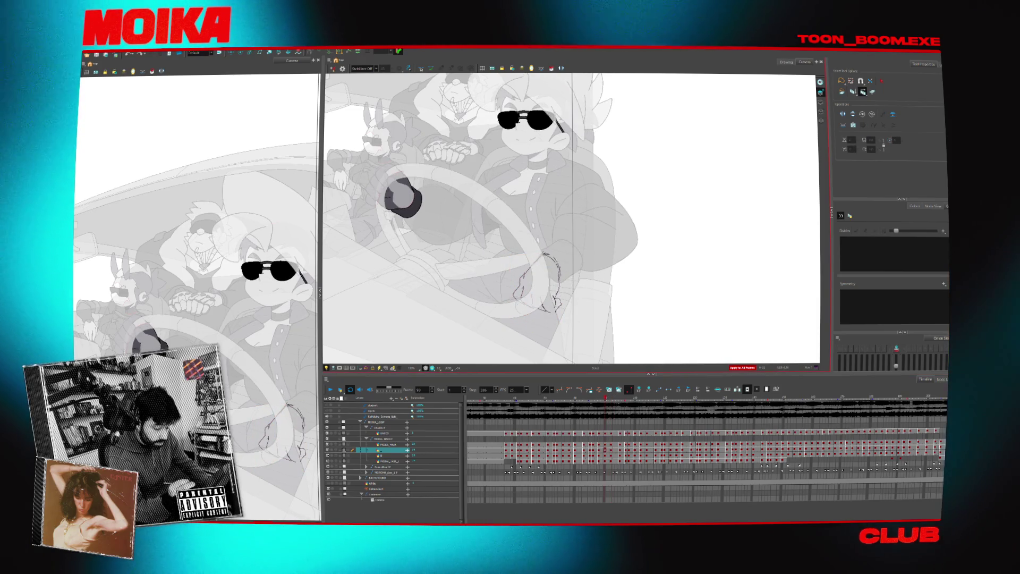
key(comma)
key(period)
key(period)
key(ctrl+a)
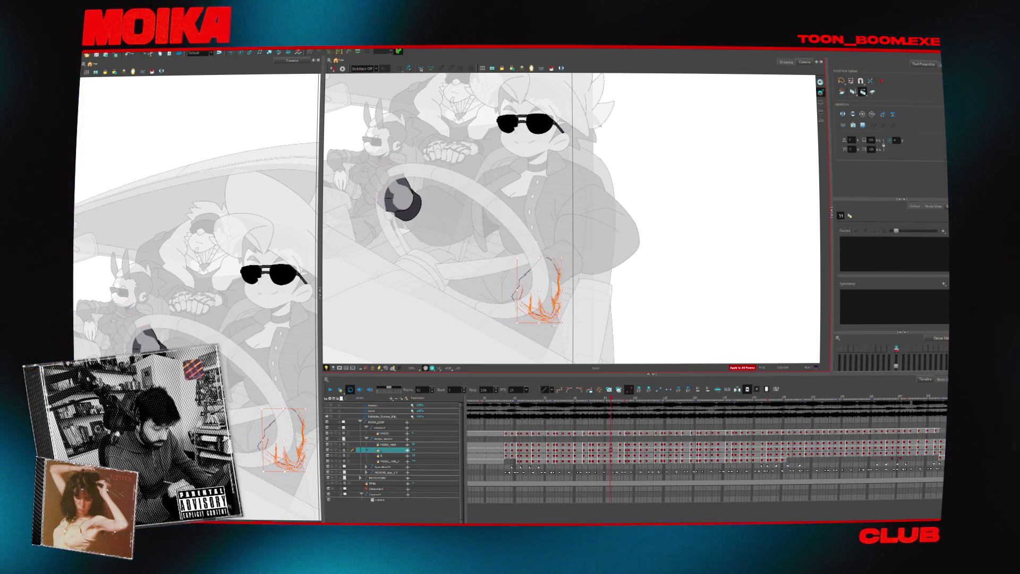
key(ctrl+z)
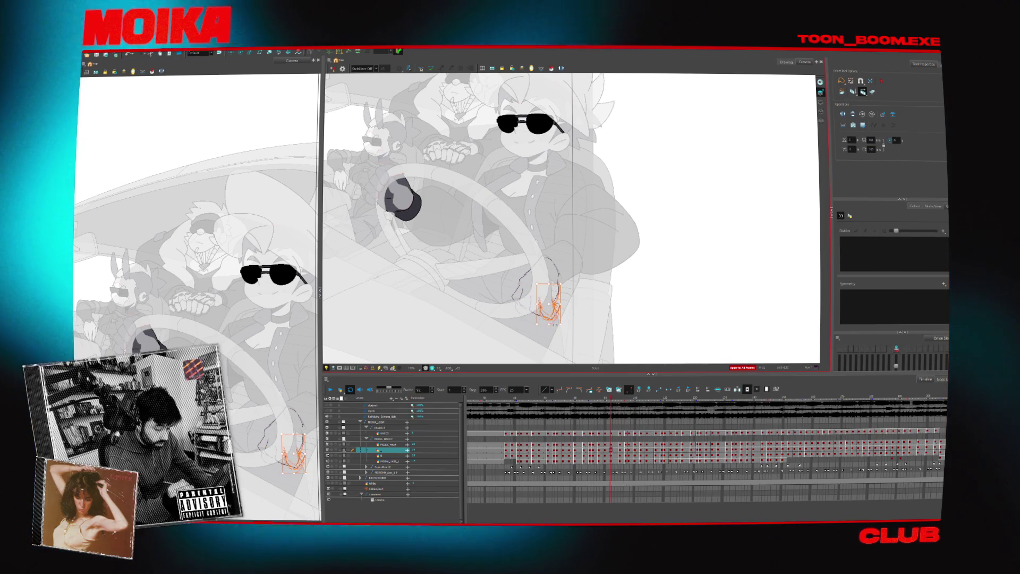
key(Escape)
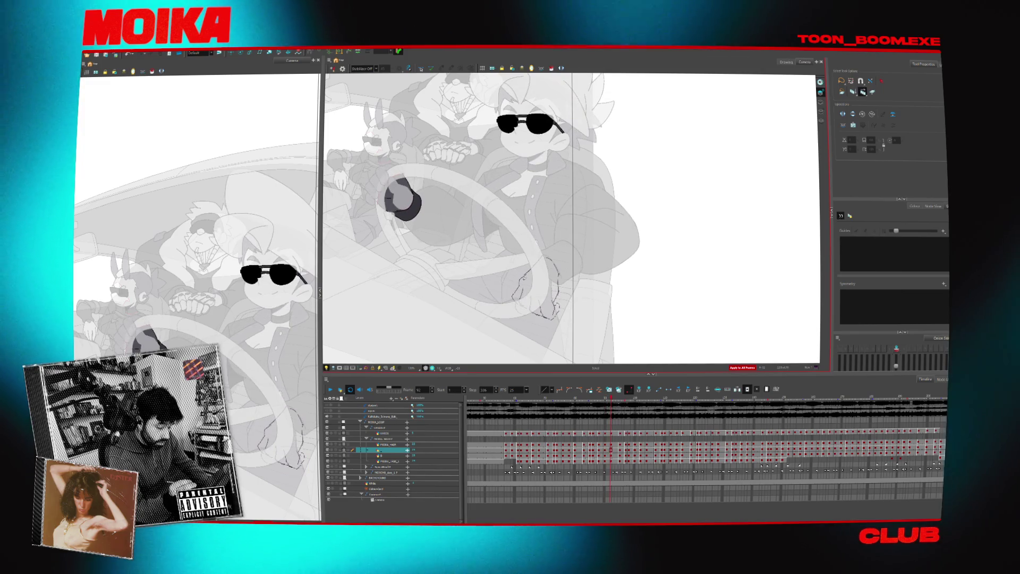
click(524, 284)
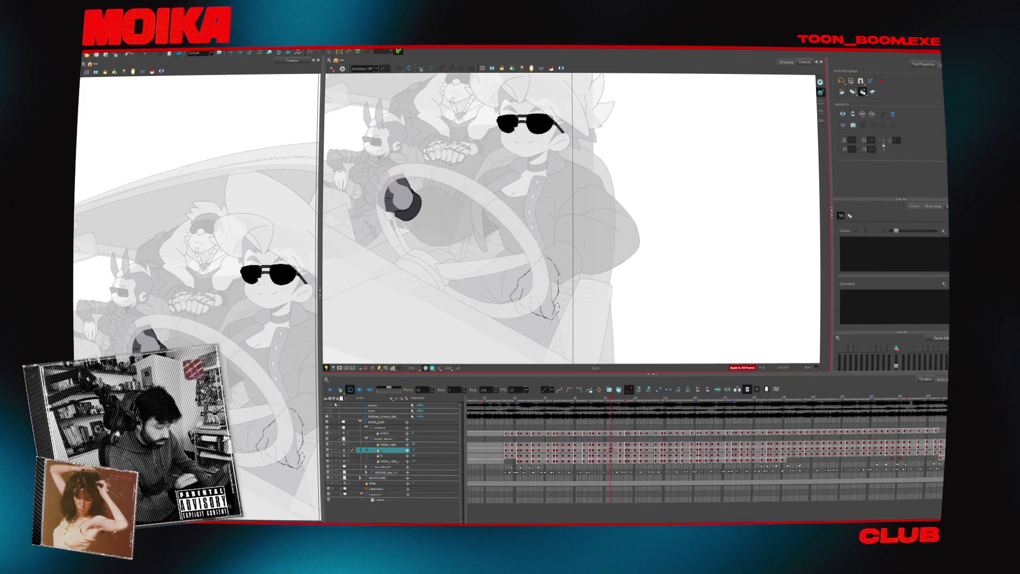
key(Return)
key(Return)
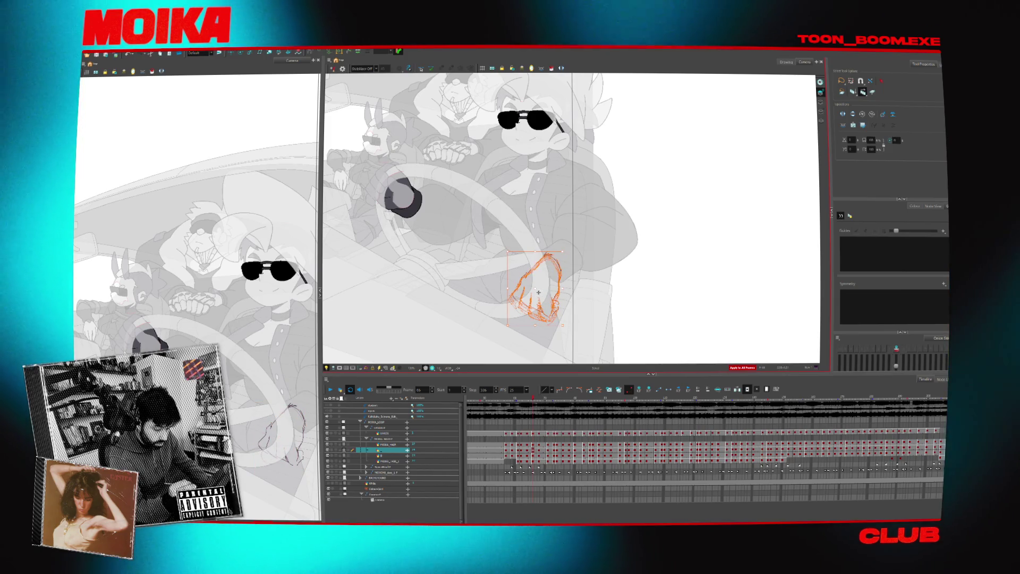
click(331, 390)
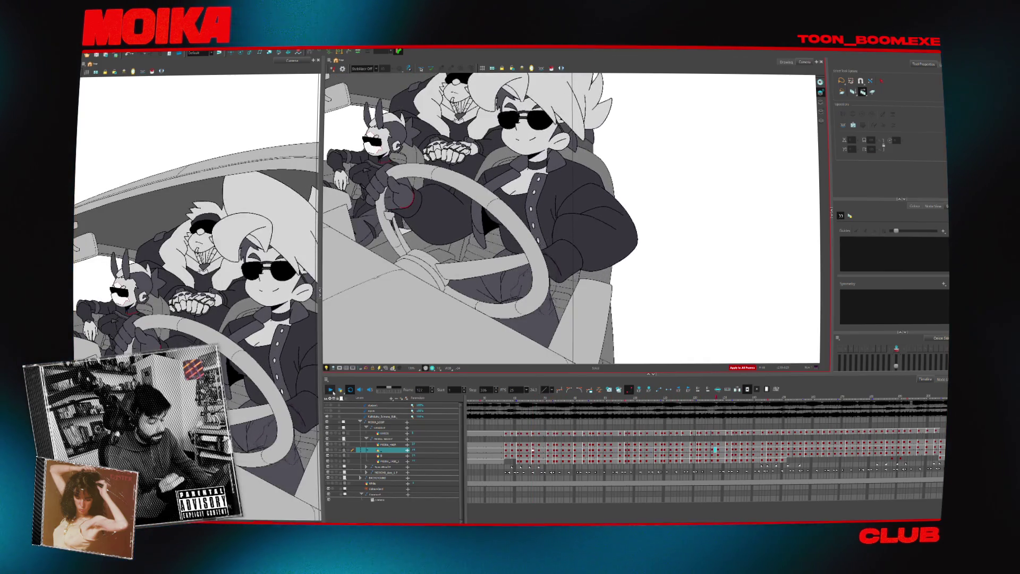
key(Return)
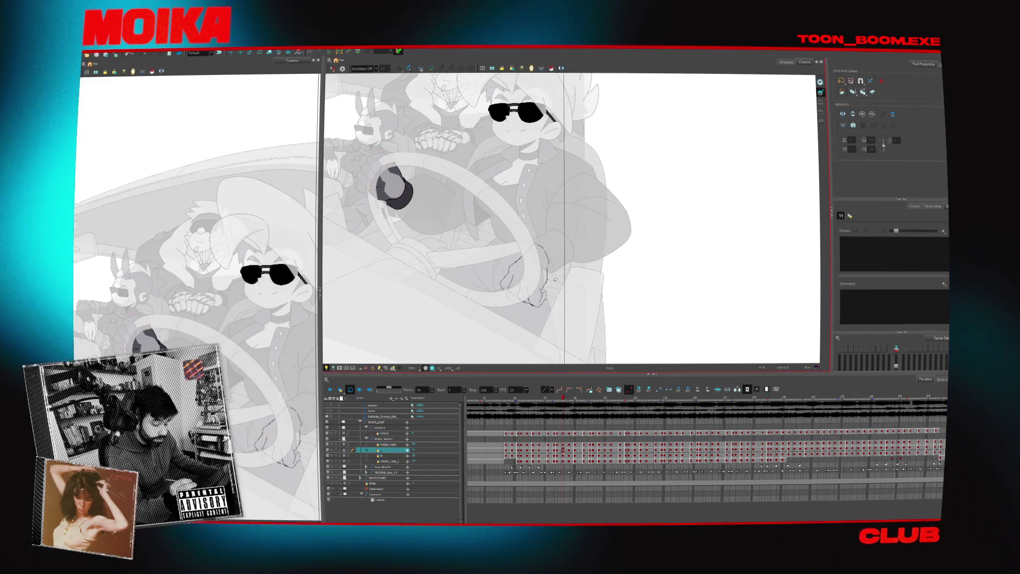
key(4)
scroll(533, 272, up, 2)
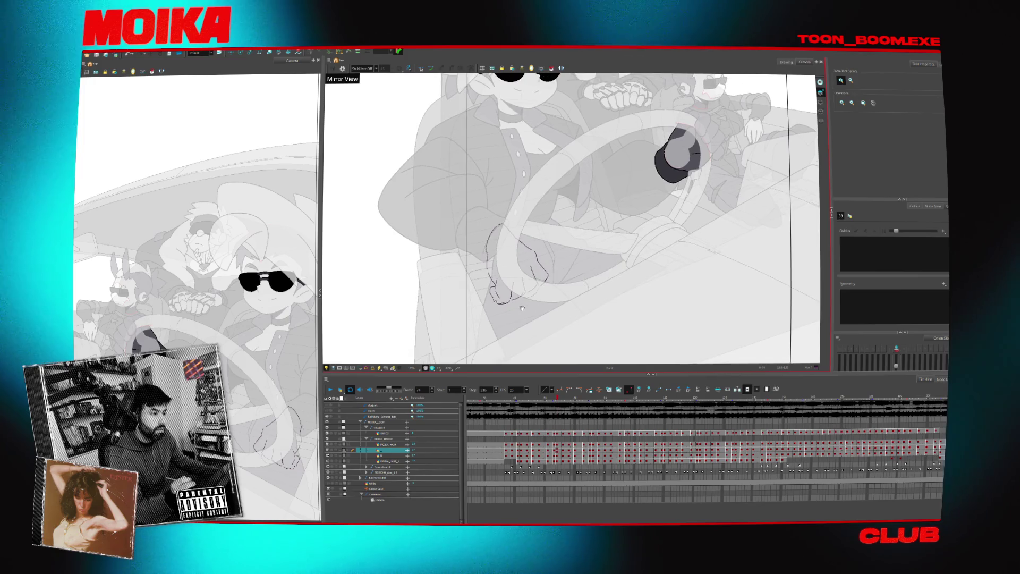
drag(518, 282, 532, 295)
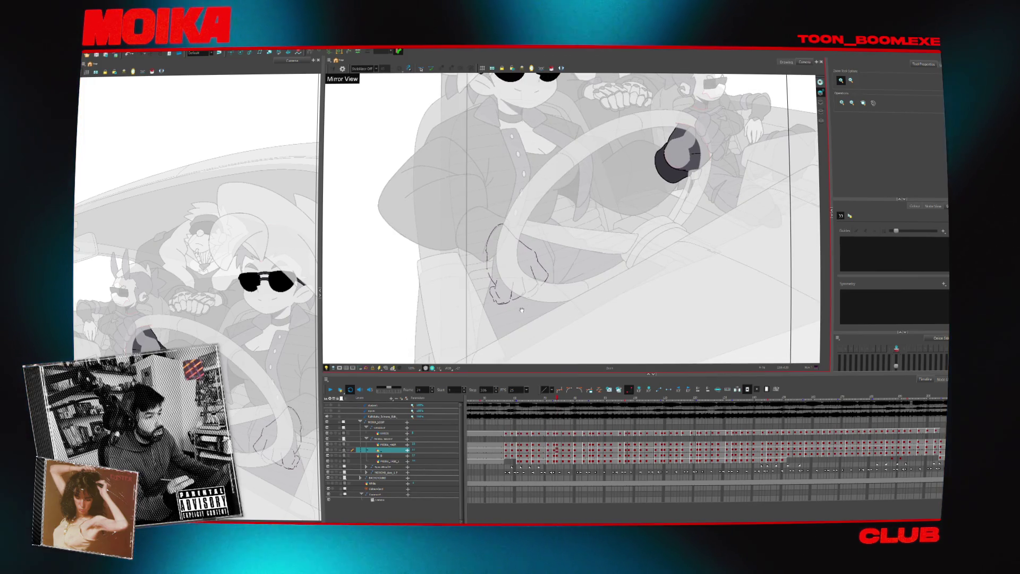
key(4)
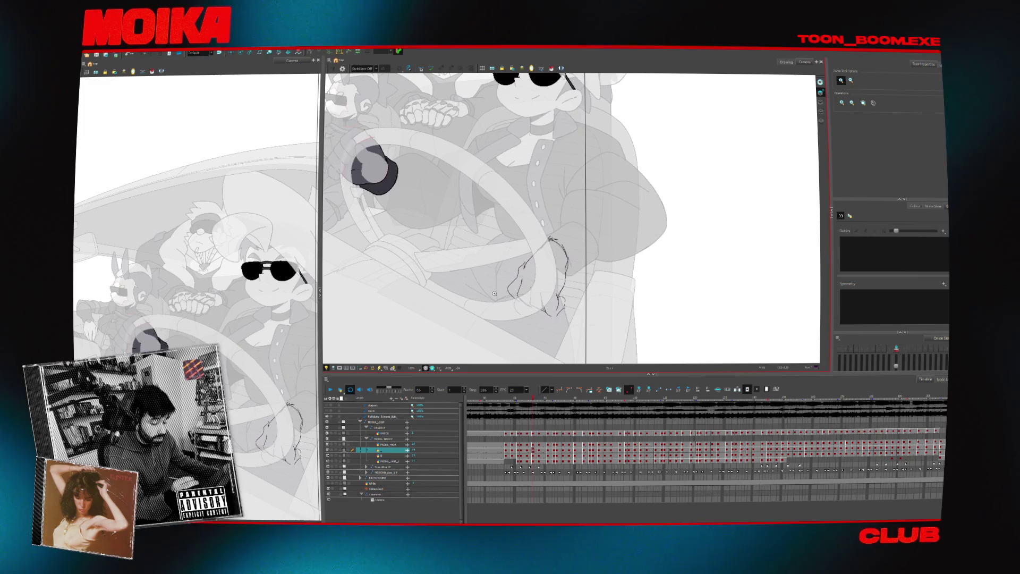
key(4)
drag(624, 273, 571, 273)
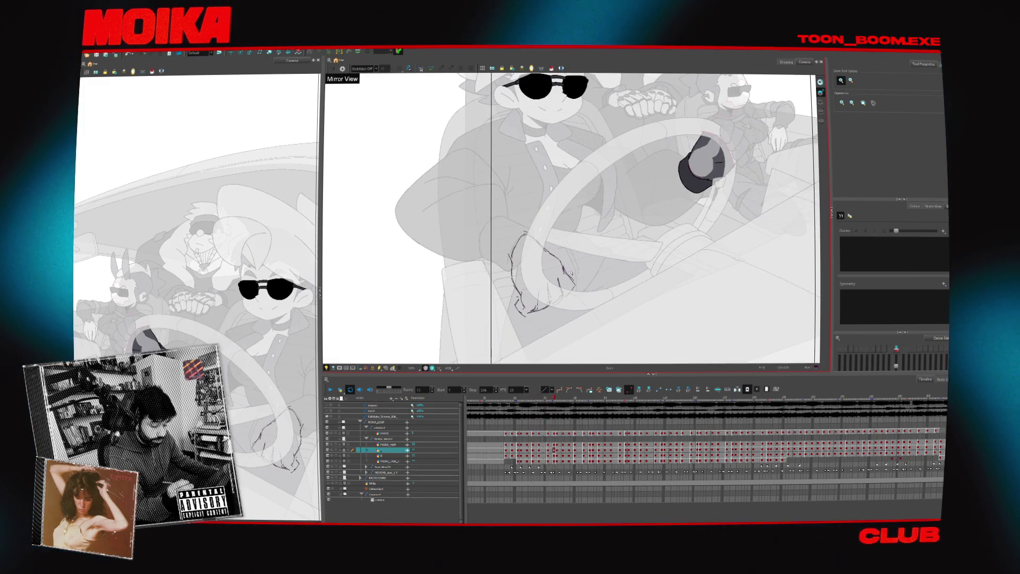
key(4)
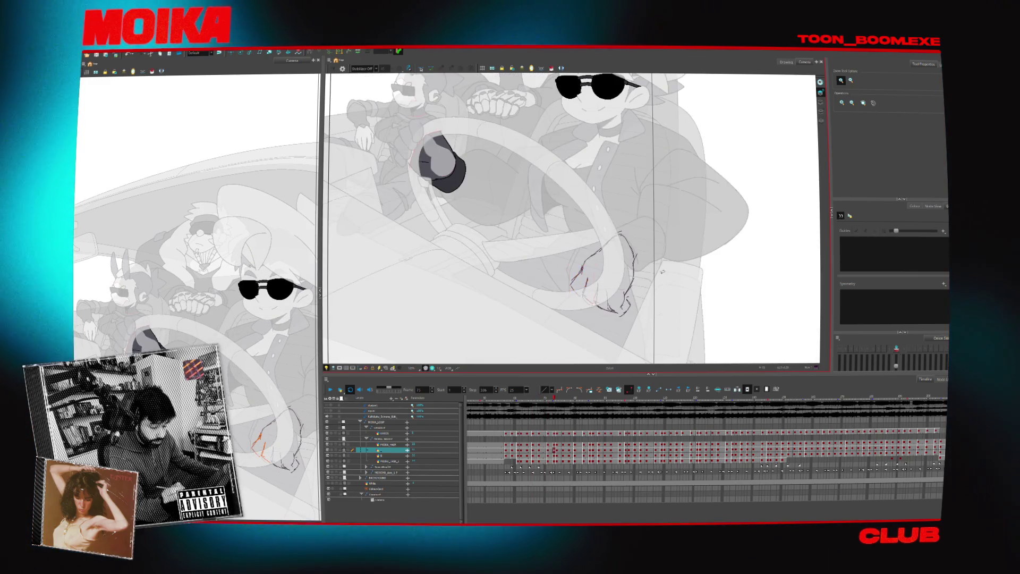
drag(595, 240, 548, 245)
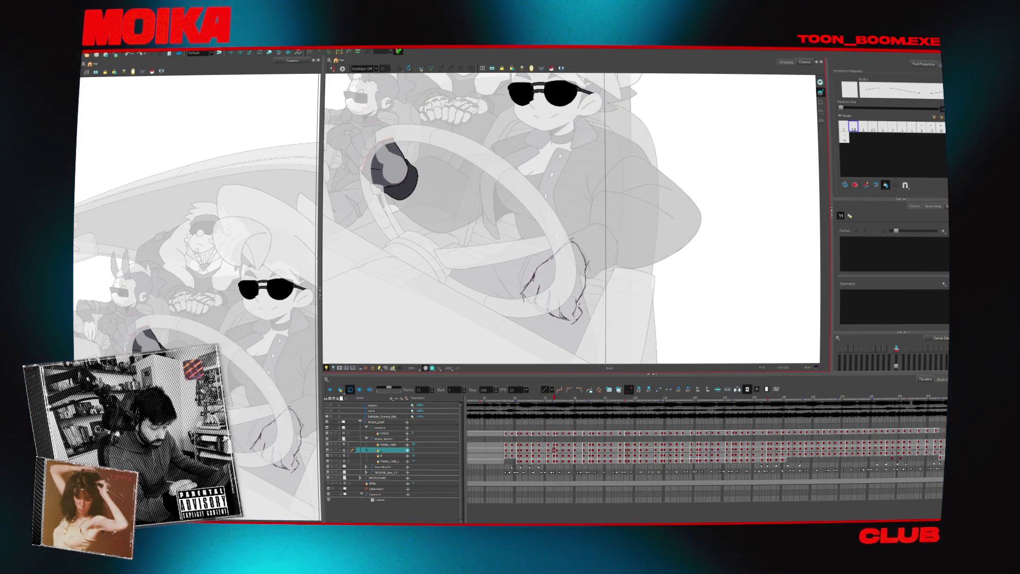
- Undo the stray strokes on the hand after a mirrored check, then reset the view upright
key(4)
key(4)
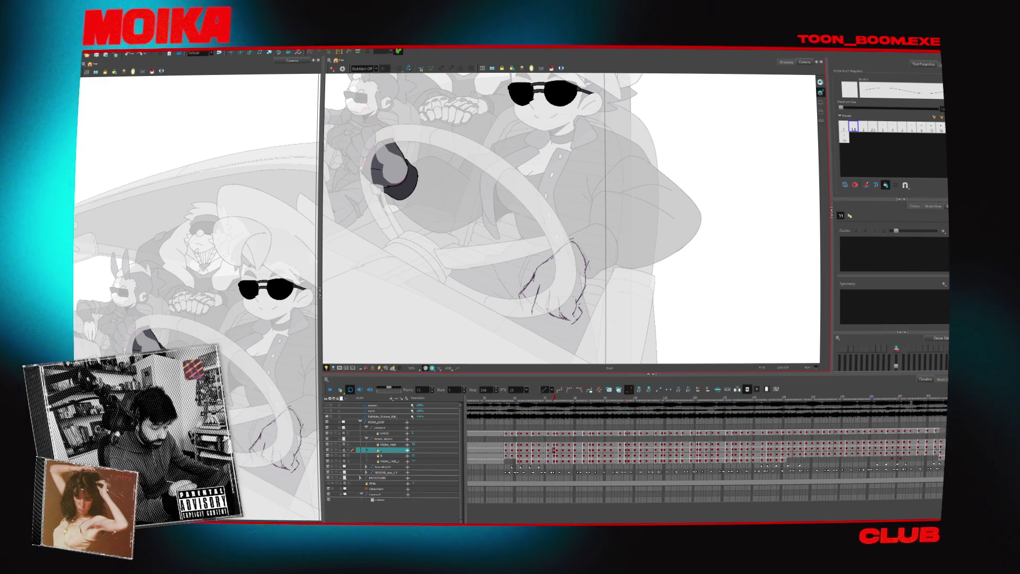
key(4)
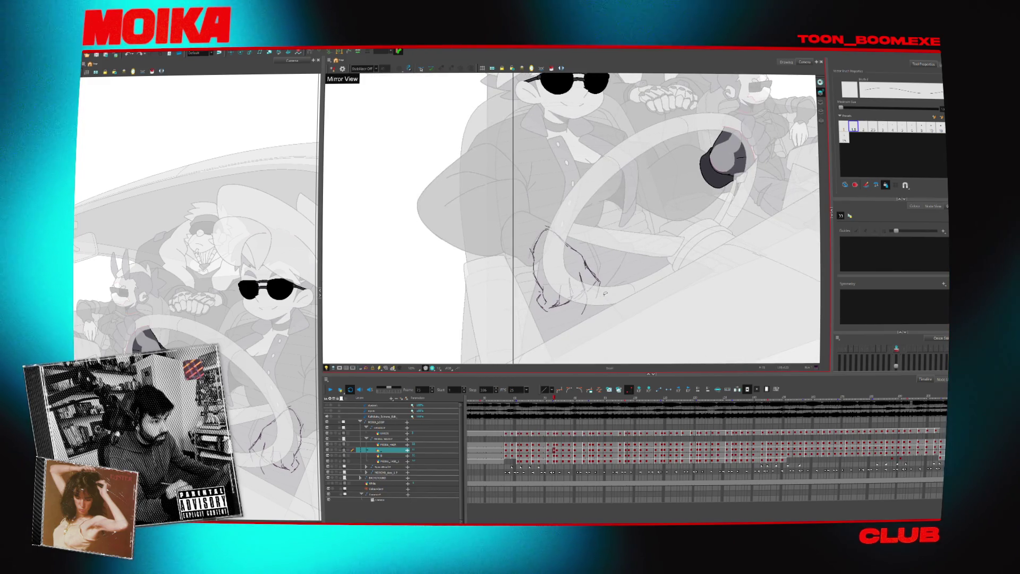
mouse_move(585, 306)
mouse_down()
mouse_move(554, 306)
mouse_move(535, 273)
mouse_up()
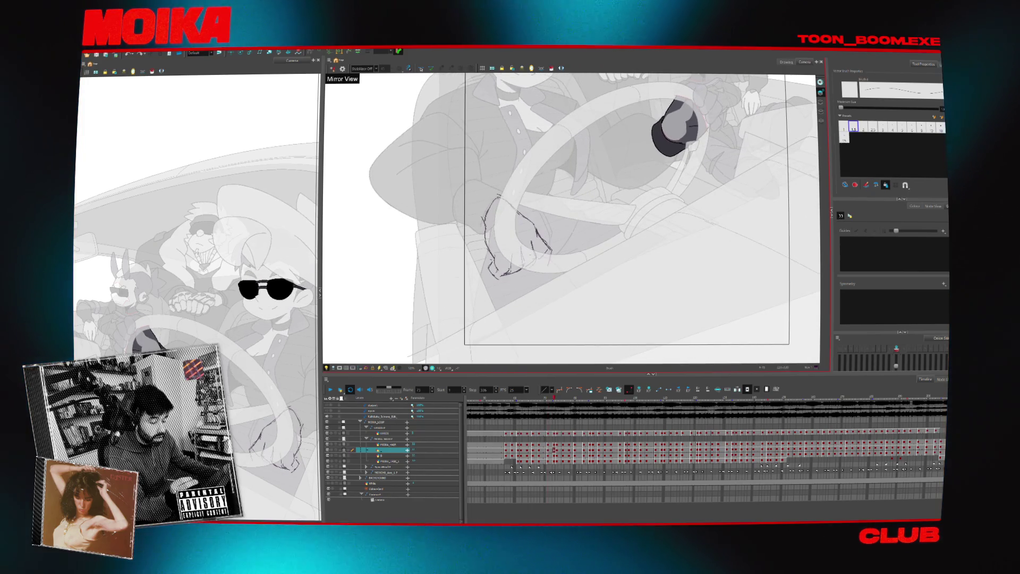
key(ctrl+z)
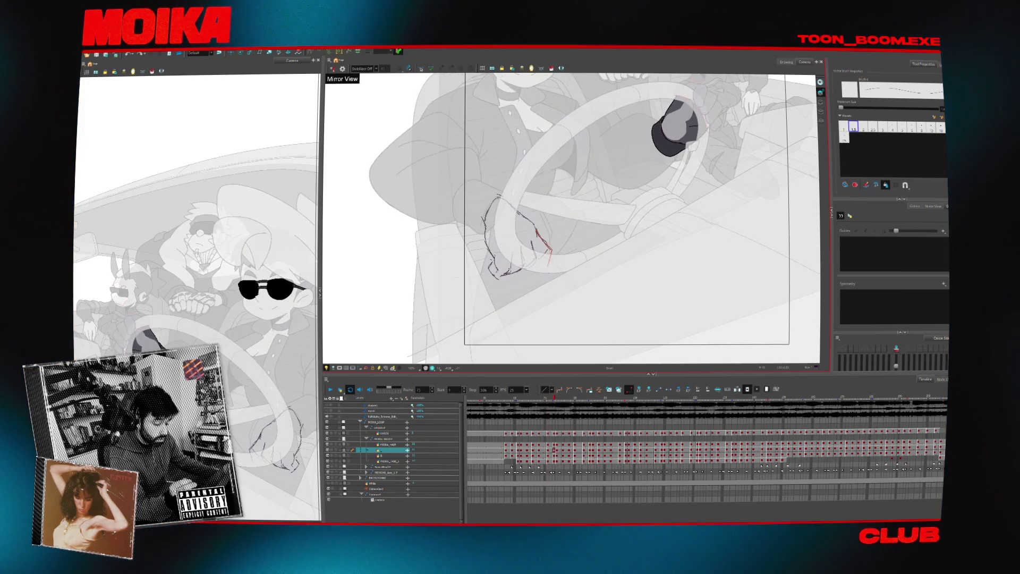
key(shift+m)
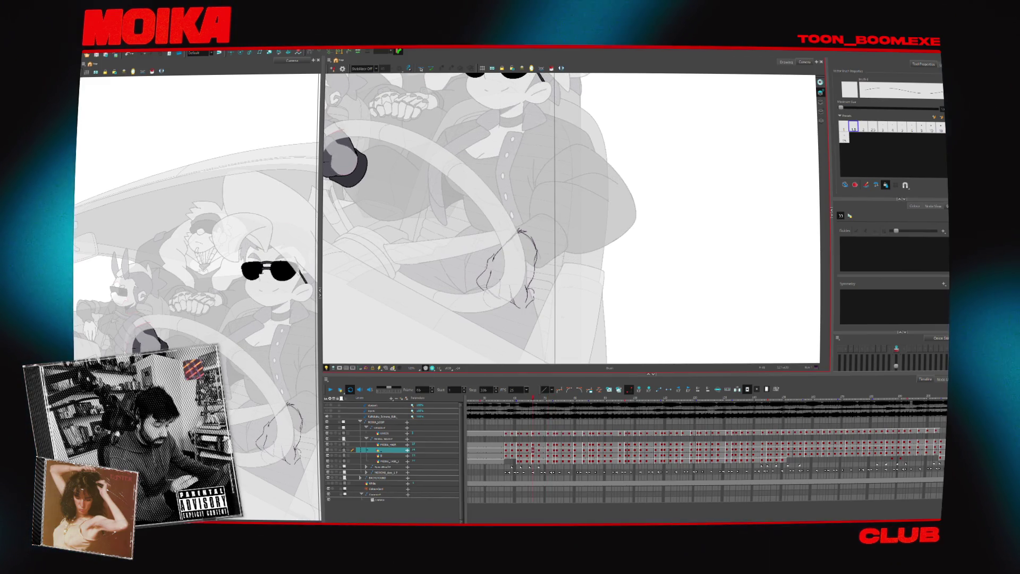
- Step through the hand drawings, checking them mirrored, and return to frame 57
key(ctrl+a)
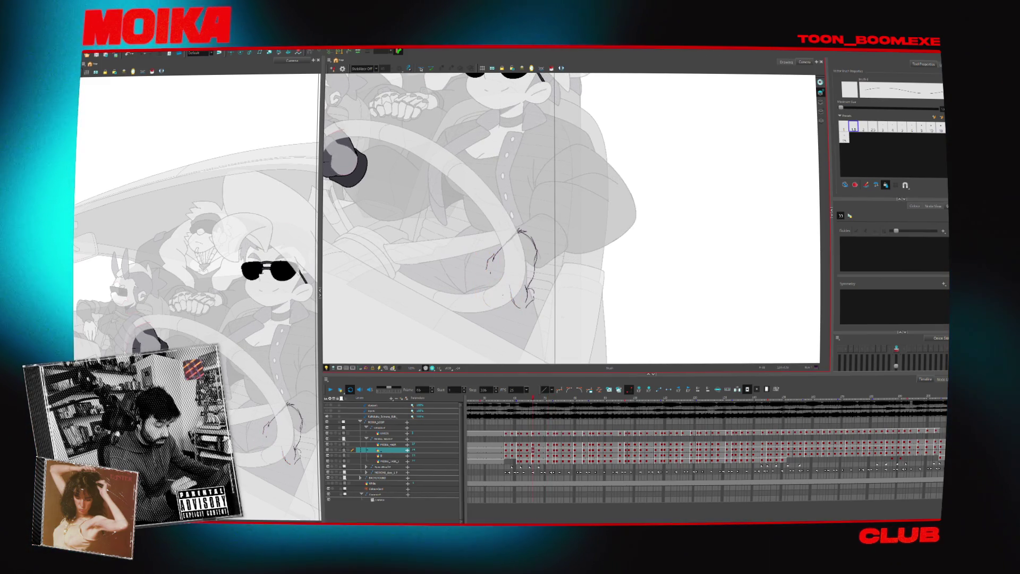
key(period)
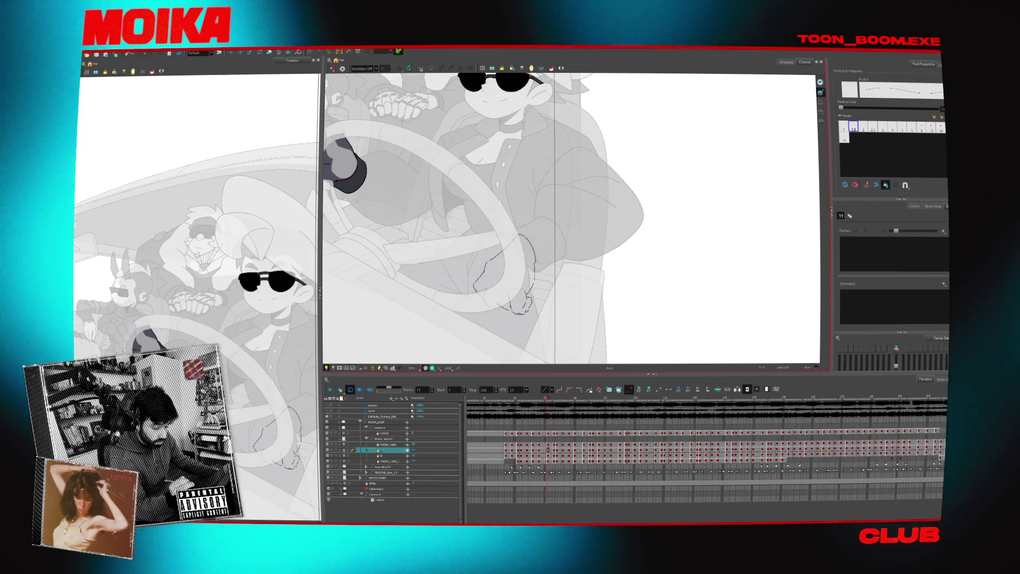
key(4)
key(period)
key(period)
key(period)
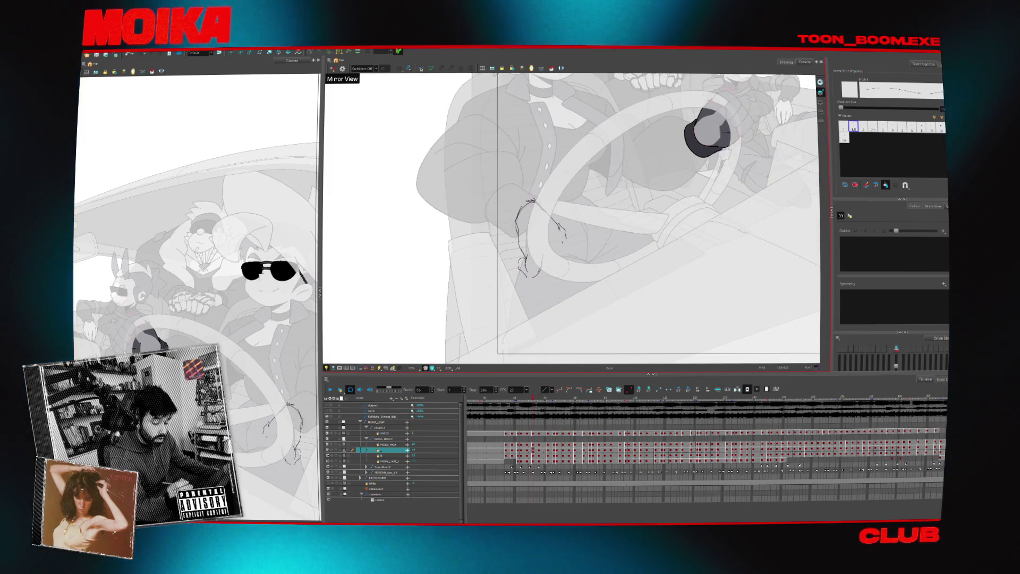
key(comma)
key(comma)
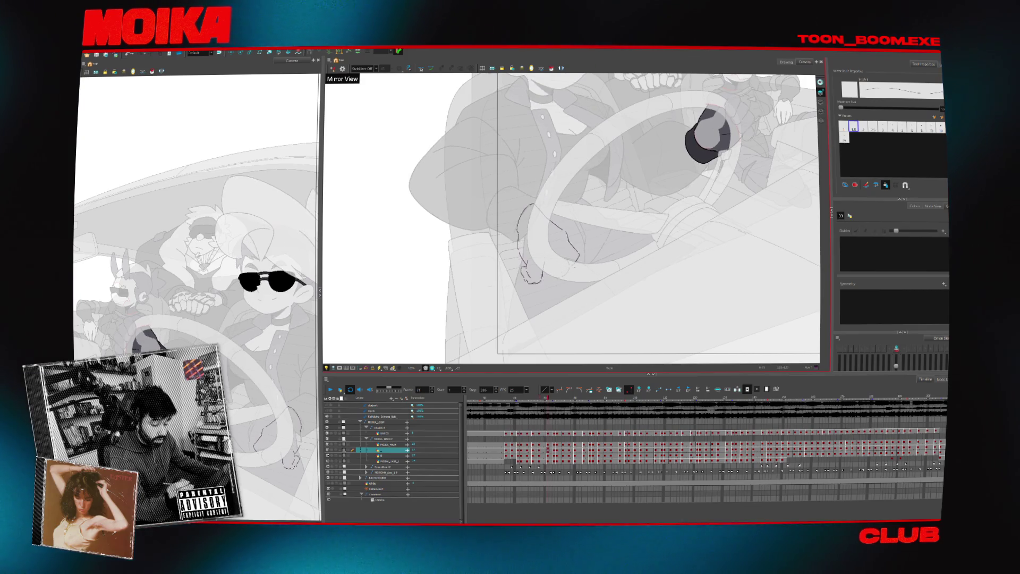
key(4)
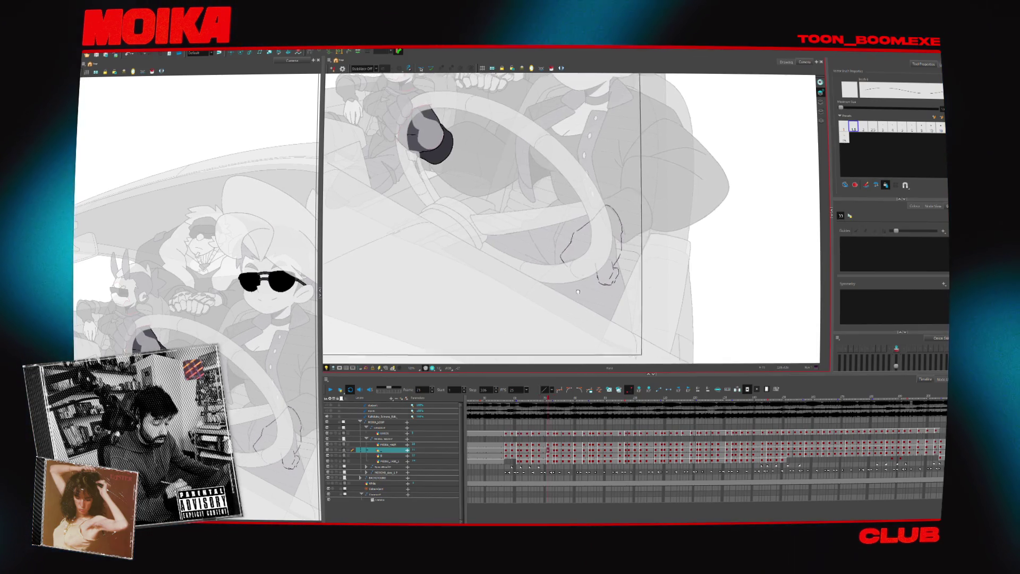
key(comma)
key(comma)
key(comma)
key(alt+b)
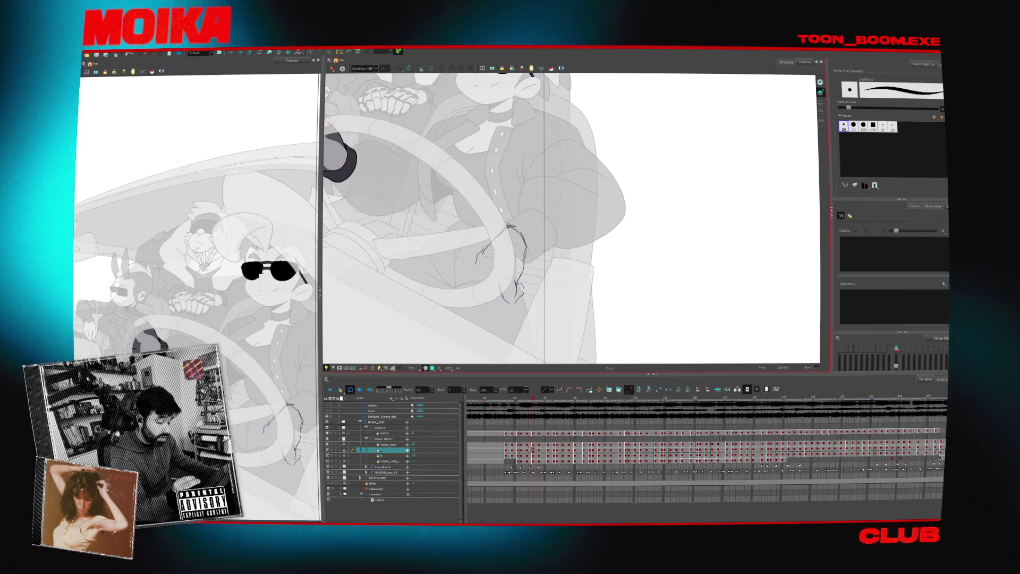
key(alt+b)
key(comma)
key(comma)
key(comma)
key(comma)
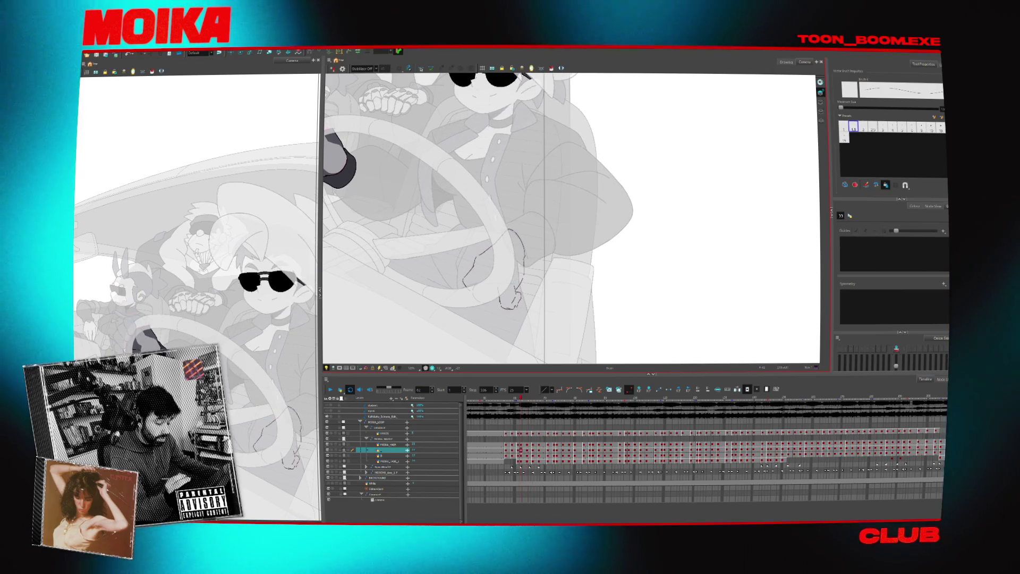
key(alt+e)
- Draw a short vertical pencil line on the fingers and check it in mirrored view
key(alt+slash)
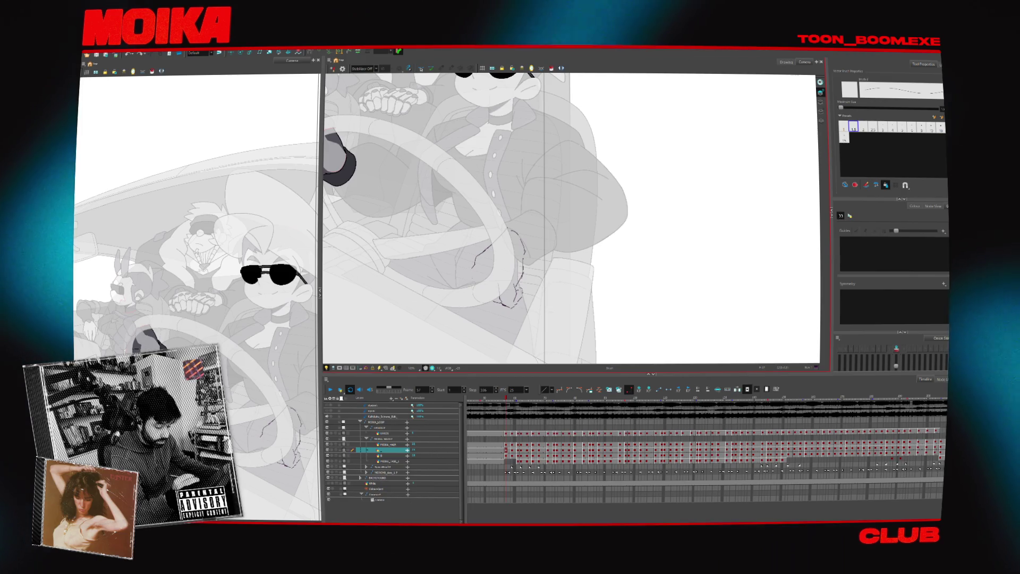
drag(475, 266, 478, 289)
key(4)
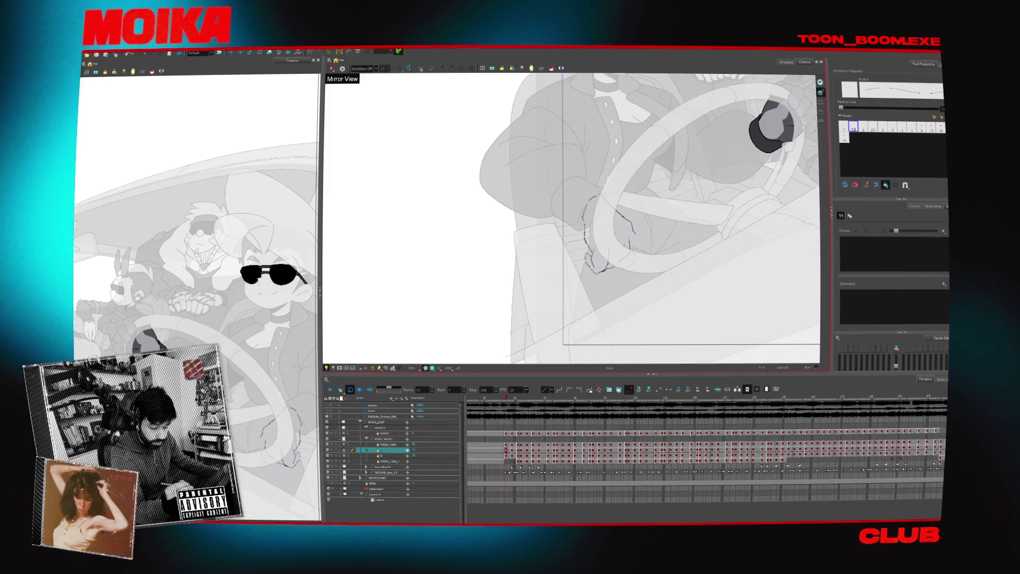
key(comma)
key(comma)
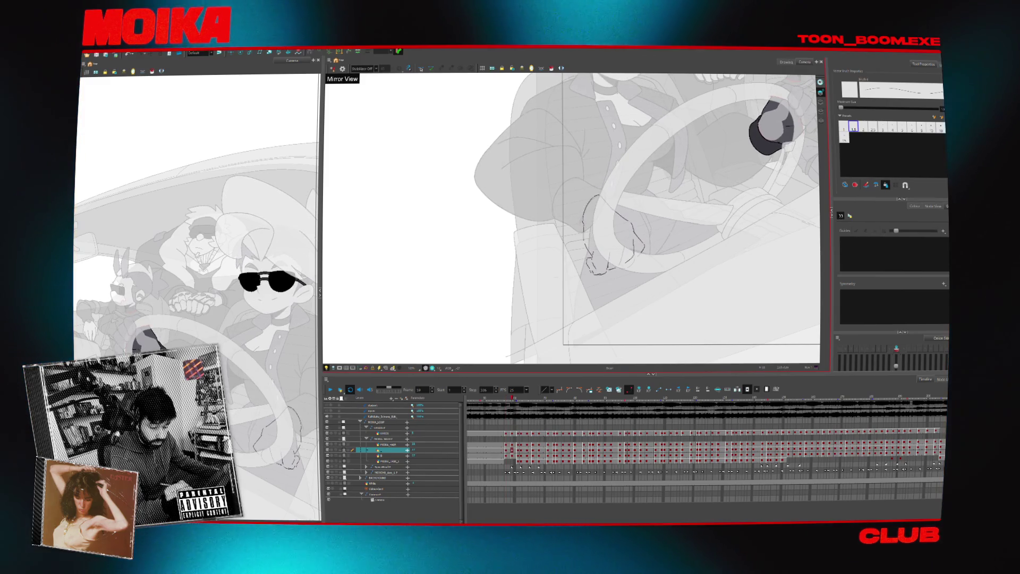
key(4)
key(period)
key(period)
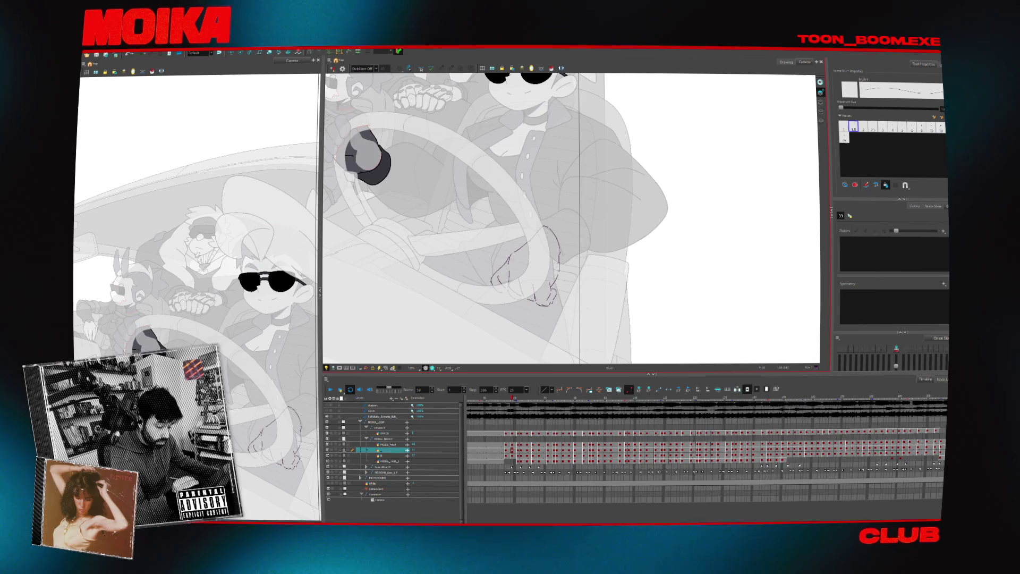
- Compare the hand between frames 59 and 61 with Mirror View on and off
key(period)
key(period)
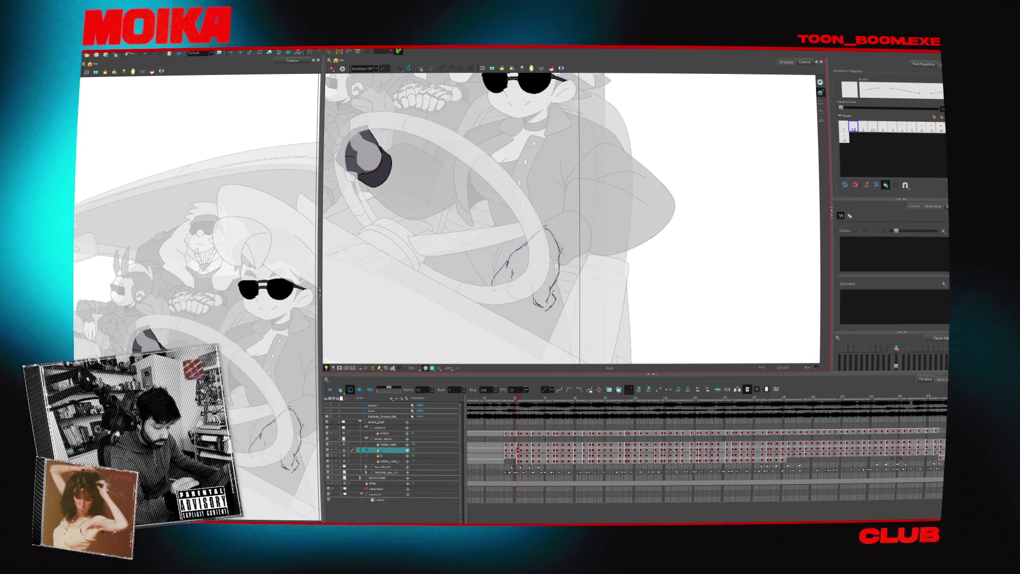
key(4)
key(comma)
key(comma)
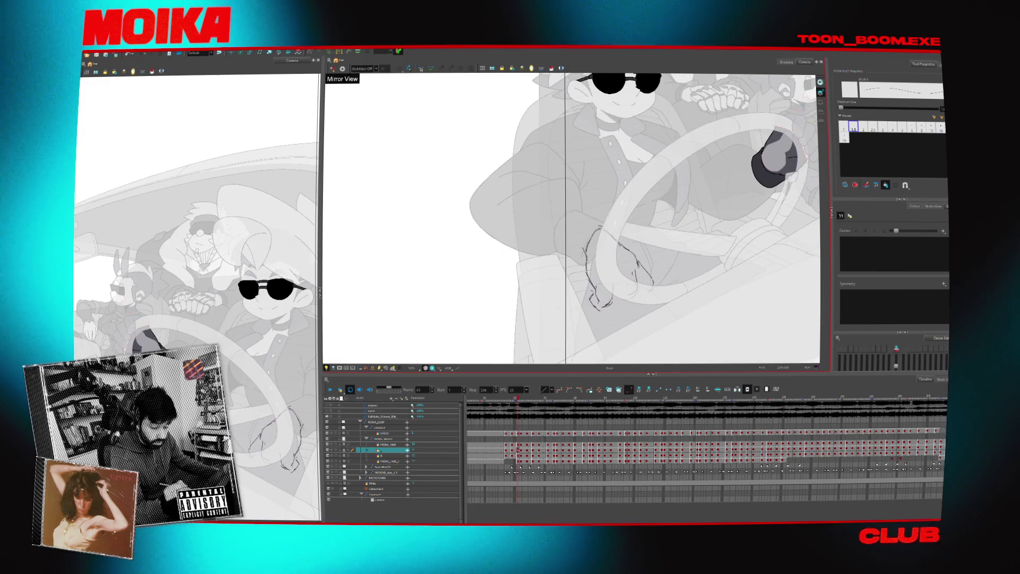
key(period)
key(period)
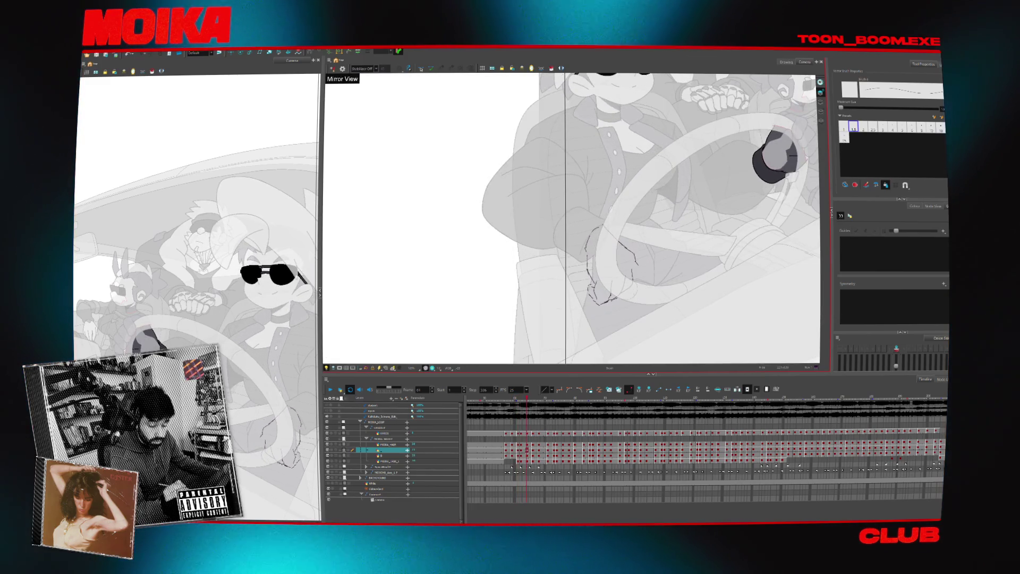
key(4)
key(comma)
key(comma)
key(comma)
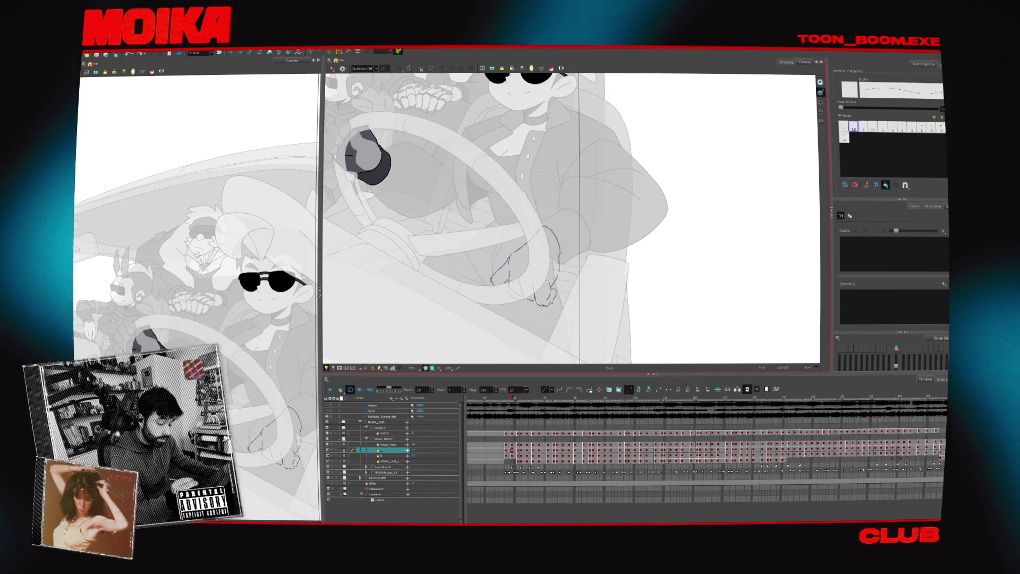
key(4)
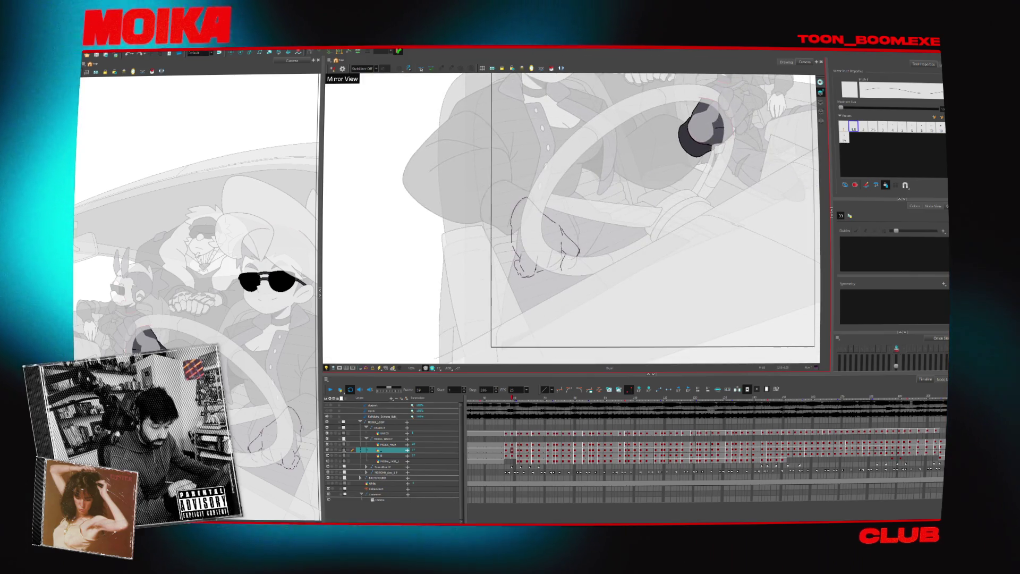
key(4)
key(period)
key(period)
key(period)
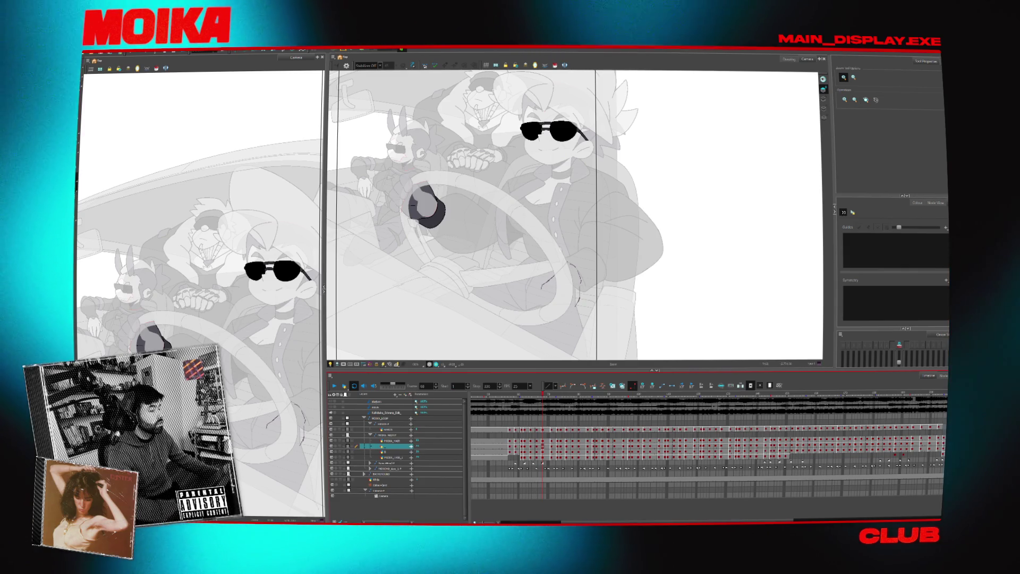
- Zoom back out to the driver and draw a dark line below the existing finger stroke
scroll(500, 245, up, 5)
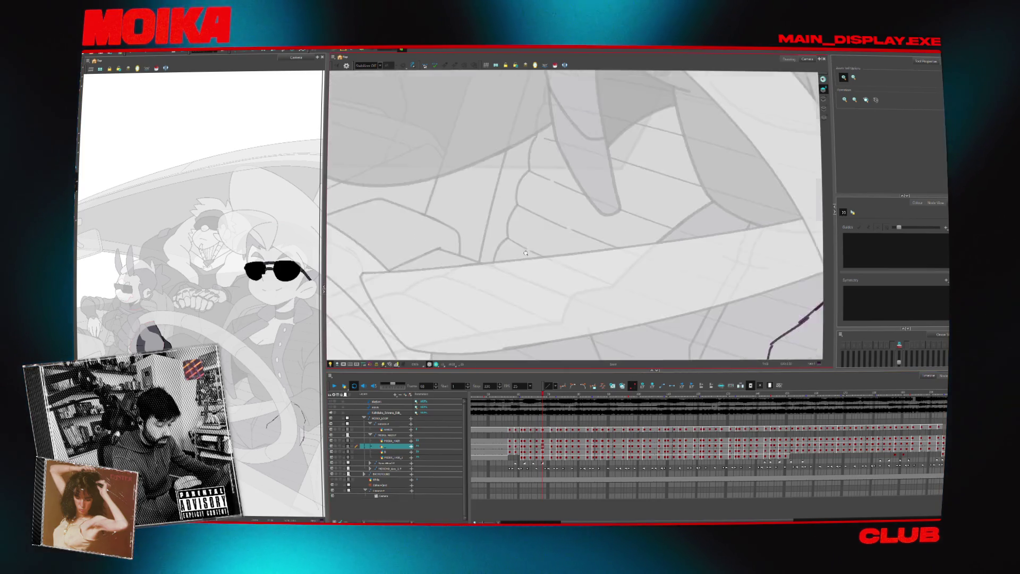
scroll(531, 261, down, 3)
key(alt+b)
scroll(584, 284, down, 3)
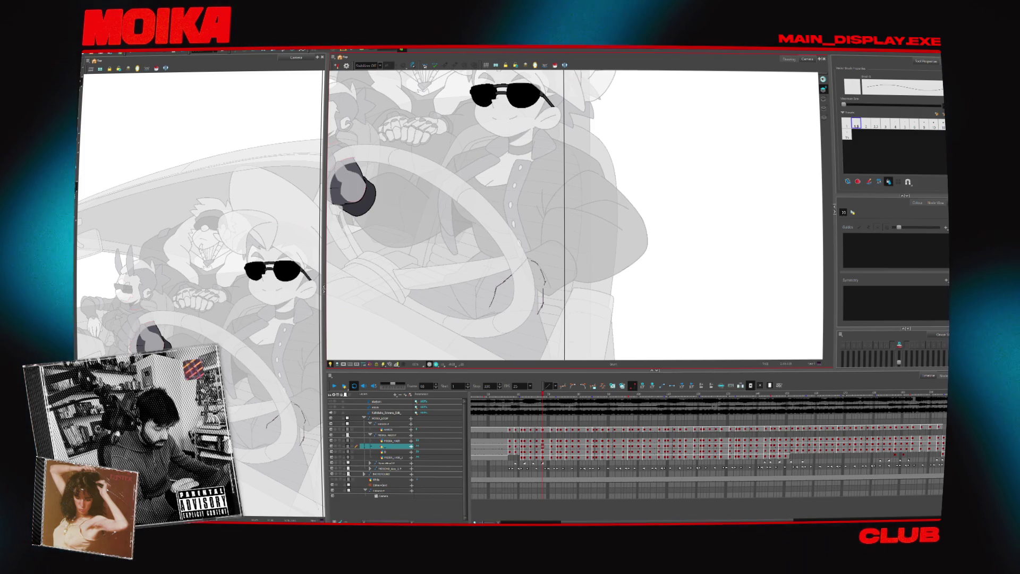
drag(494, 297, 489, 319)
- Delete the stray stroke on the hand after a mirrored check, and reframe the canvas
key(4)
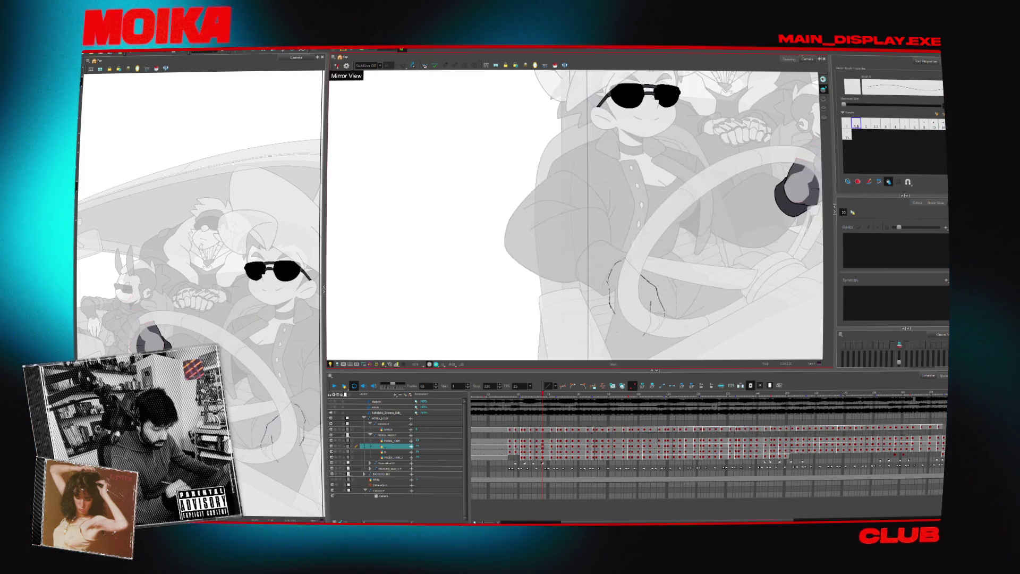
key(4)
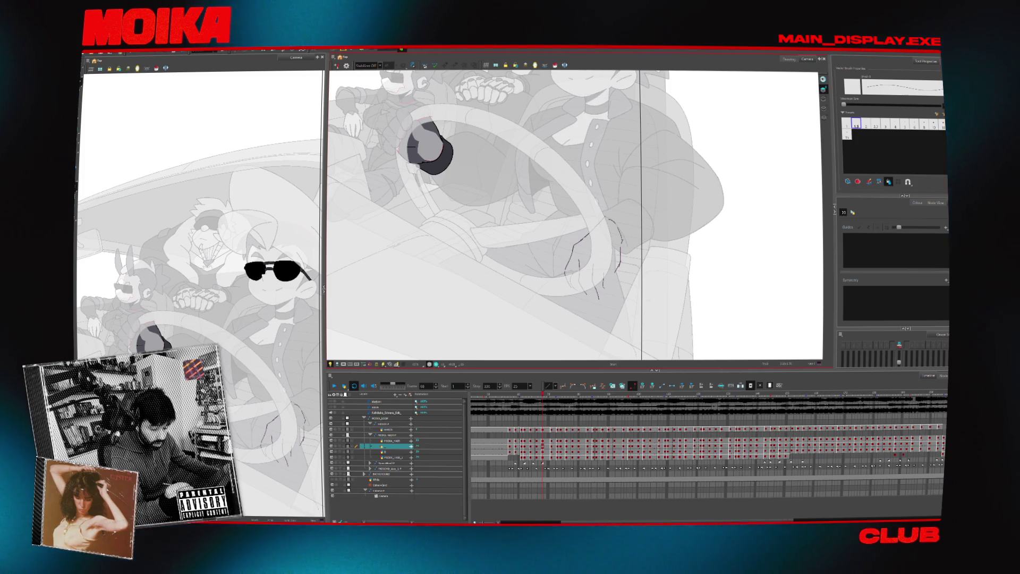
key(4)
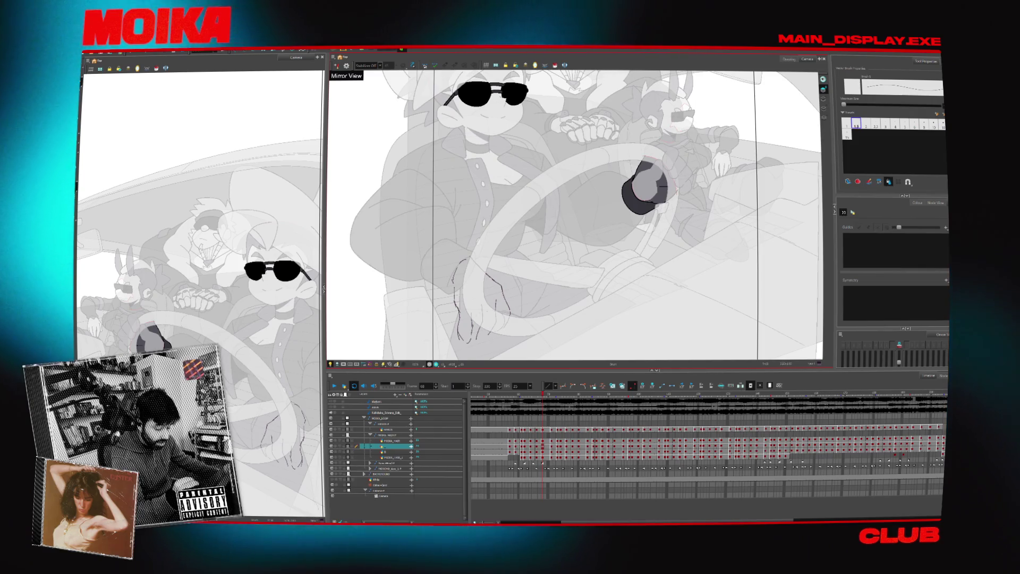
key(Delete)
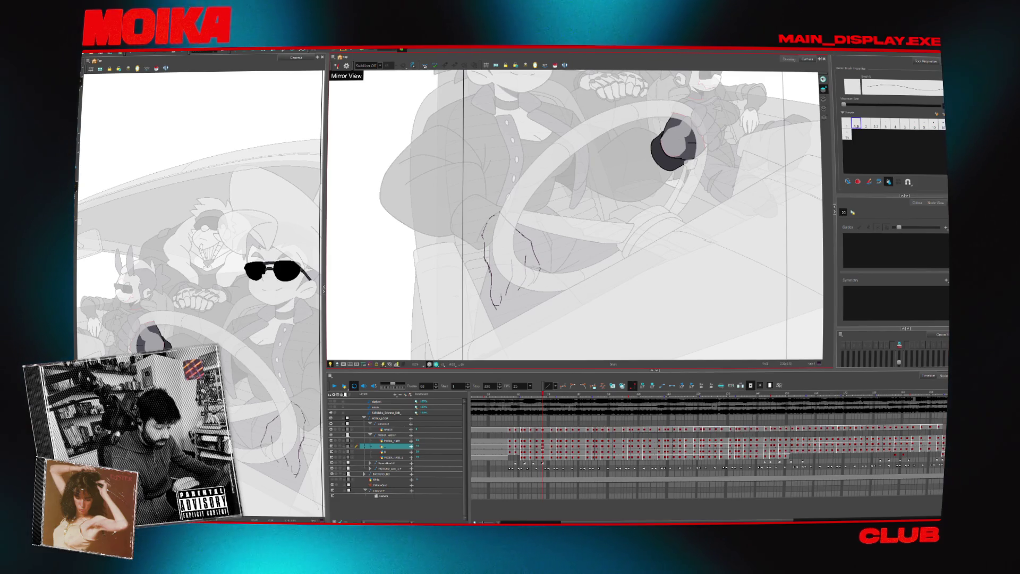
mouse_move(478, 273)
mouse_down()
mouse_move(547, 294)
mouse_move(528, 277)
mouse_up()
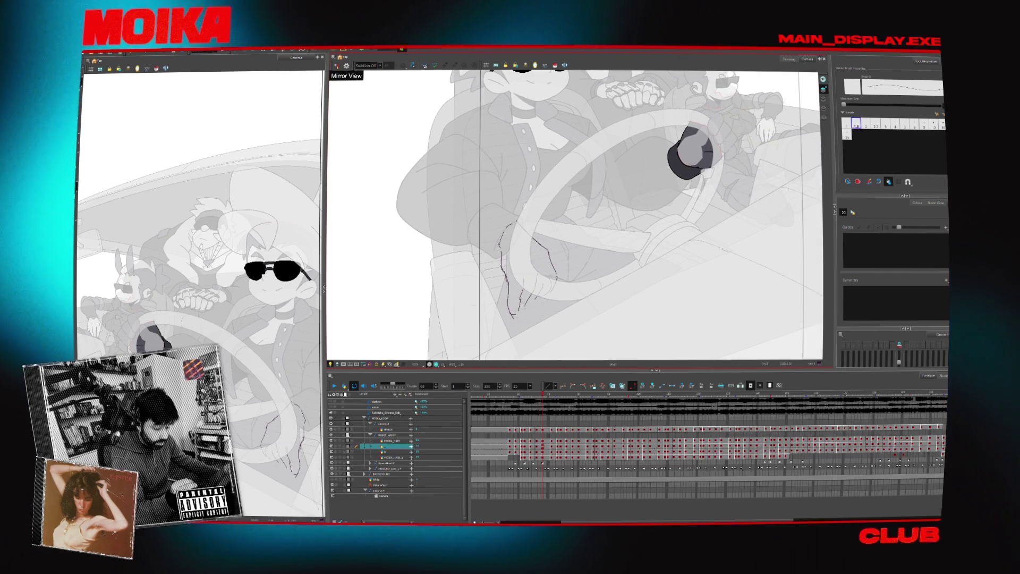
- Toggle the mirrored view and step forward from frame 71 through the next frames
click(337, 66)
click(336, 65)
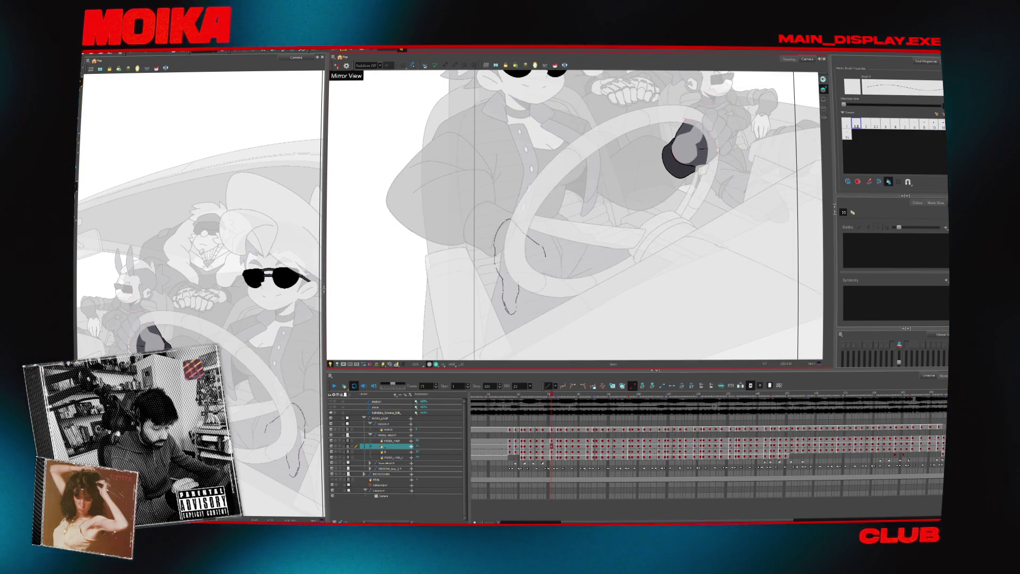
key(period)
key(period)
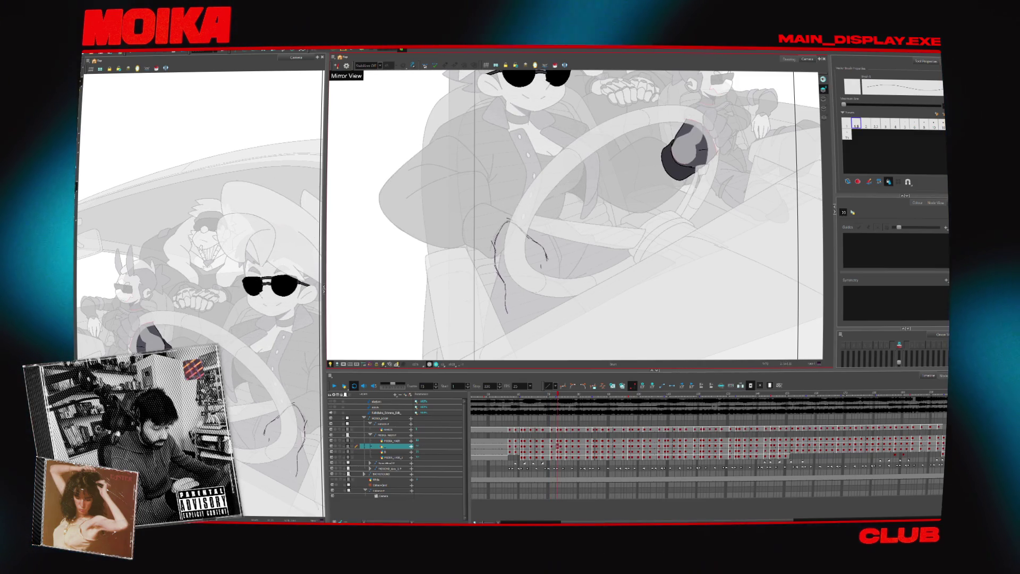
key(period)
key(period)
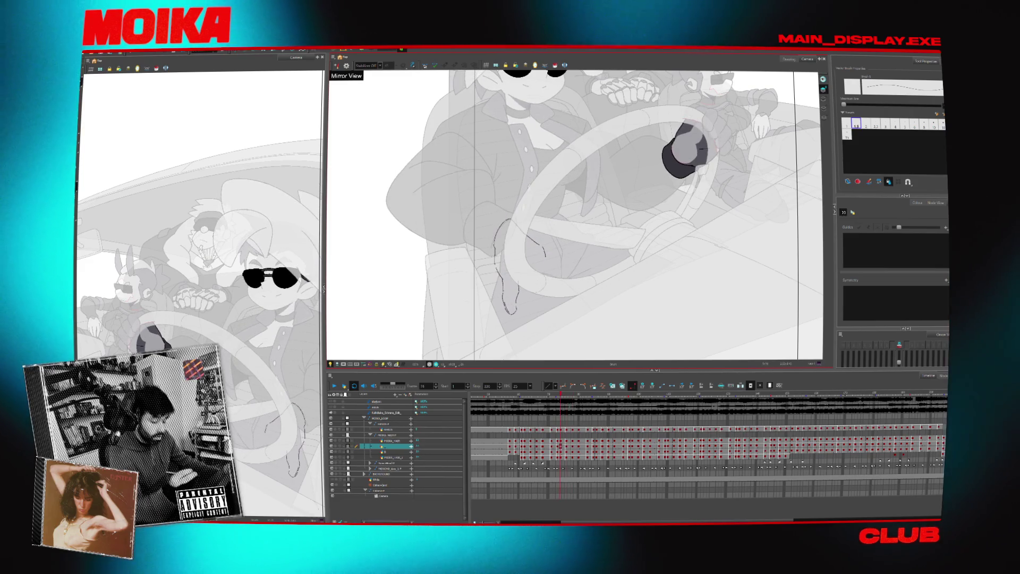
key(period)
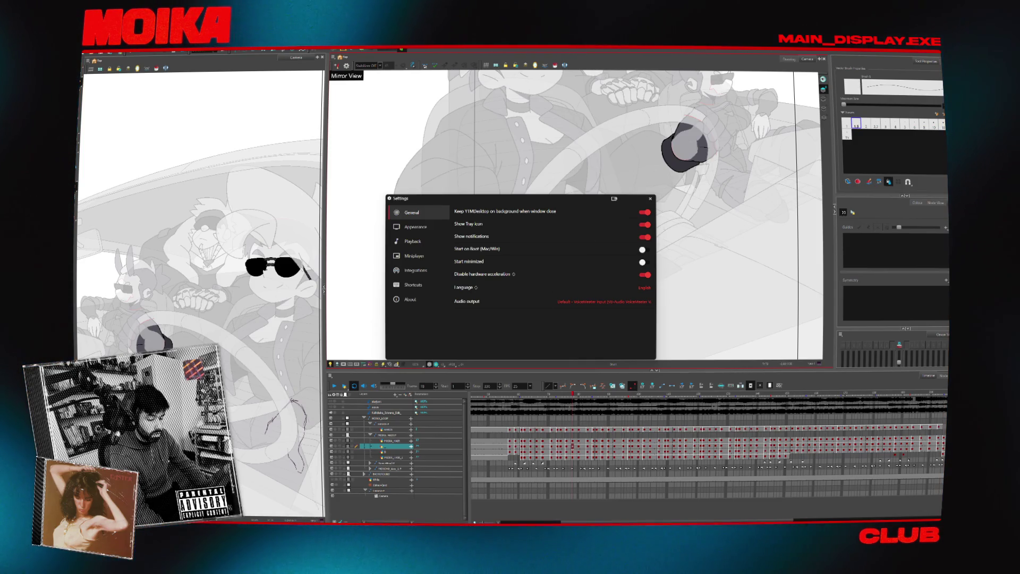
- Close the YouTube Music Desktop Settings window
click(651, 200)
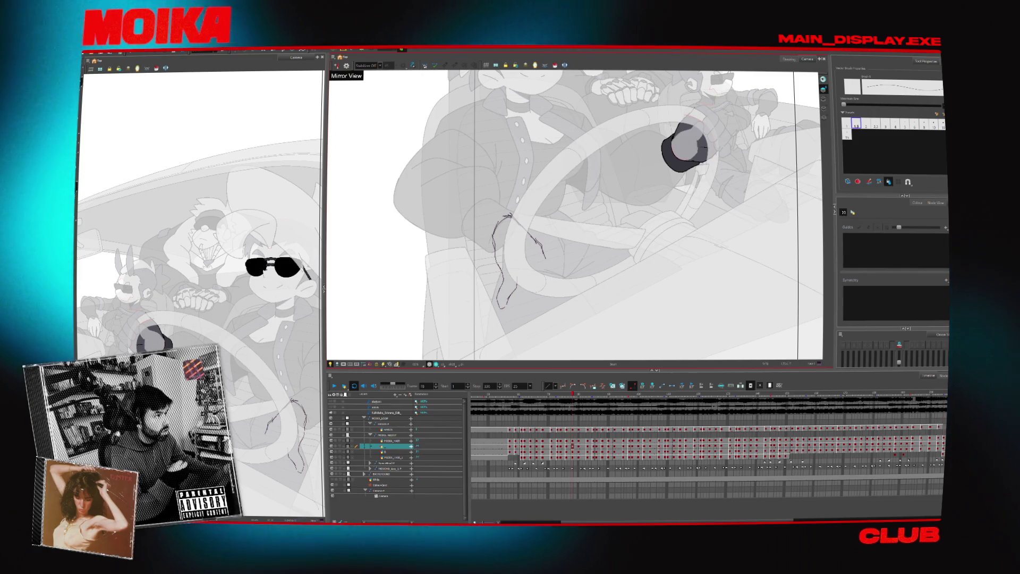
- Go back to frame 68 and sketch two short strokes on the fingers near the wheel
key(comma)
key(comma)
key(comma)
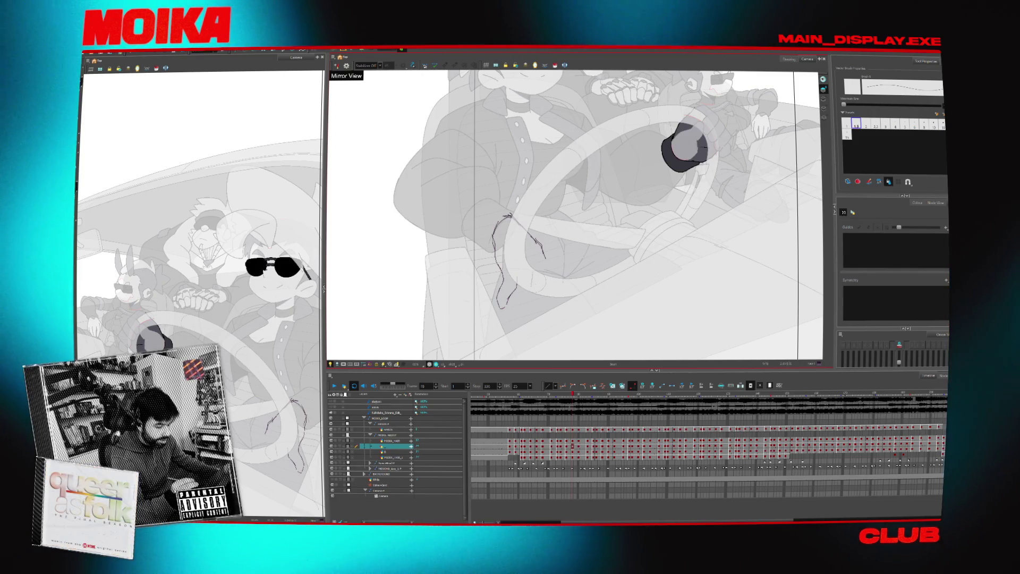
key(comma)
key(comma)
key(comma)
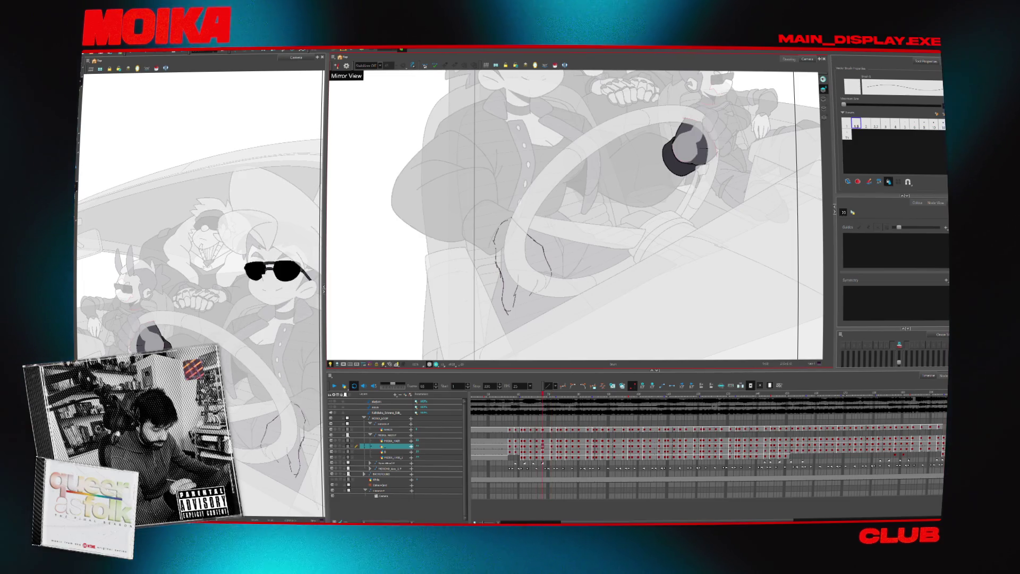
key(4)
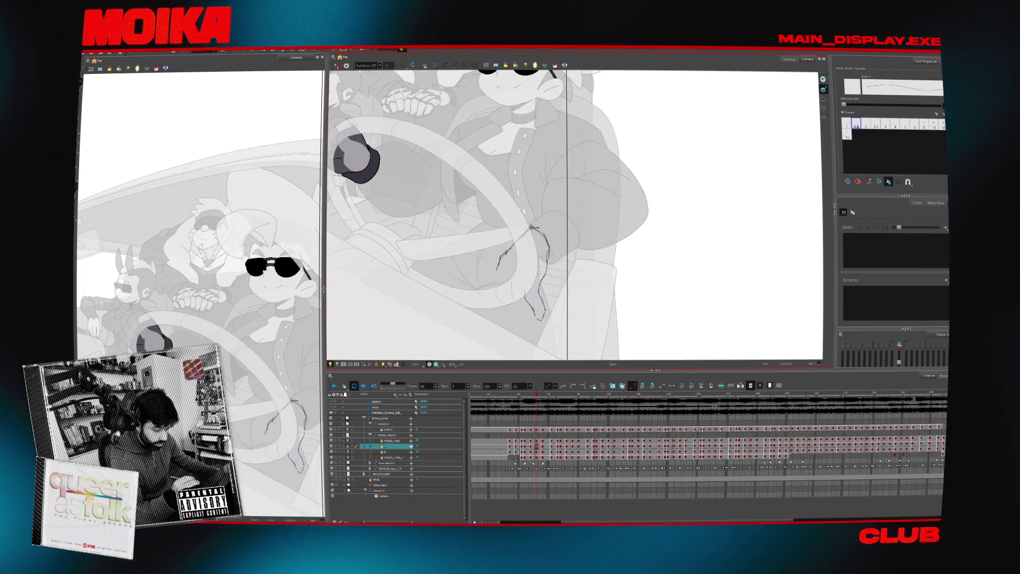
key(4)
mouse_move(559, 292)
mouse_down()
mouse_move(577, 287)
mouse_move(567, 298)
mouse_up()
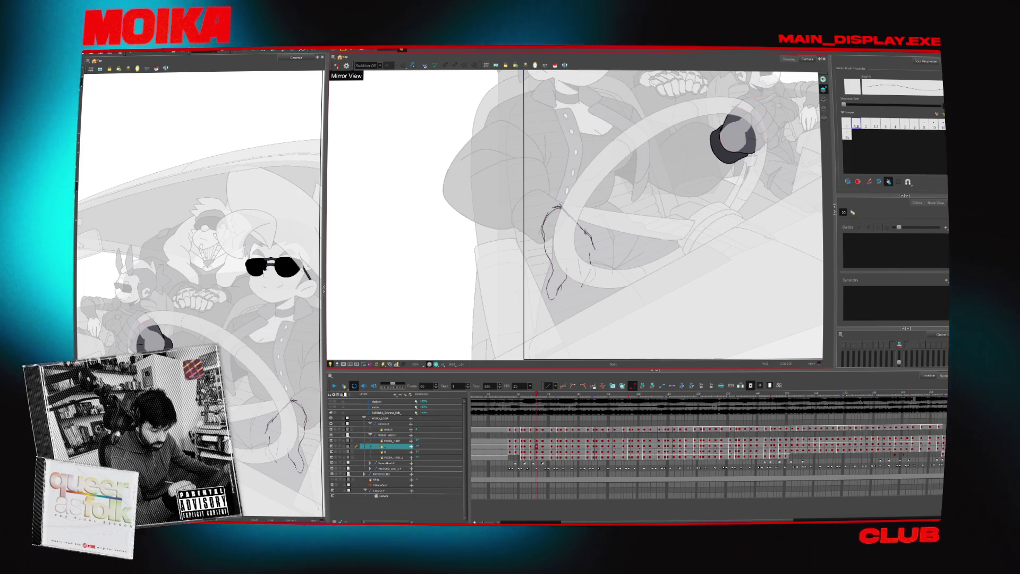
drag(591, 250, 589, 265)
- Step forward through the following frames, mirroring the view to compare the hand pose
key(period)
key(period)
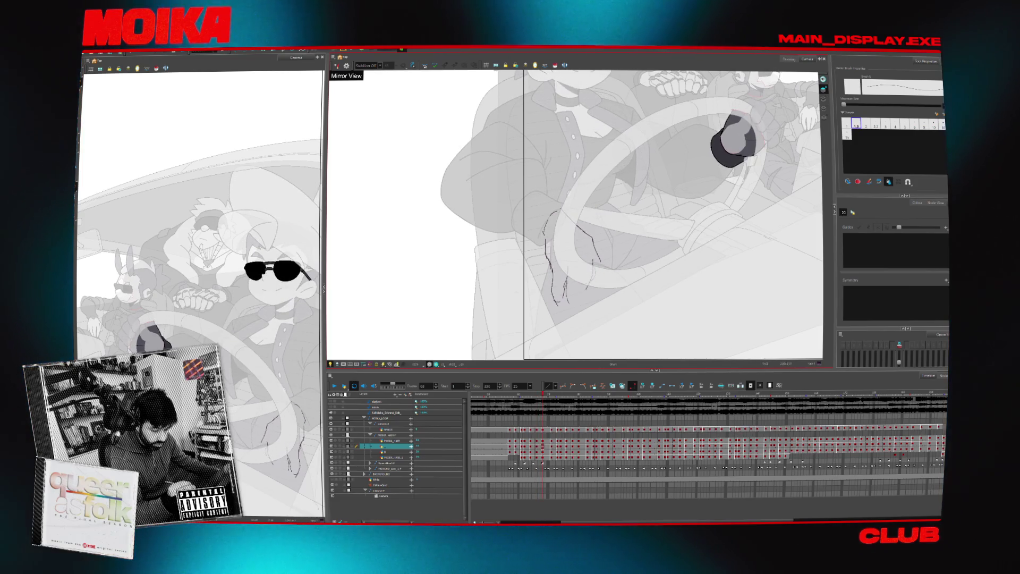
key(period)
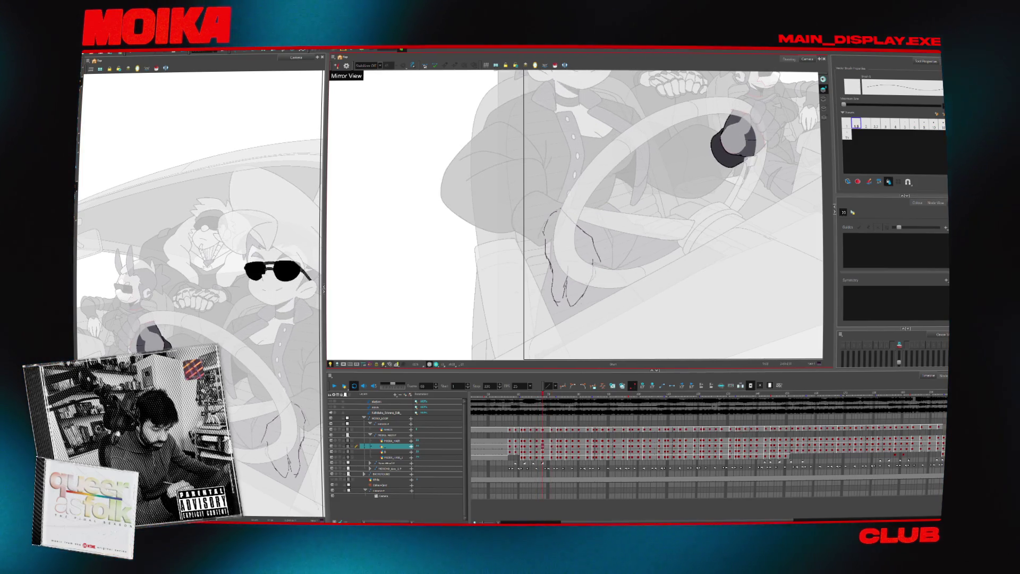
key(period)
key(period)
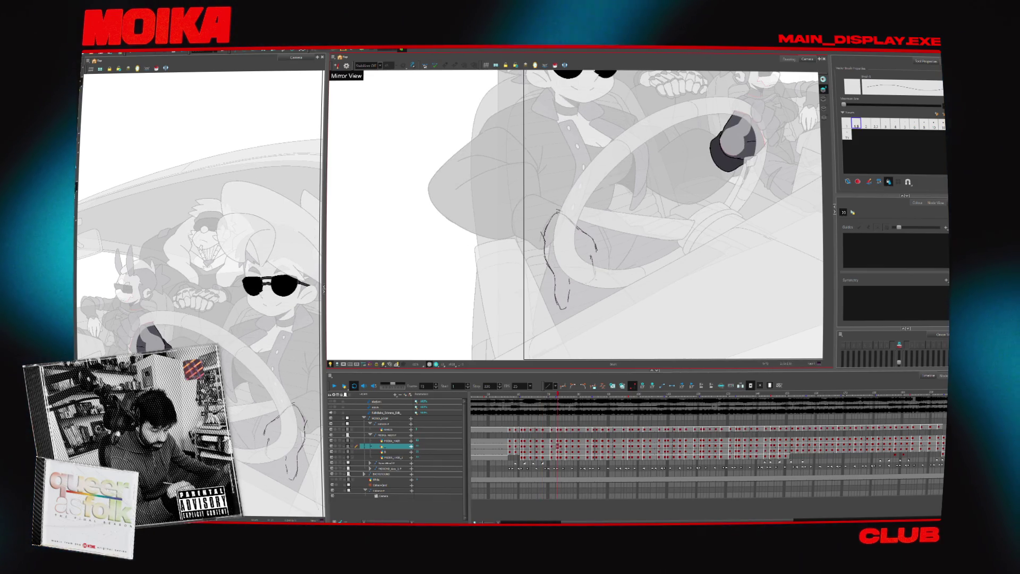
key(4)
key(comma)
key(4)
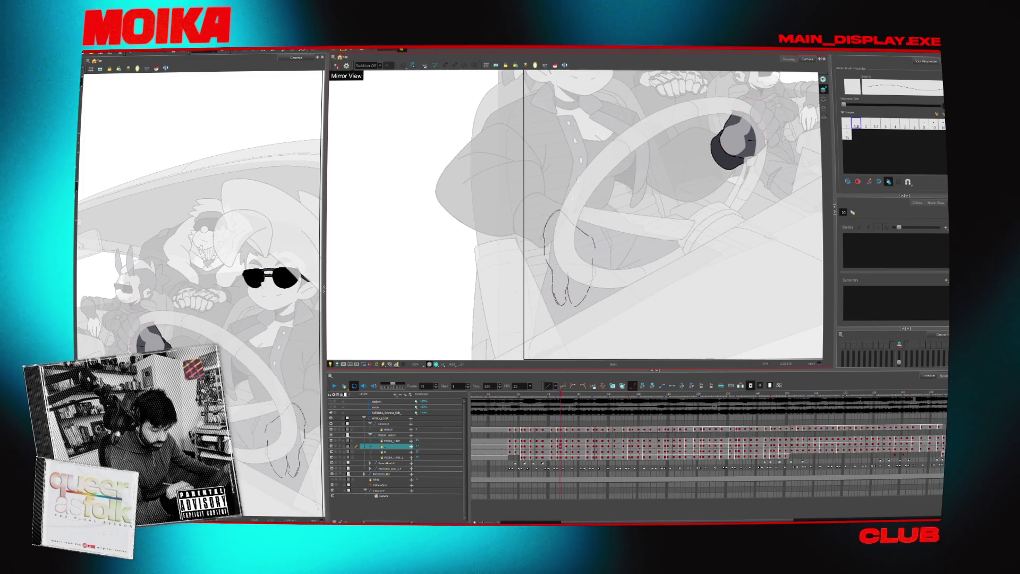
key(period)
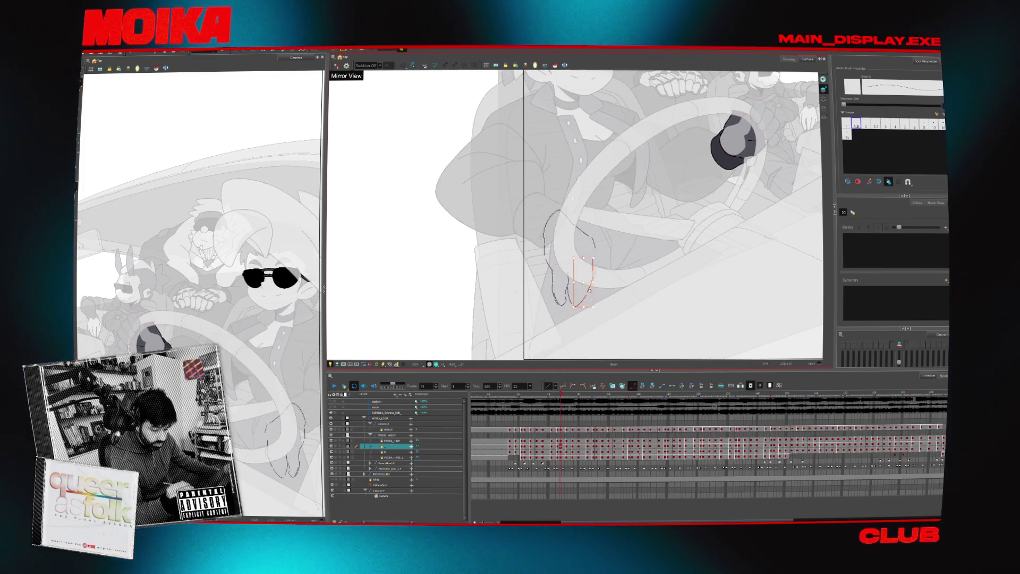
key(period)
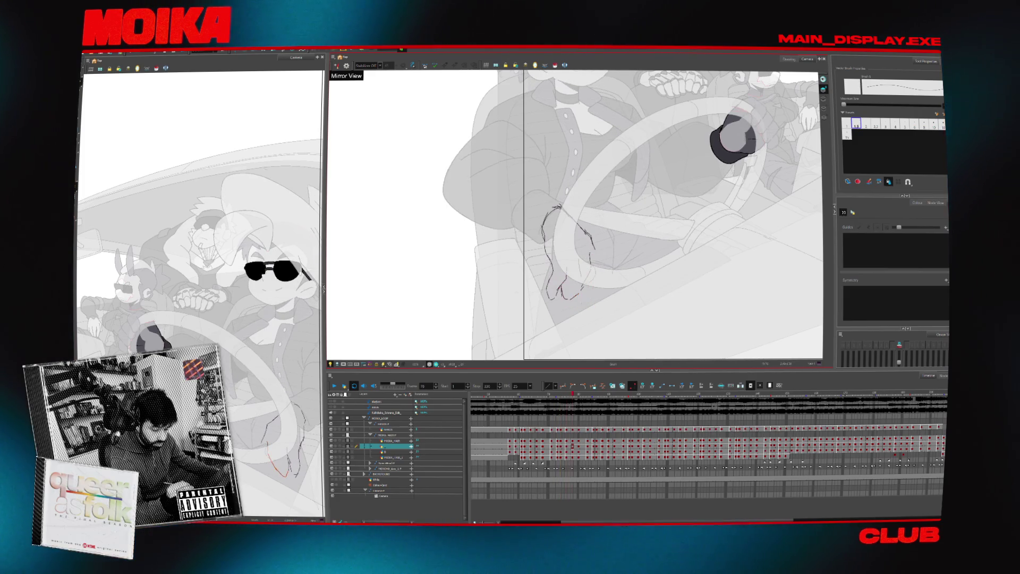
key(period)
key(period)
- Step back several frames and forward again checking proportions mirrored, then select the Zoom tool
key(4)
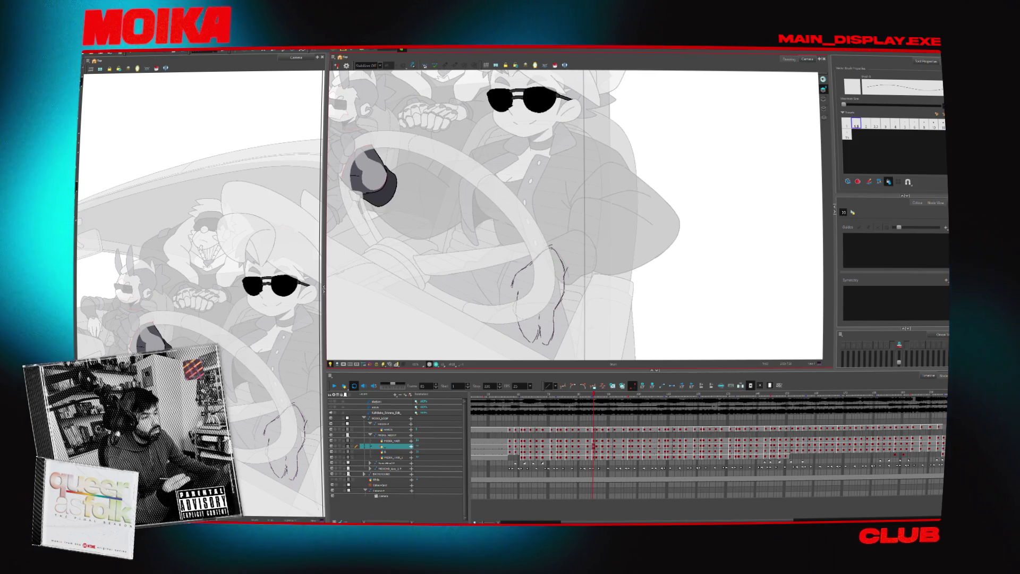
key(comma)
key(comma)
key(comma)
key(comma)
key(comma)
key(comma)
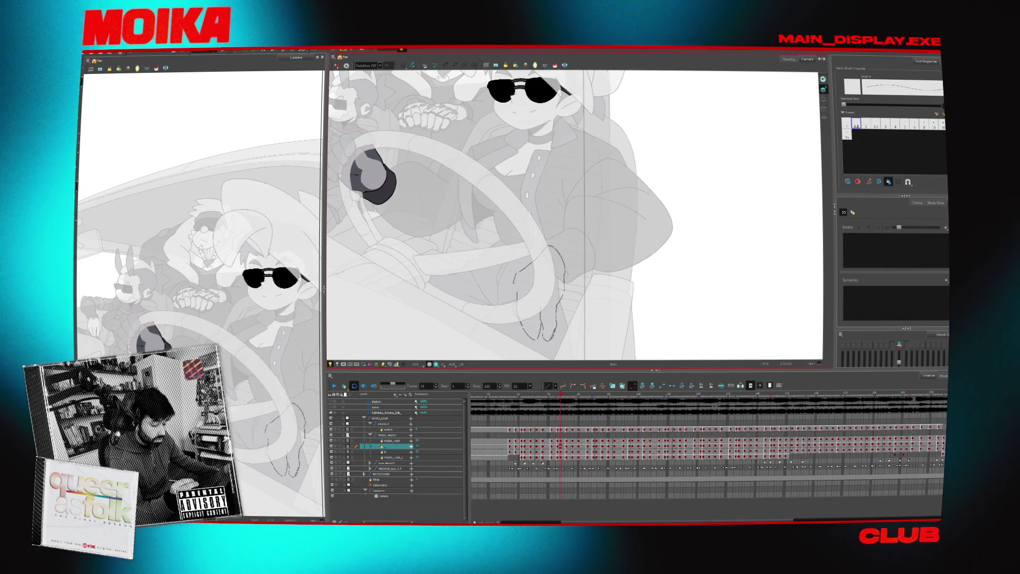
key(comma)
key(comma)
key(comma)
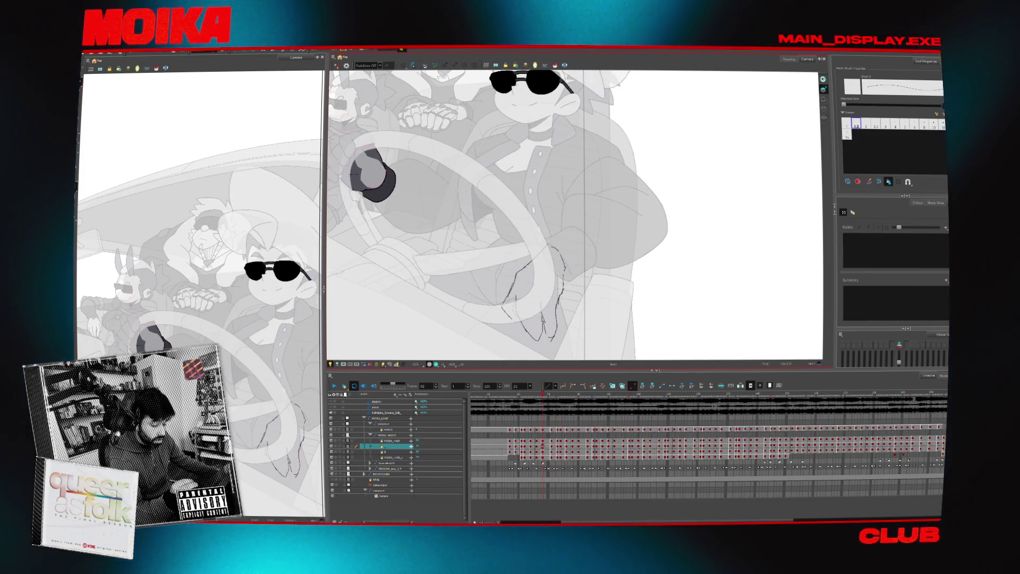
key(4)
key(period)
key(period)
key(period)
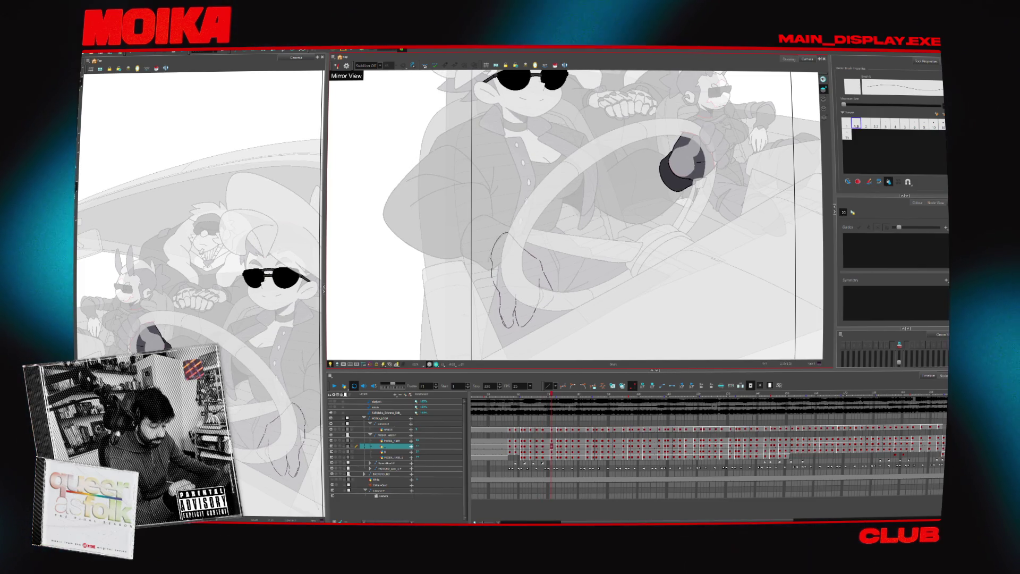
key(period)
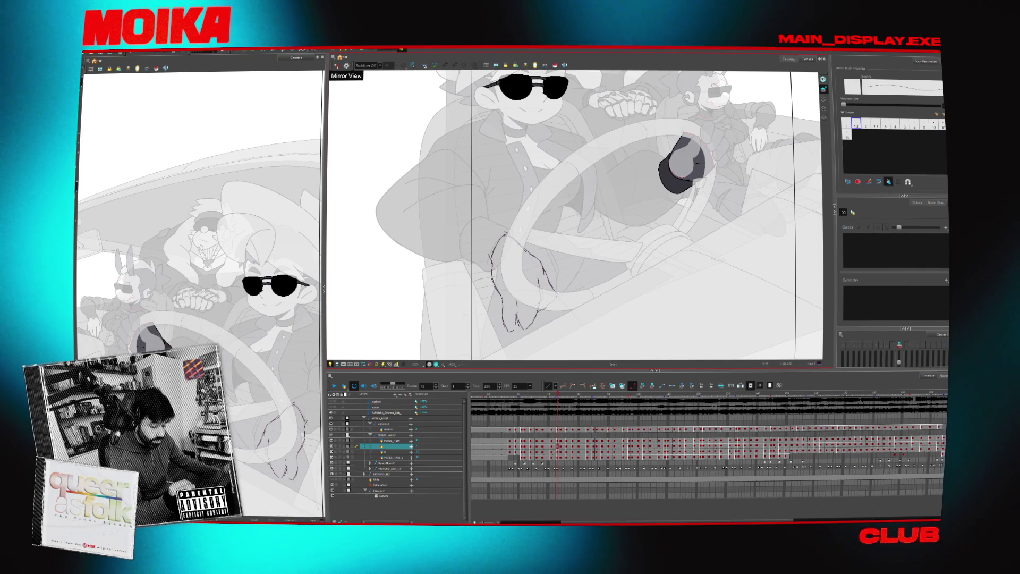
key(4)
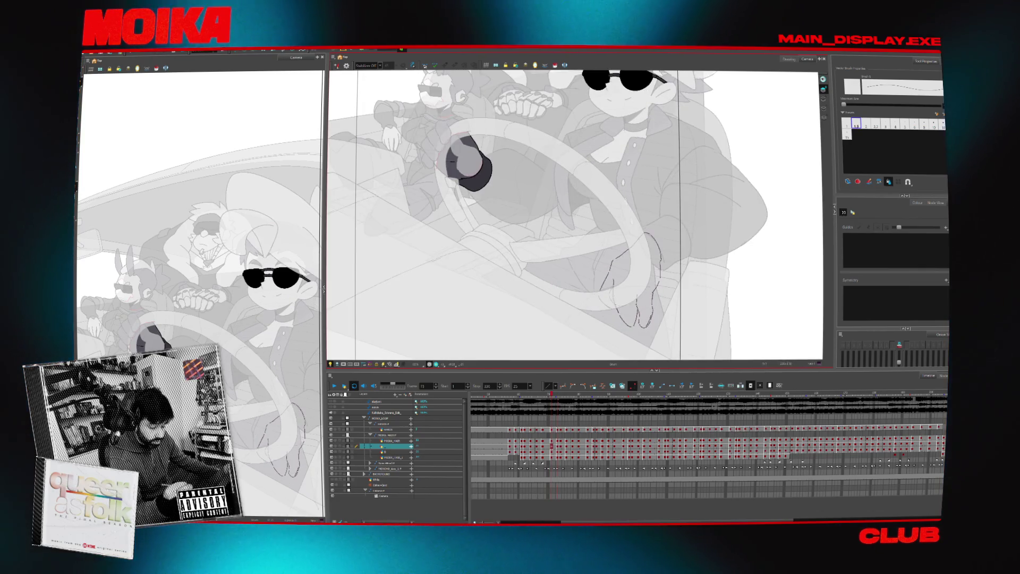
key(period)
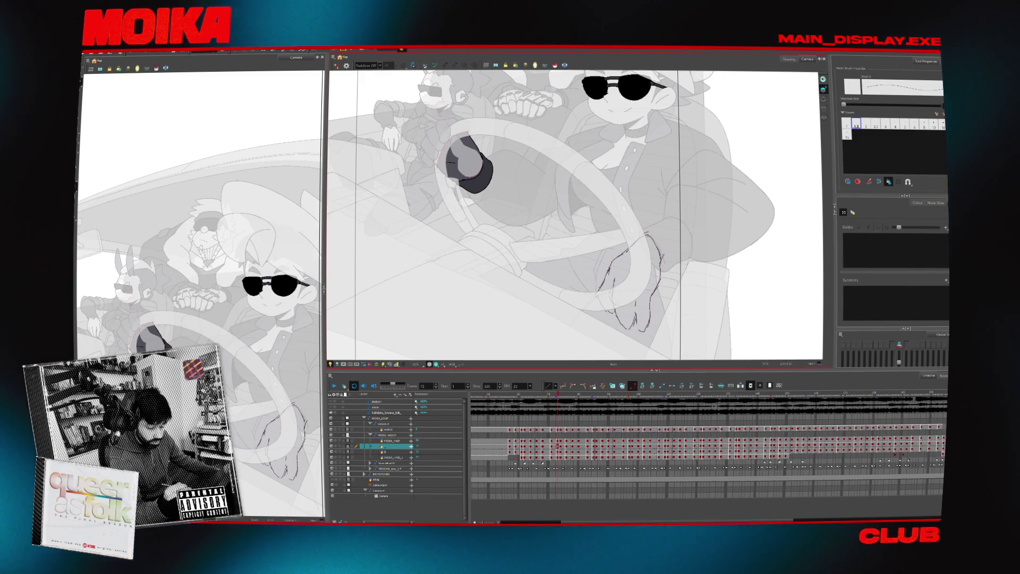
key(4)
key(period)
key(period)
key(period)
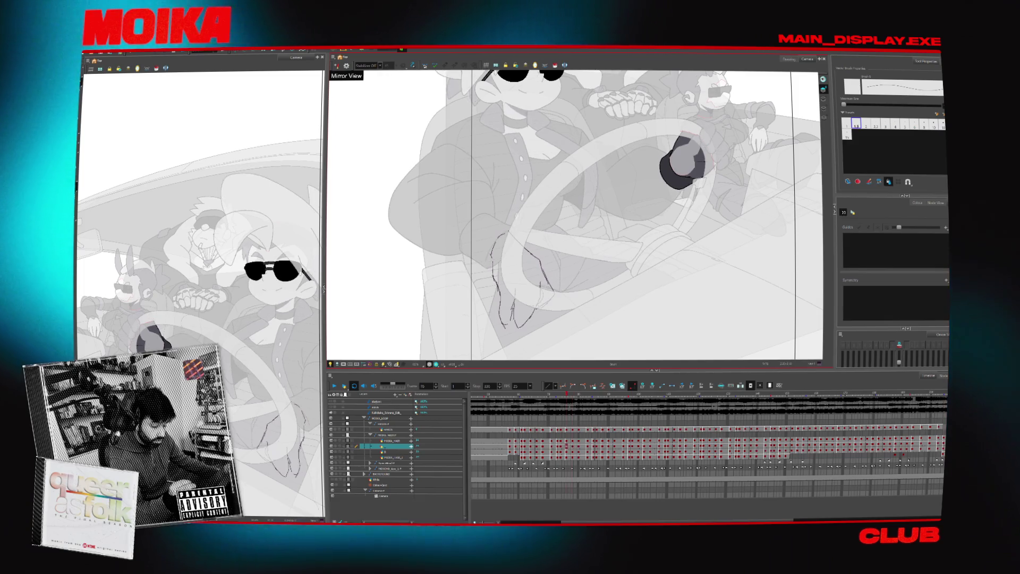
key(period)
key(period)
key(period)
key(1)
key(period)
key(period)
key(period)
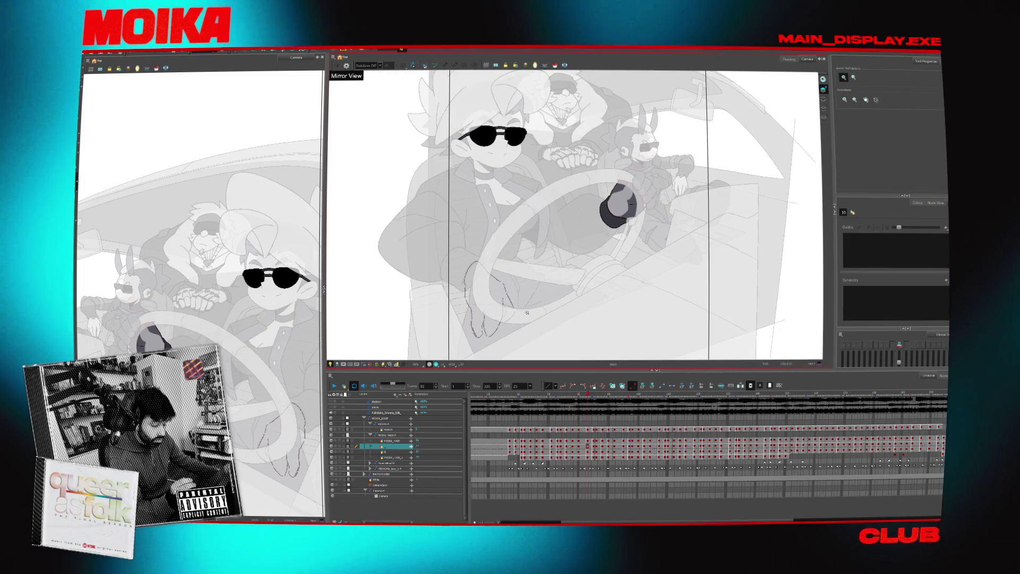
- Play back the animation, undo the last finger edit and draw thin new finger lines
click(334, 386)
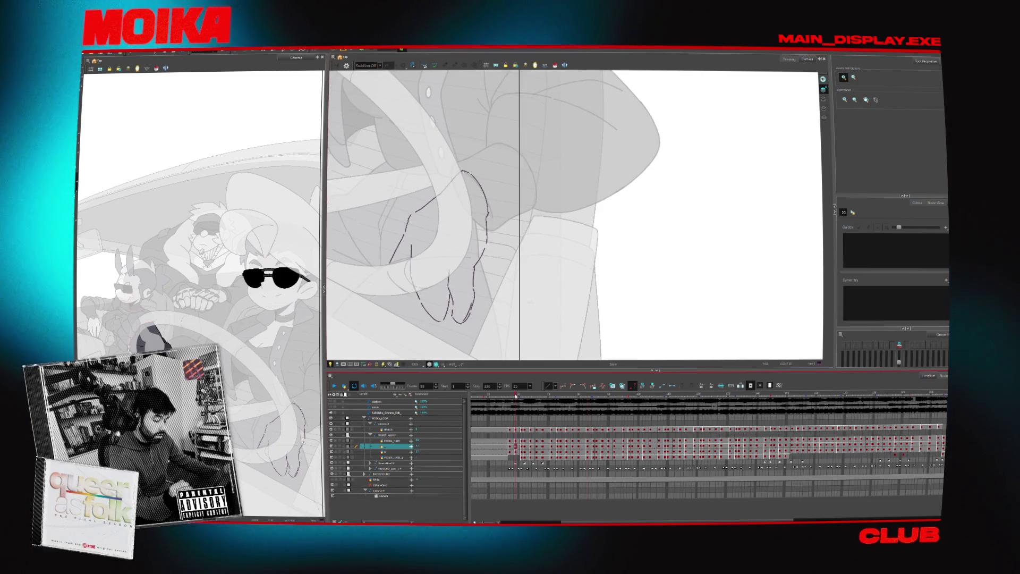
key(alt+s)
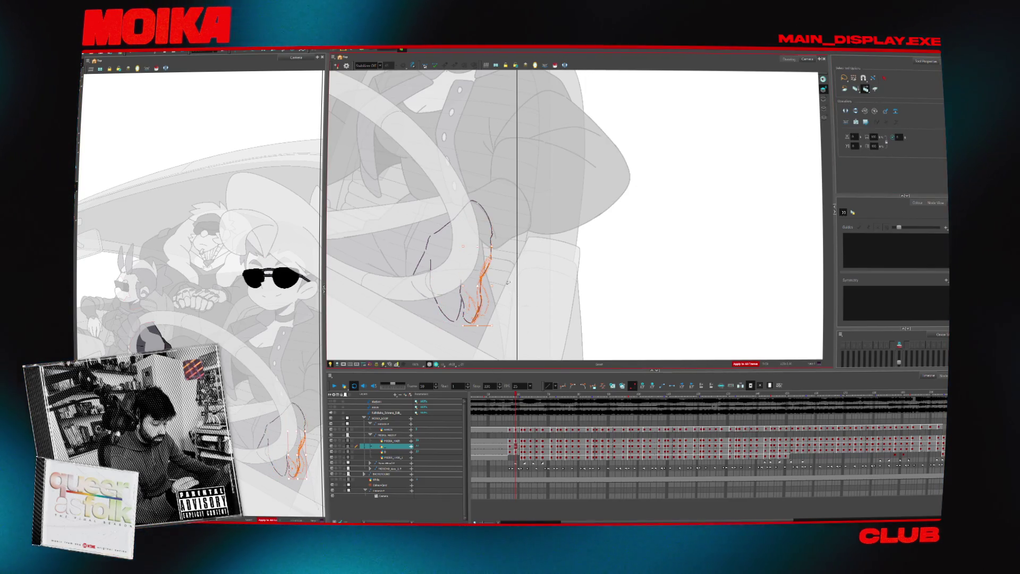
key(ctrl+z)
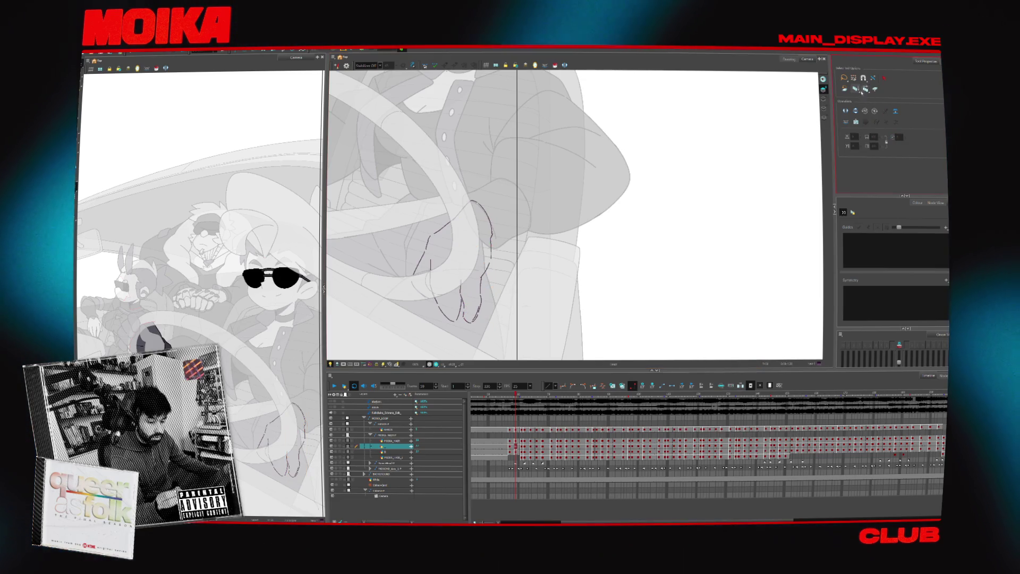
key(alt+b)
drag(482, 319, 465, 300)
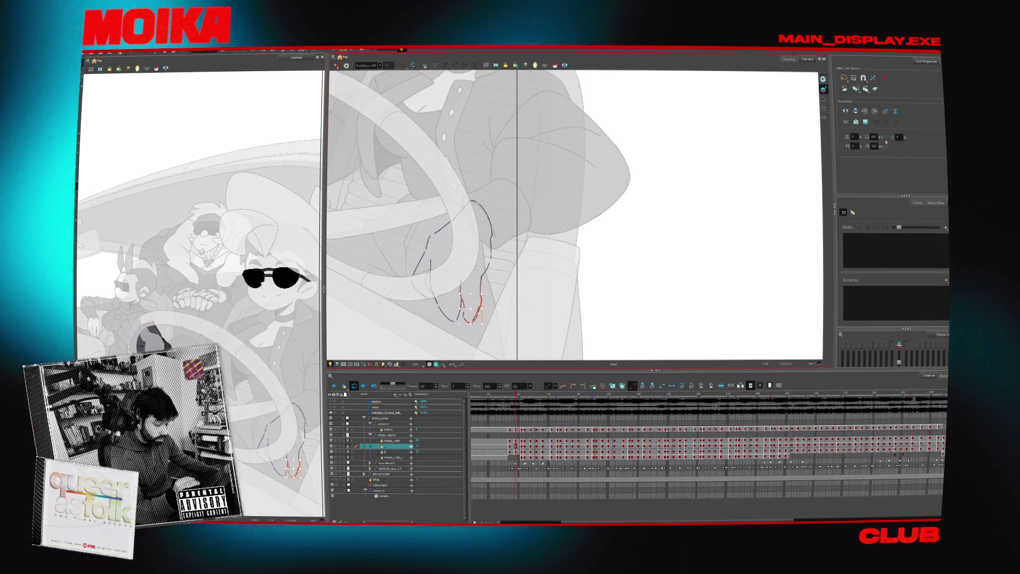
key(alt+b)
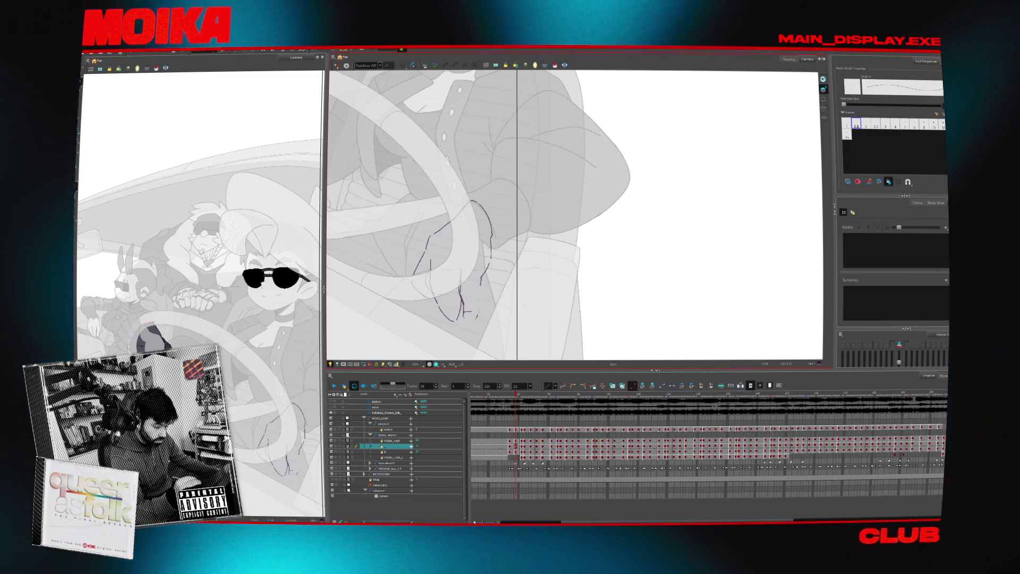
- Check the hand mirrored and compare neighbouring frames, moving up to frame 64
key(4)
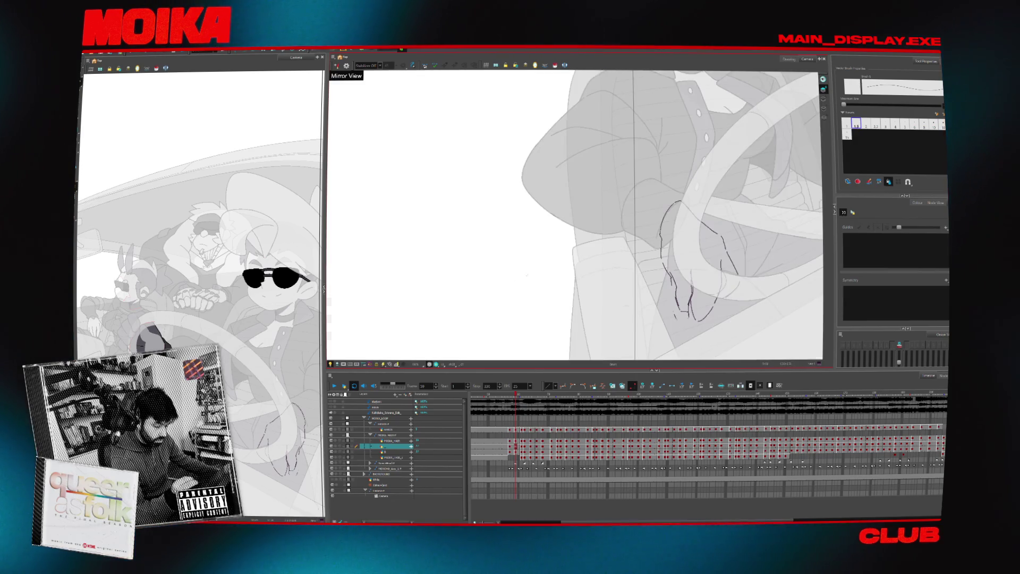
key(4)
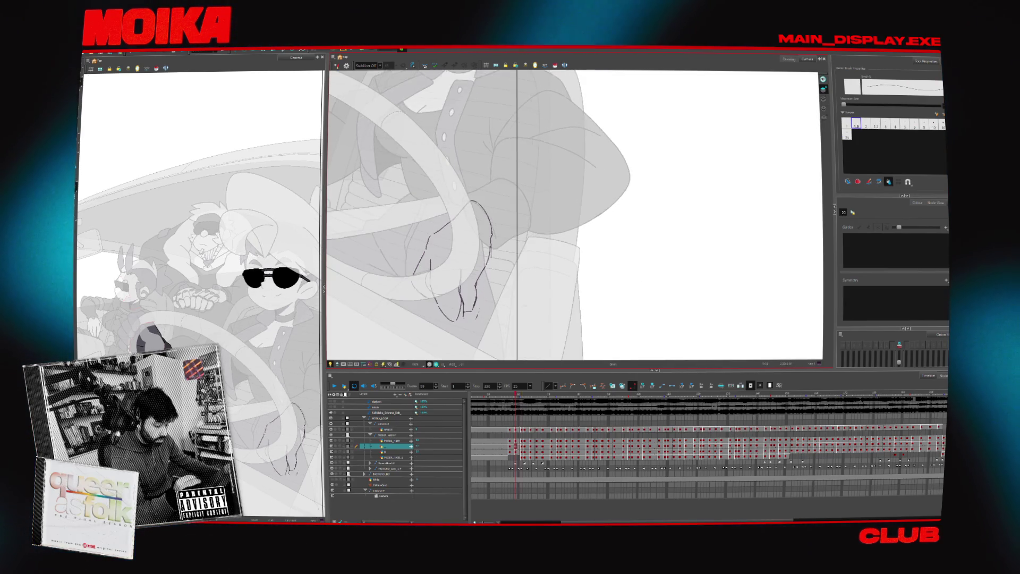
key(period)
key(alt+b)
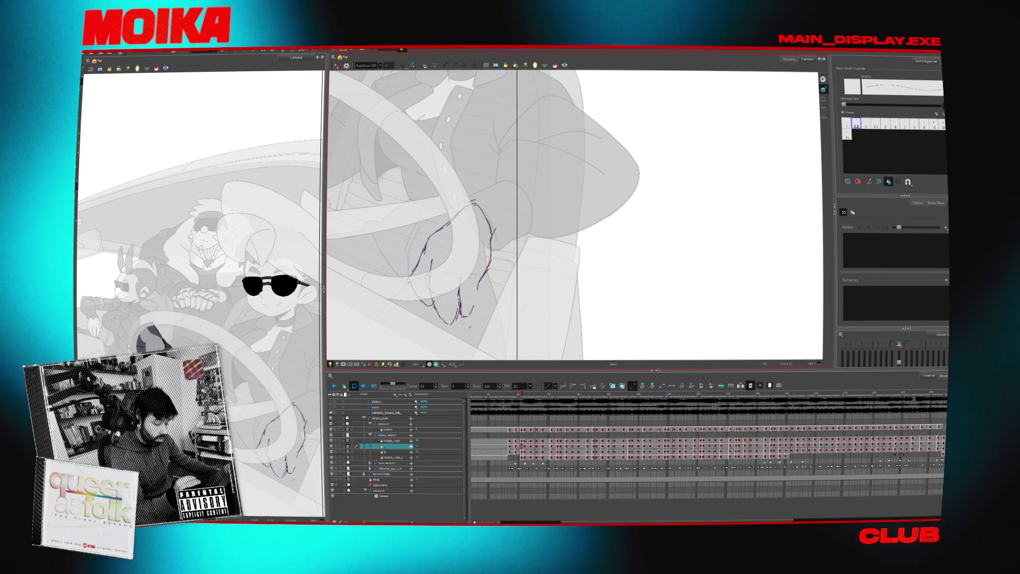
key(period)
key(alt+e)
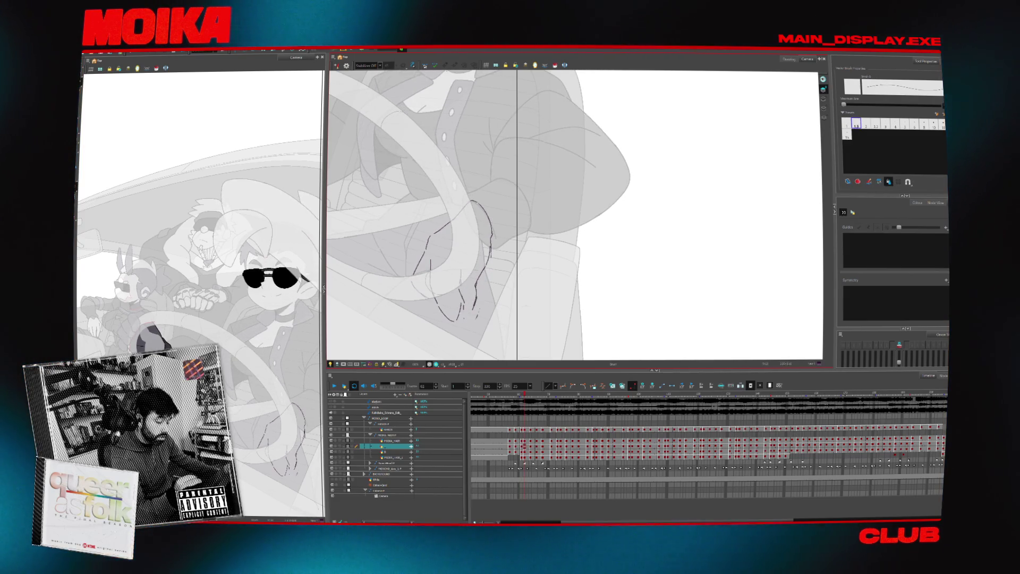
key(period)
key(comma)
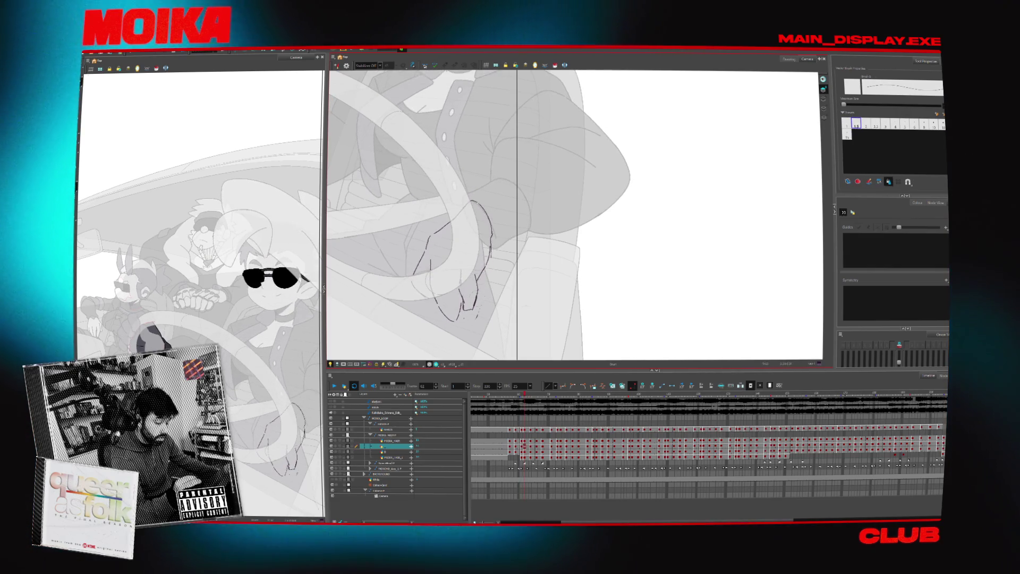
key(period)
key(period)
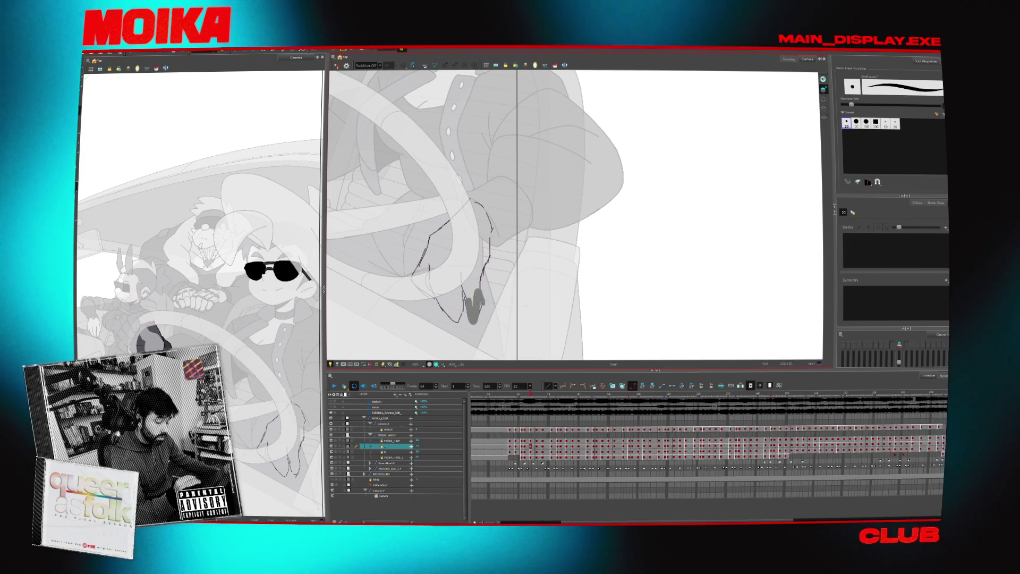
- Add a short pencil line to the hand, then move to frame 66 and deselect
key(alt+slash)
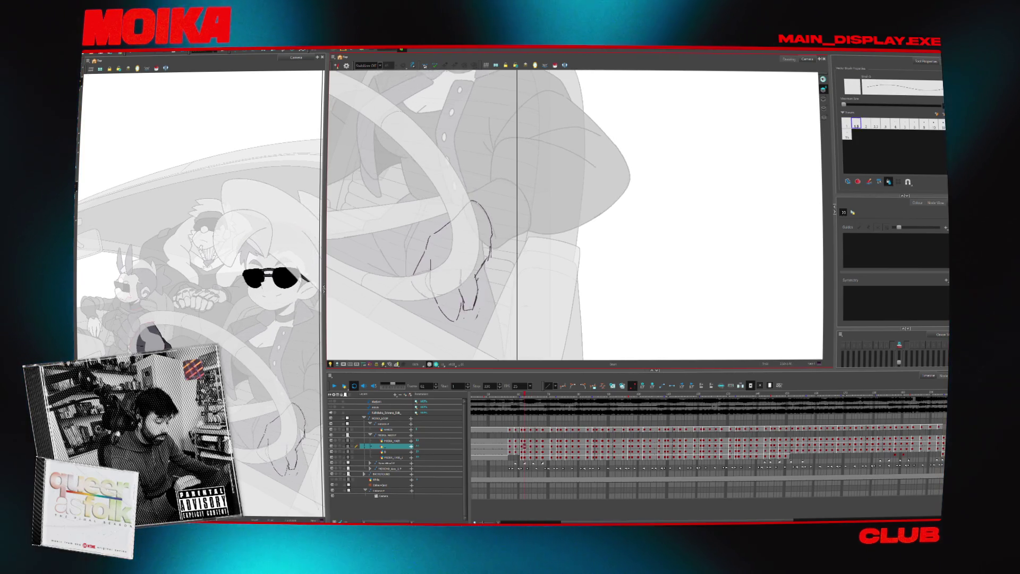
drag(462, 287, 467, 304)
key(period)
key(period)
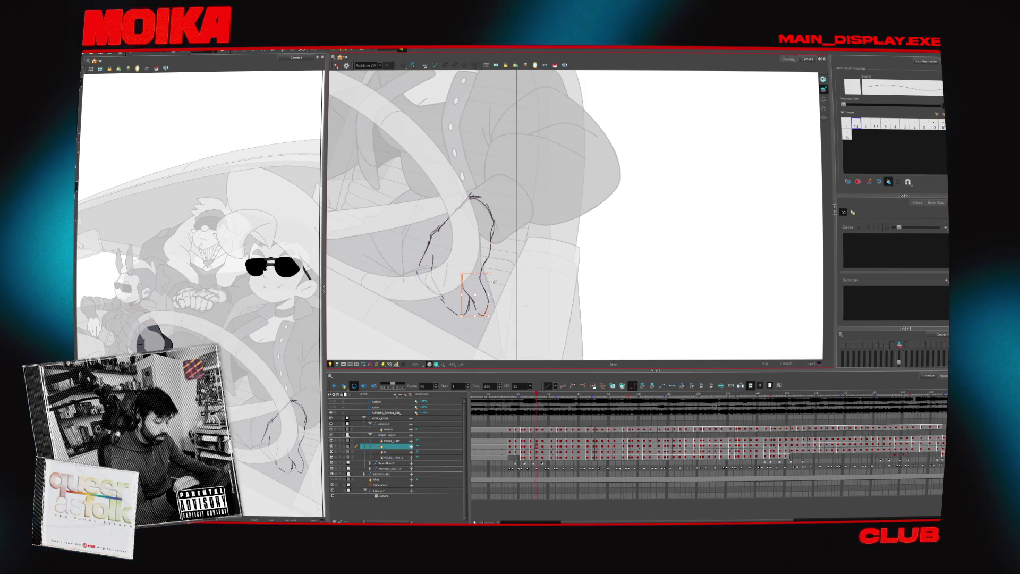
key(Escape)
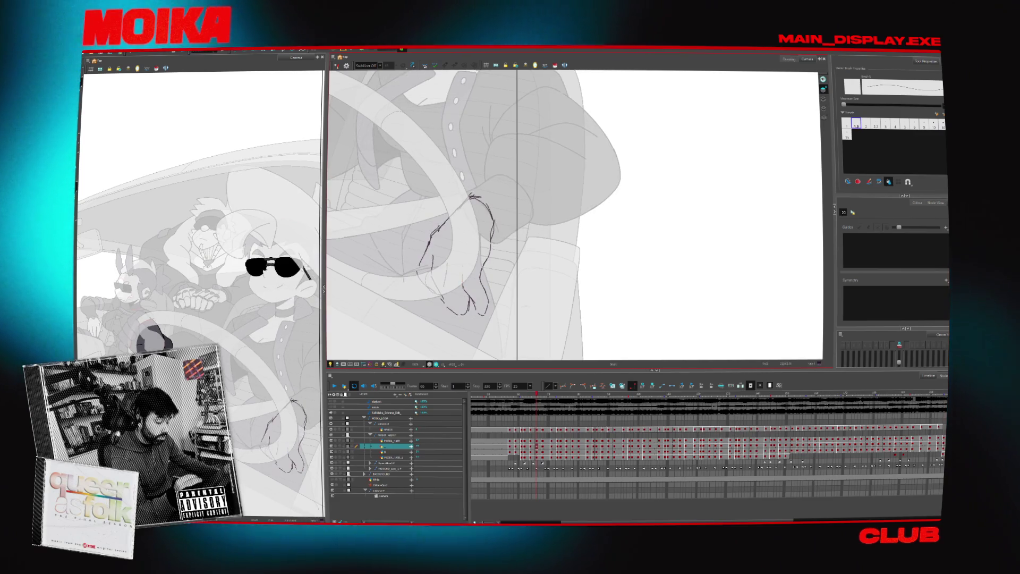
- Check the finger lines with Mirror View and set the brush to the 1.5 size preset
key(alt+slash)
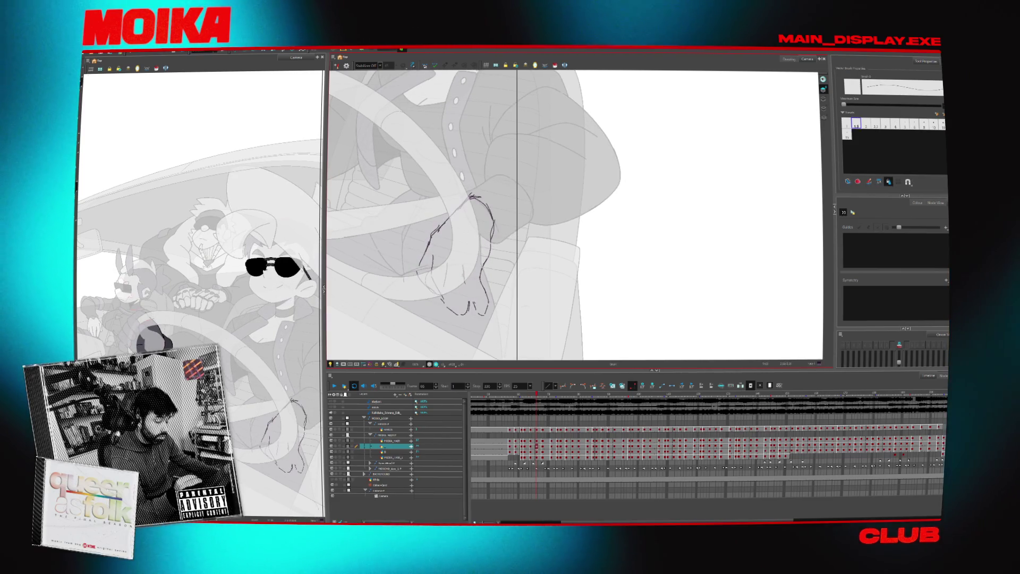
click(337, 65)
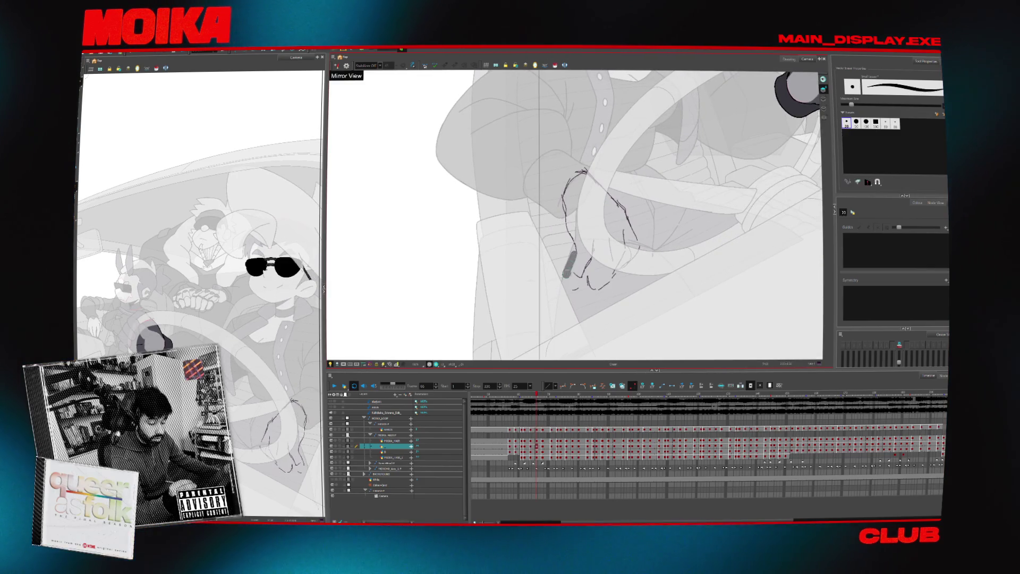
click(336, 65)
key(alt+b)
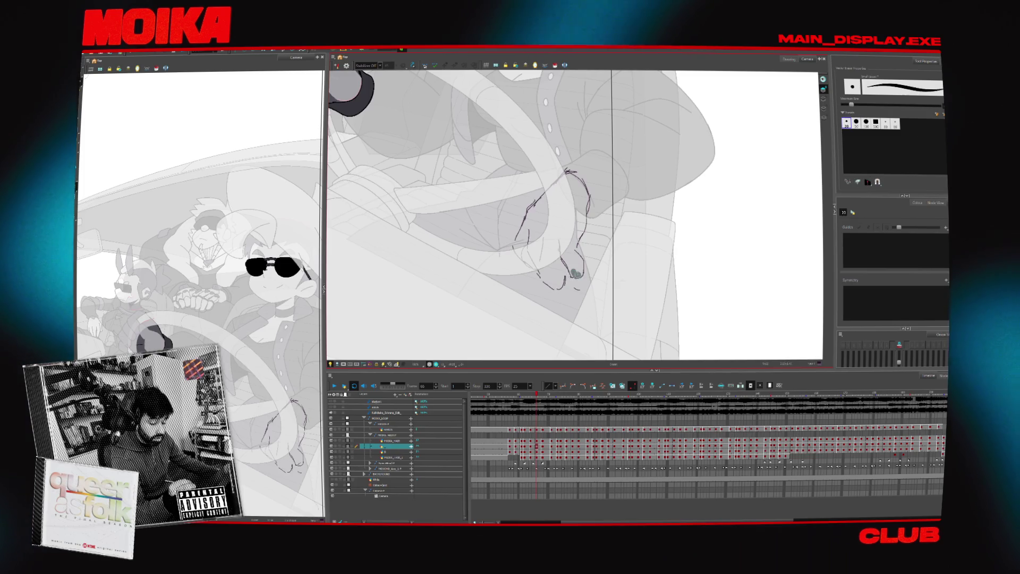
click(336, 65)
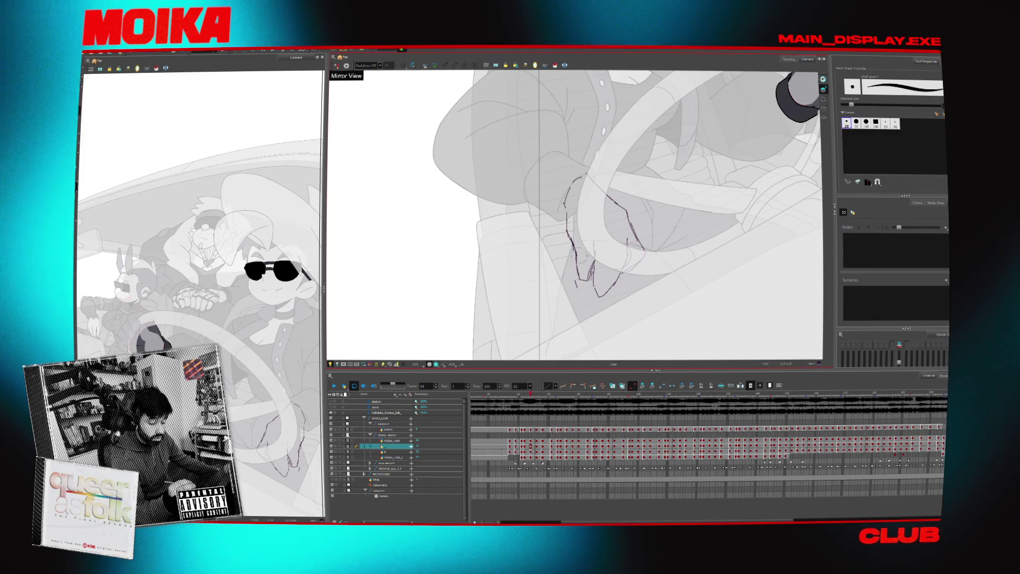
click(336, 65)
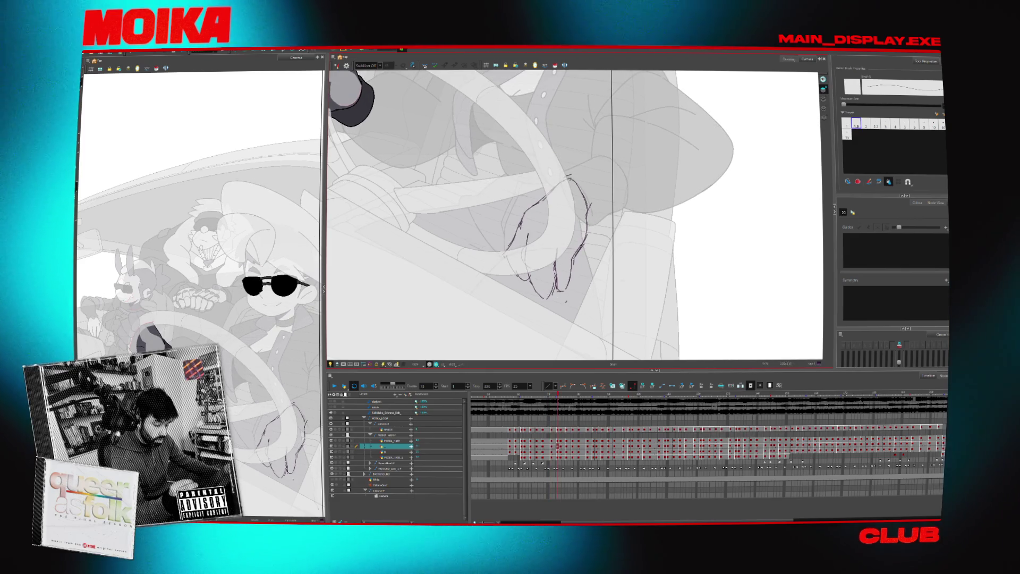
click(856, 123)
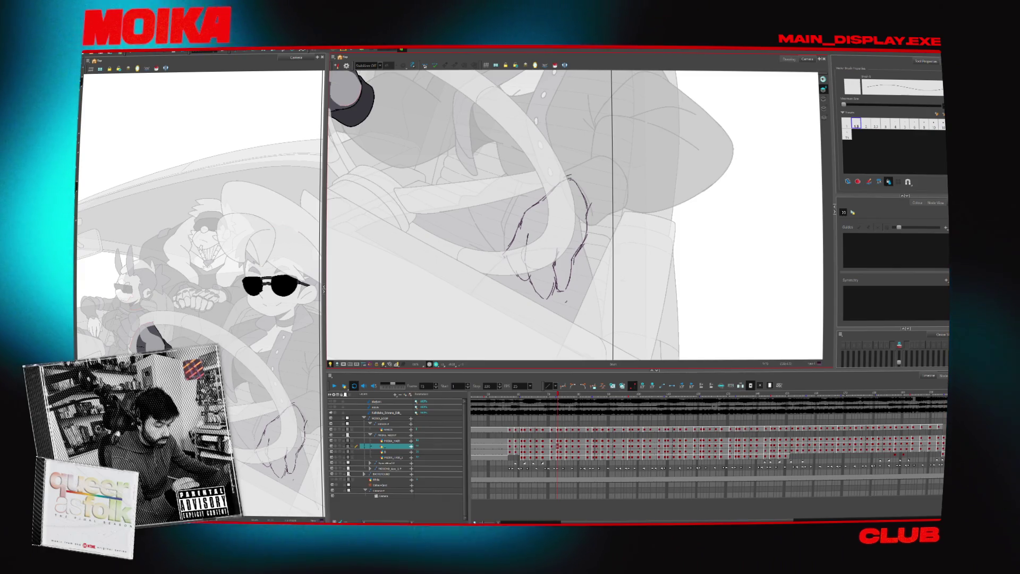
- Step through the next hand drawings mirrored, then zoom out and play the animation
key(4)
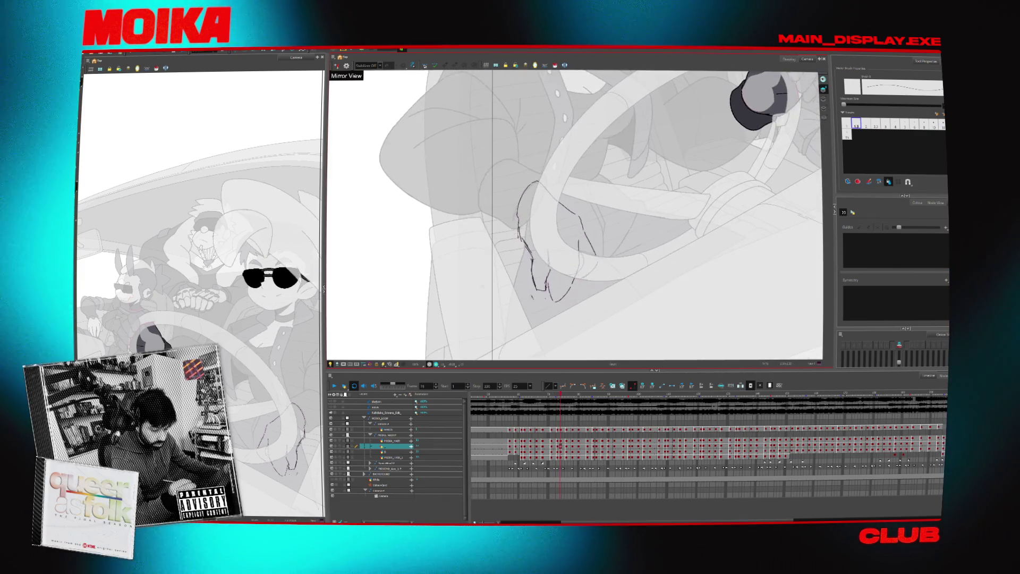
key(period)
key(period)
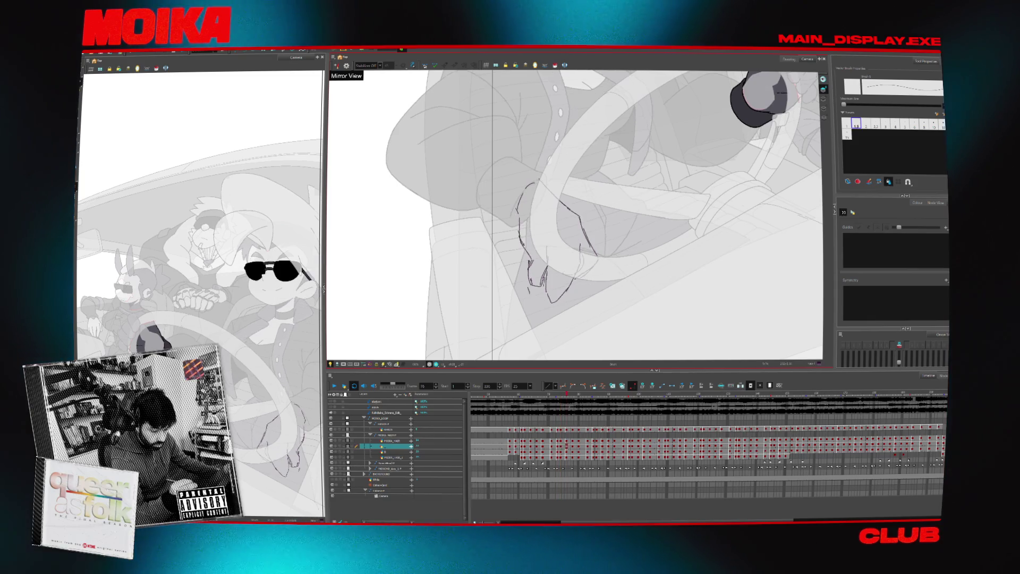
key(period)
key(period)
key(period)
key(period)
key(period)
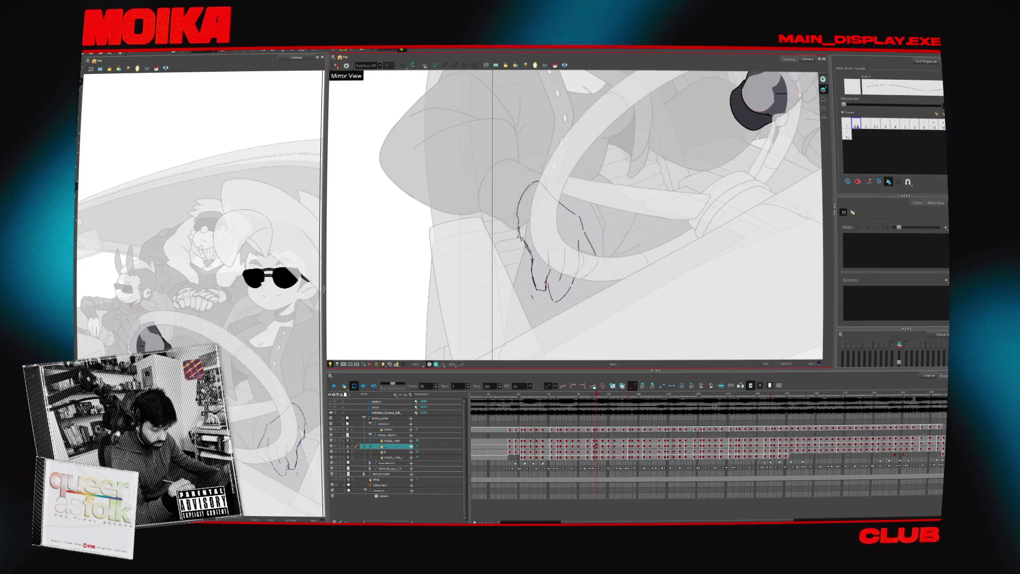
key(period)
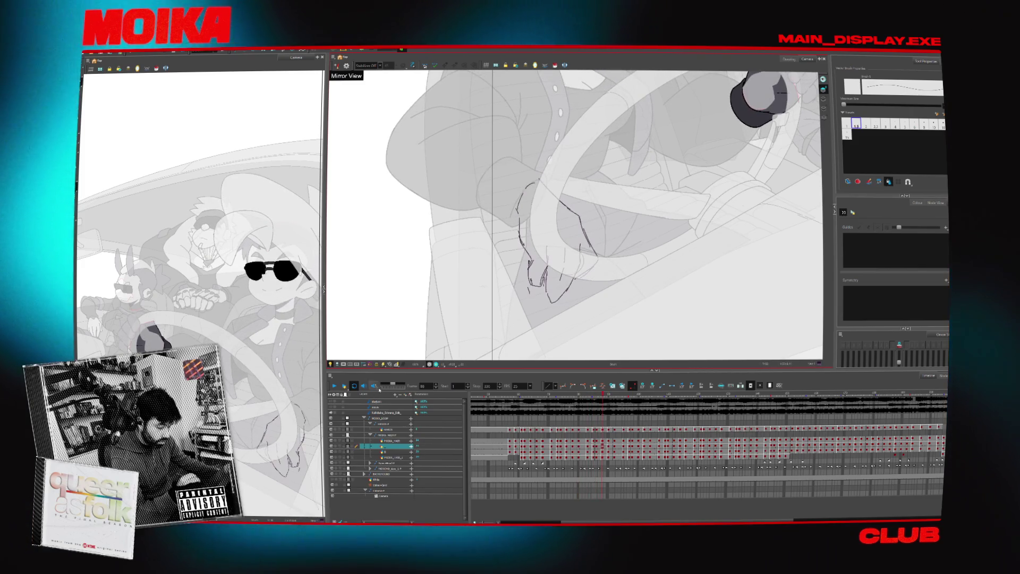
key(shift+m)
key(Return)
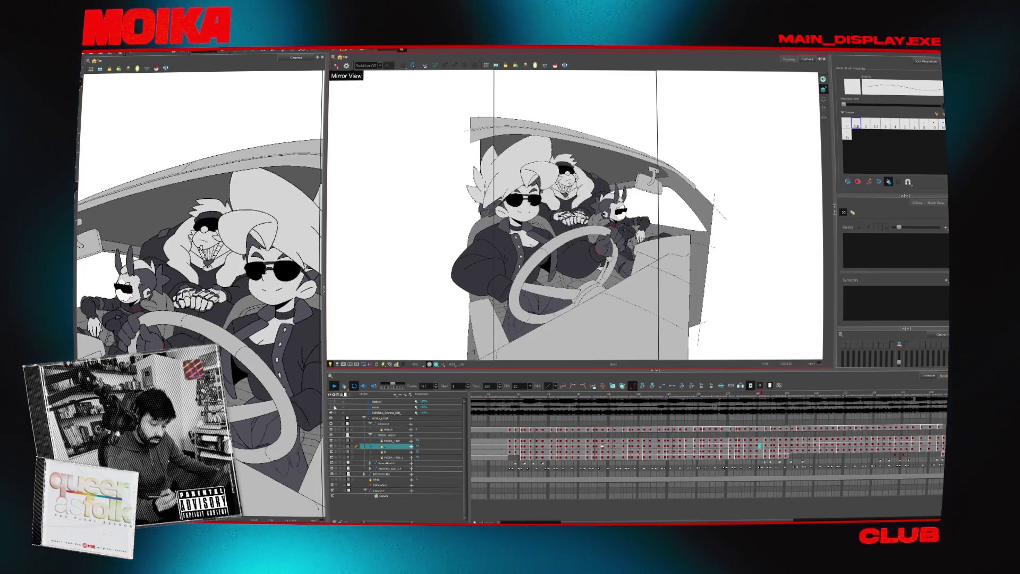
key(Return)
- Zoom in on the hand and wheel, lasso-select the hand drawing, and unmirror the view
key(alt+z)
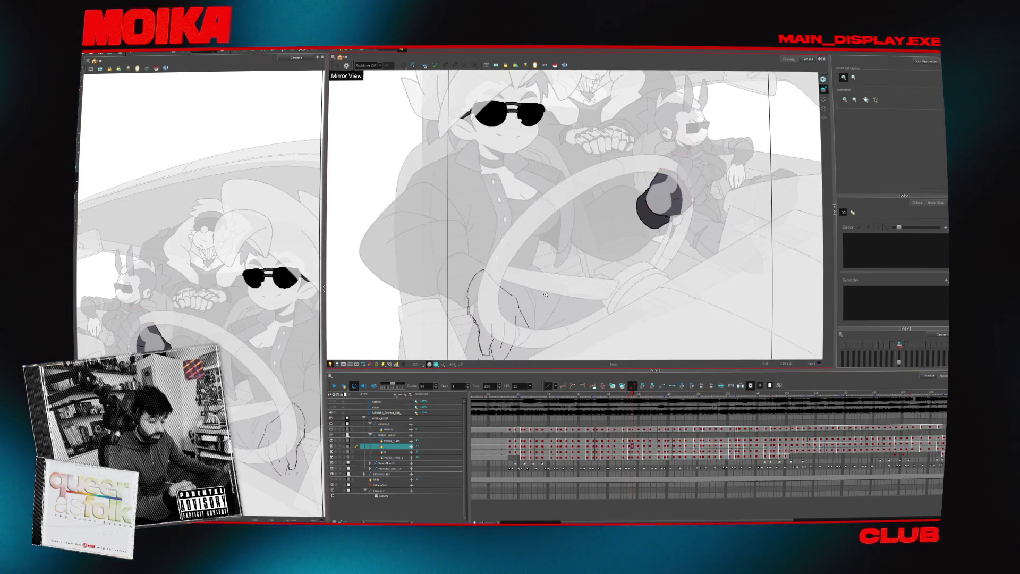
key(2)
key(2)
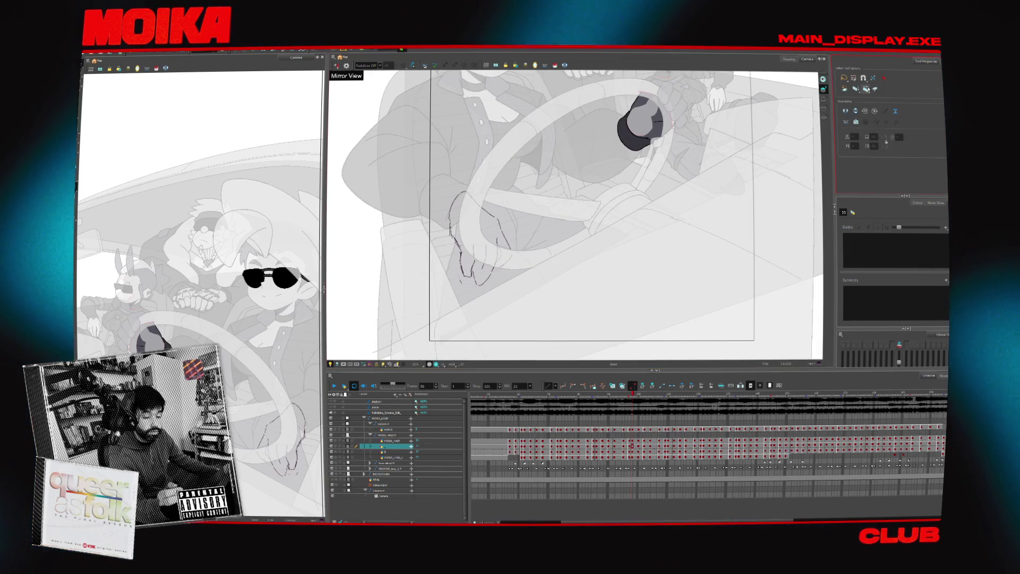
drag(640, 260, 461, 356)
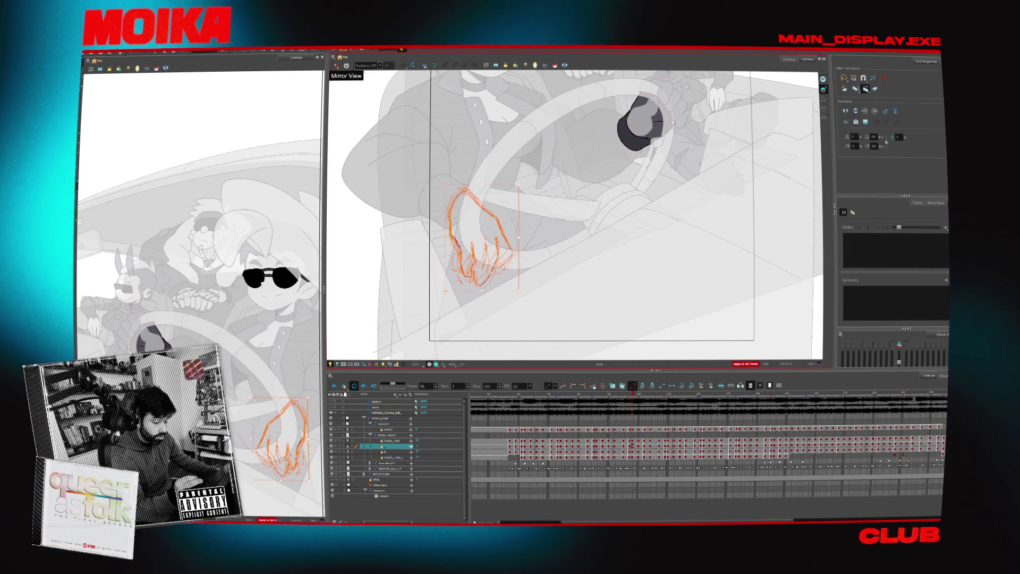
click(529, 232)
scroll(529, 232, up, 2)
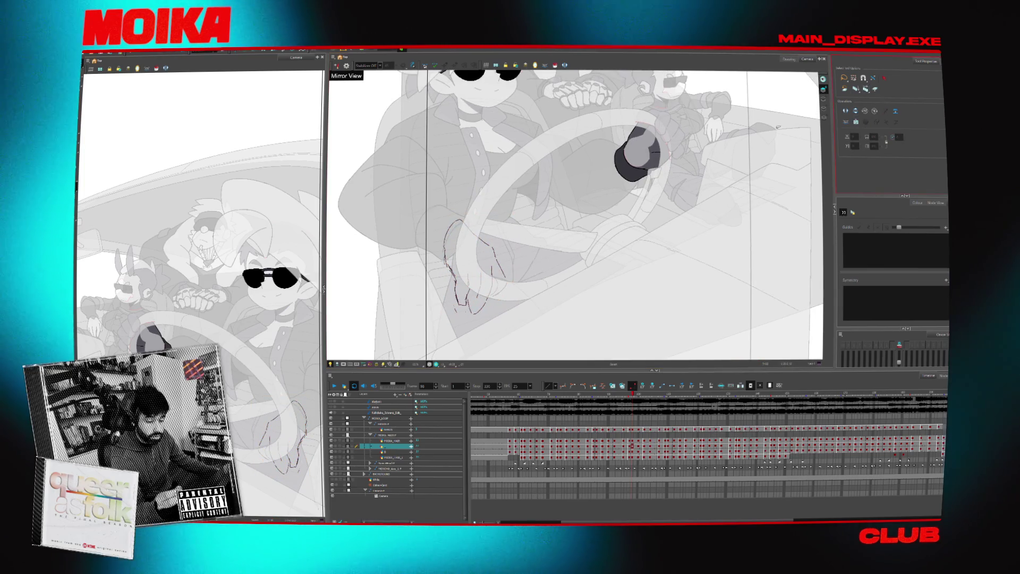
key(4)
scroll(626, 299, right, 3)
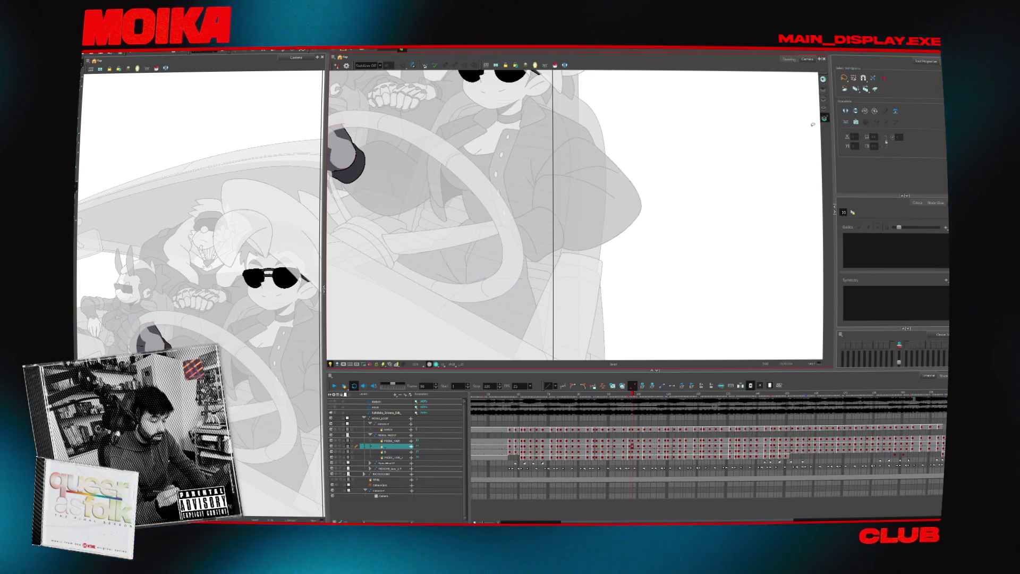
- Step forward through the hand poses to frame 110, then jump back to frame 56
key(period)
key(period)
key(period)
key(period)
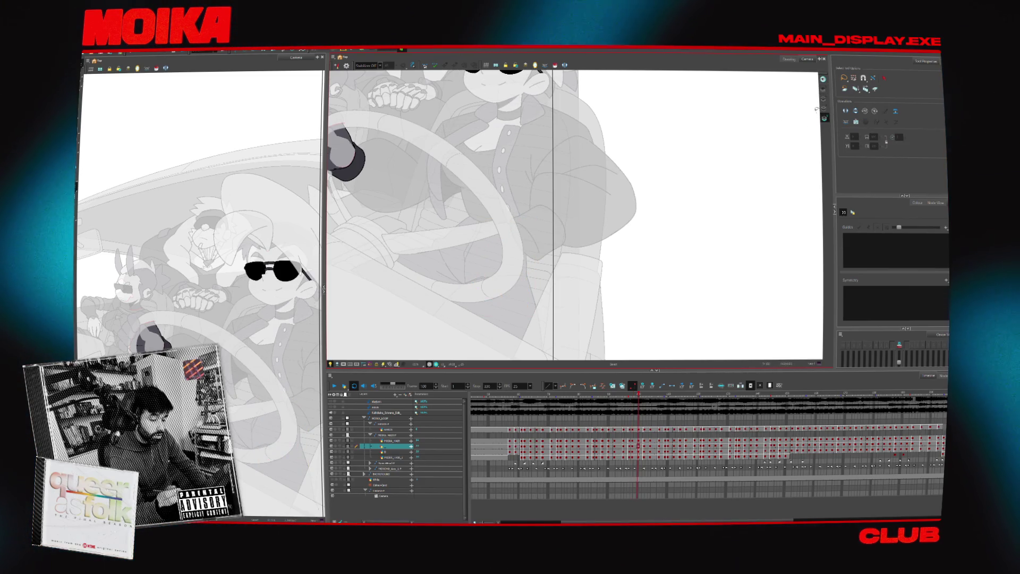
key(period)
key(period)
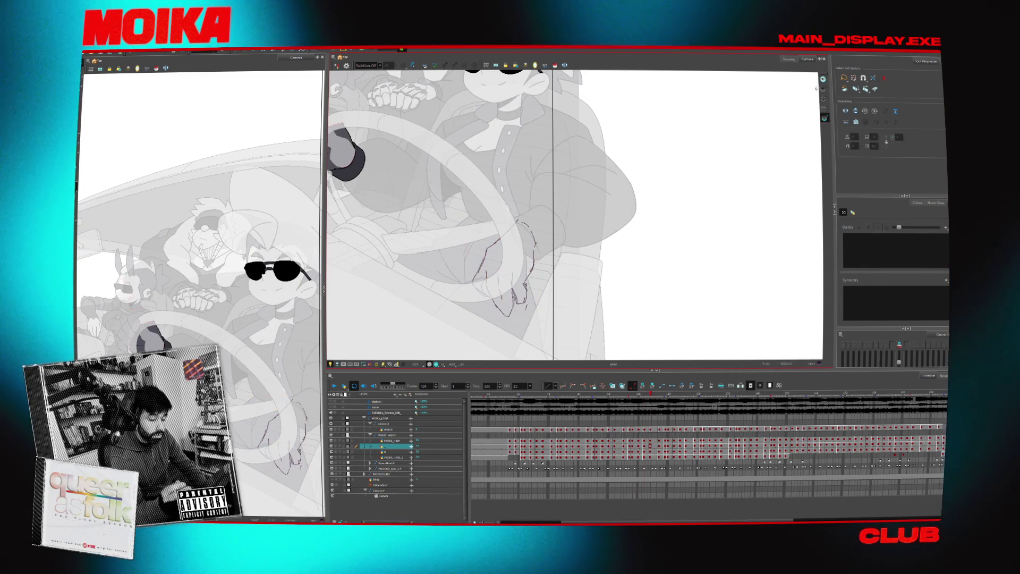
key(period)
key(period)
key(period)
key(period)
key(period)
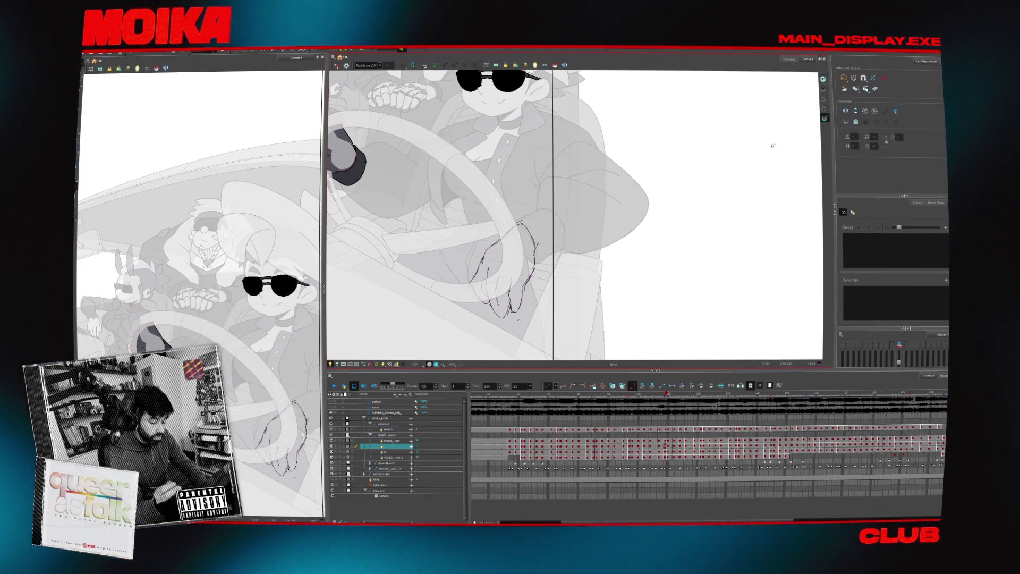
key(period)
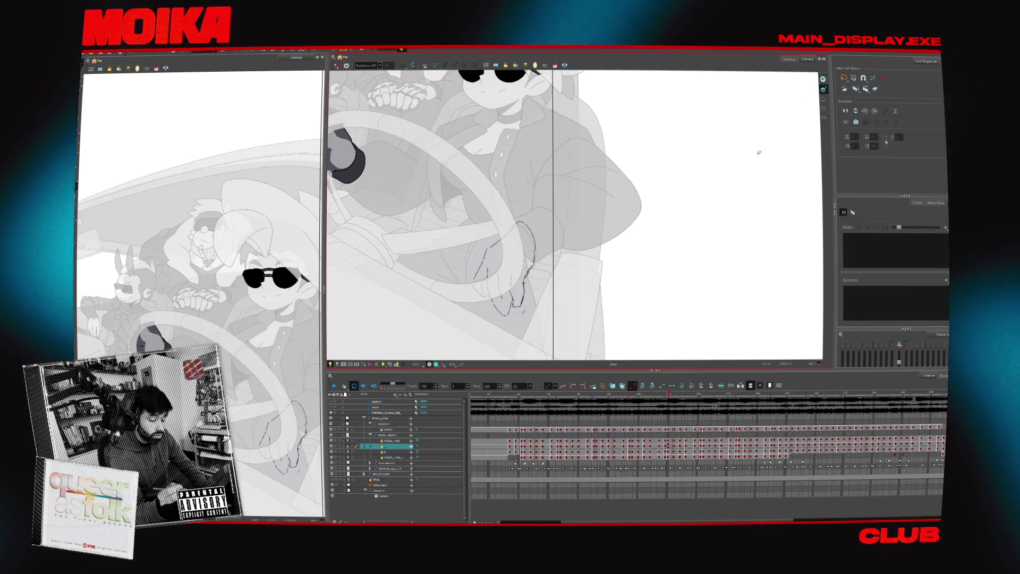
click(513, 395)
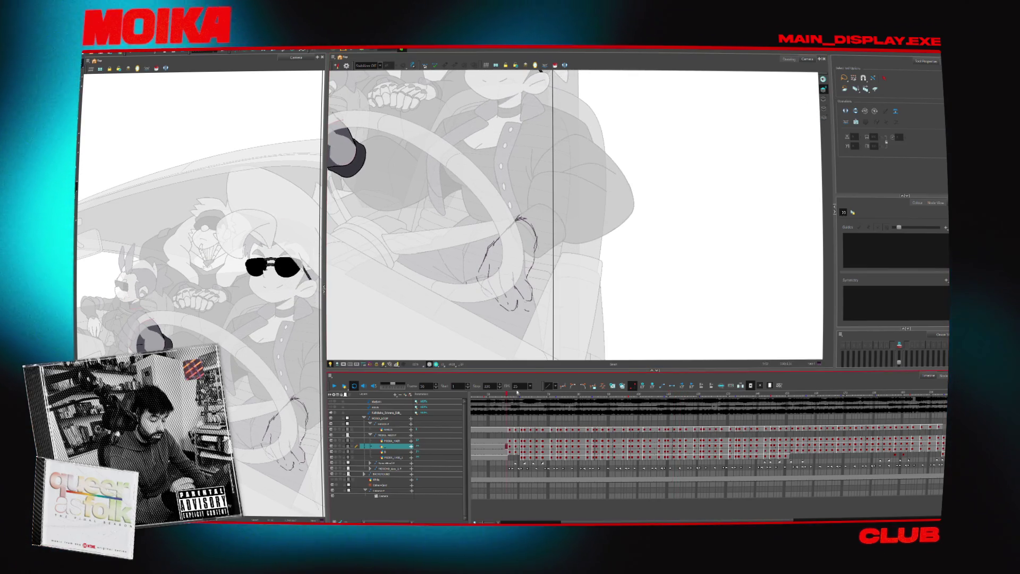
- Select the hand sketch, show the colour palettes and go back to frame 55
drag(634, 245, 720, 253)
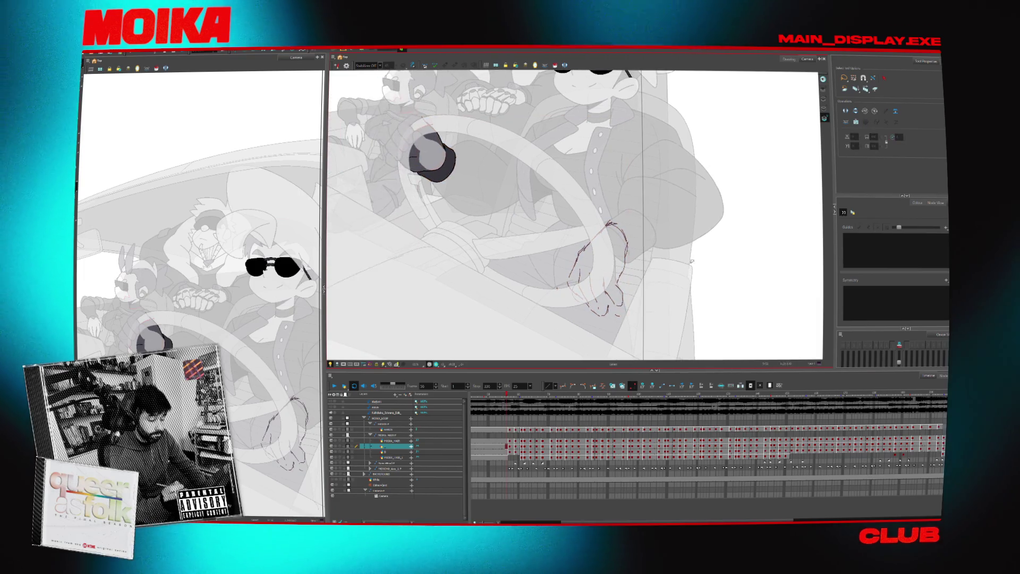
click(918, 203)
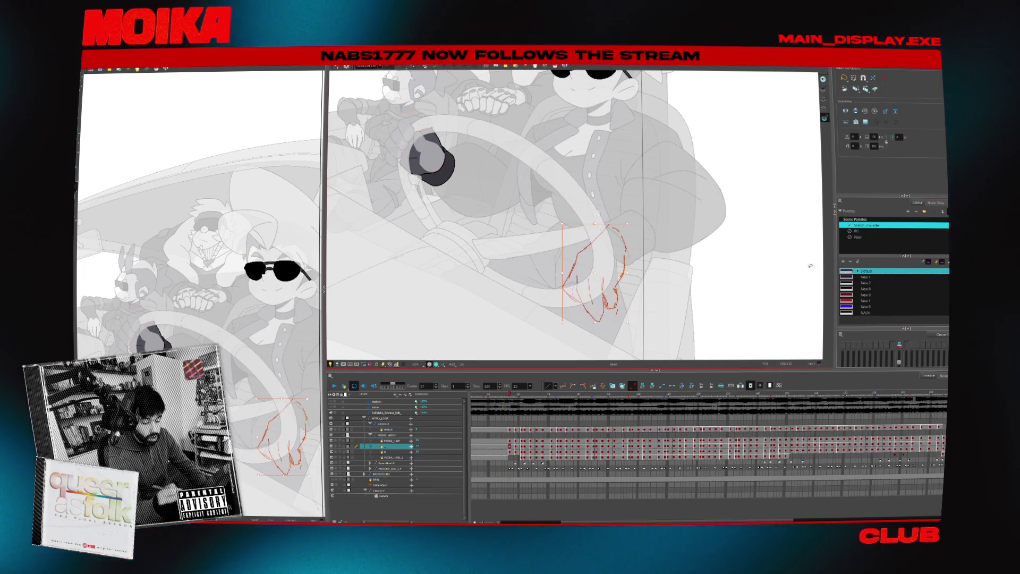
key(period)
key(period)
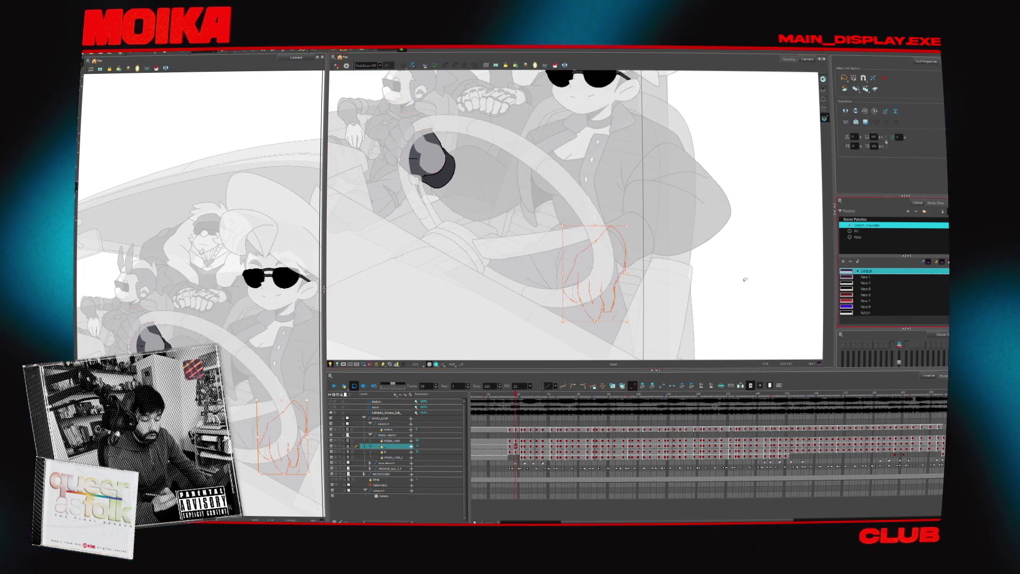
key(period)
key(period)
key(comma)
key(comma)
key(comma)
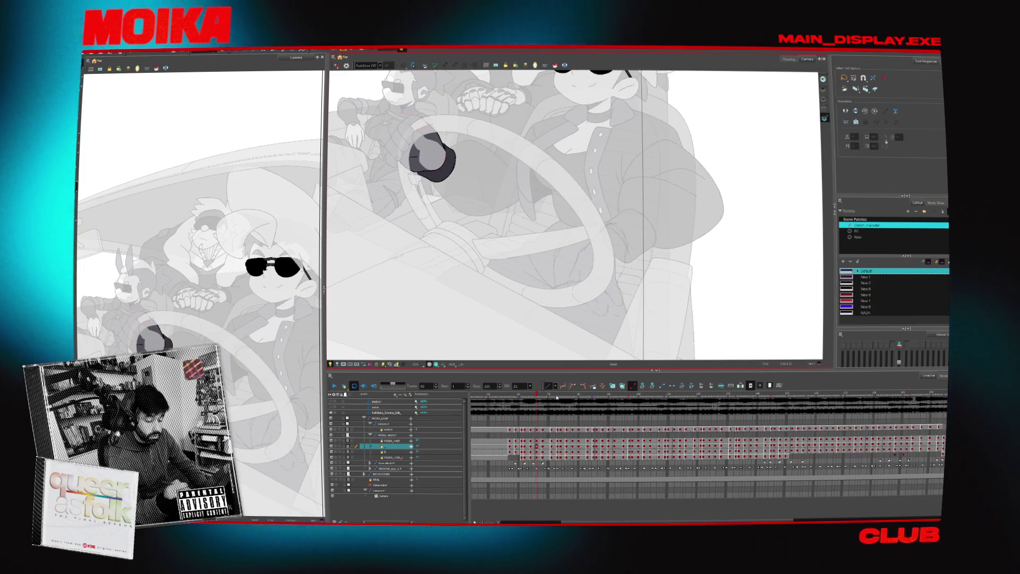
scroll(636, 241, up, 5)
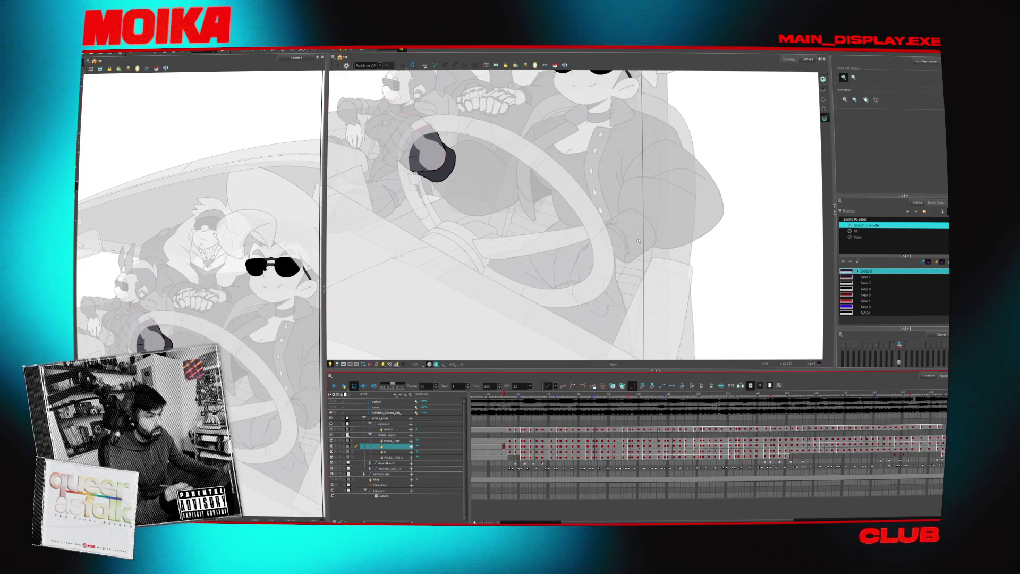
key(alt+b)
- Pick the New 1 colour from the New palette and open the stroke stabilizer options
click(865, 277)
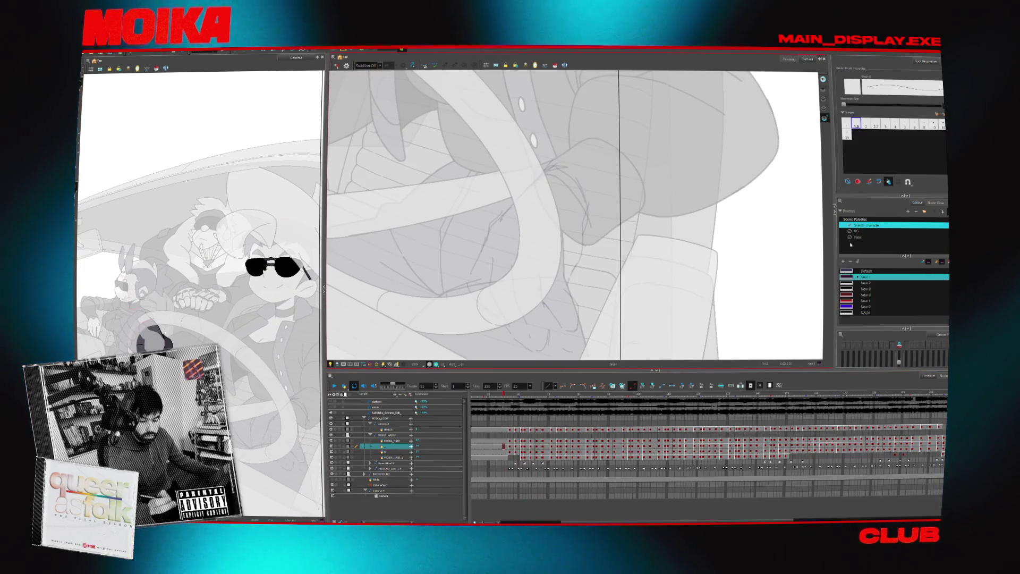
click(859, 238)
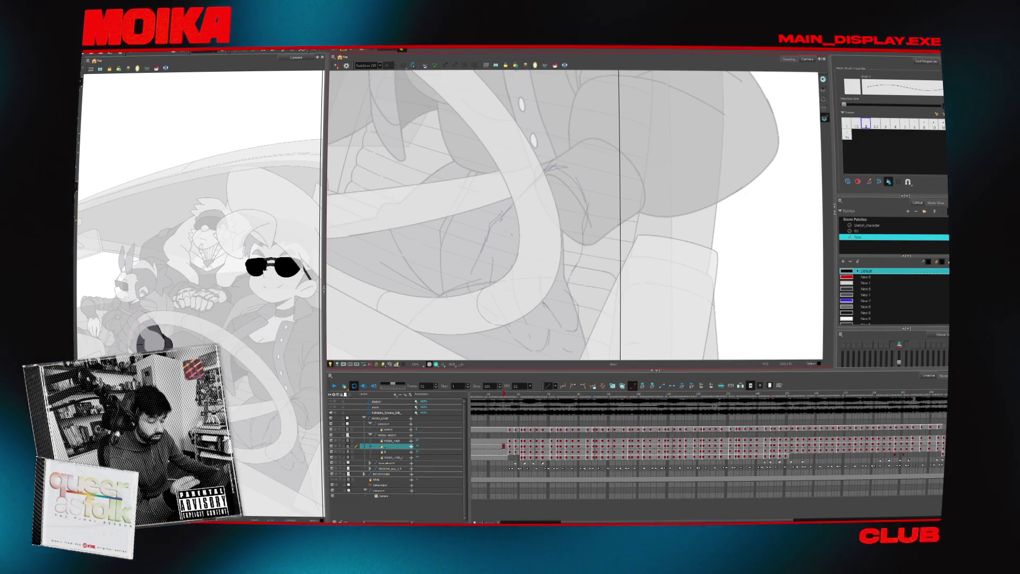
click(372, 65)
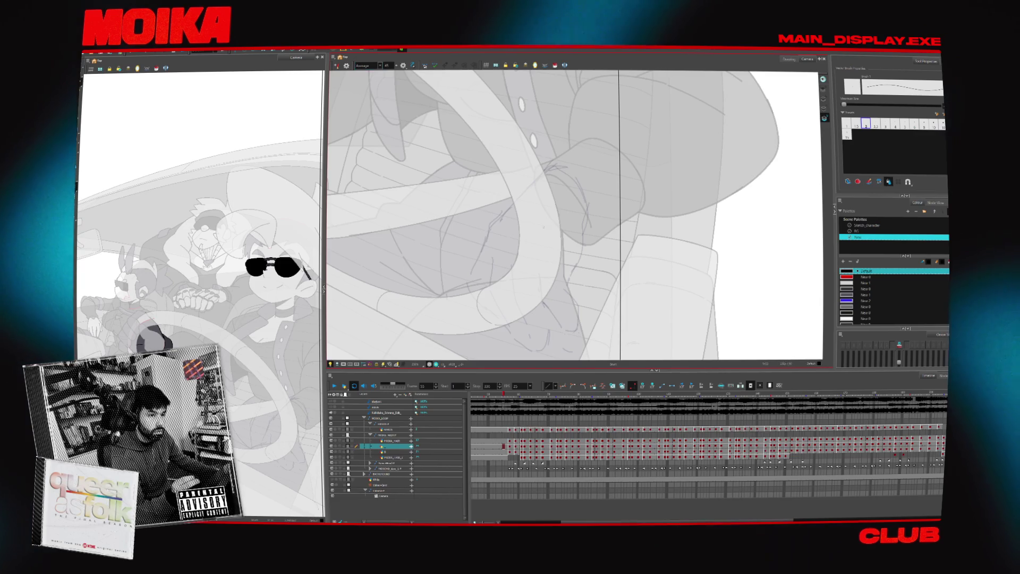
- At the first frame in mirrored view, try a short ink line on the hand, then undo it
key(shift+comma)
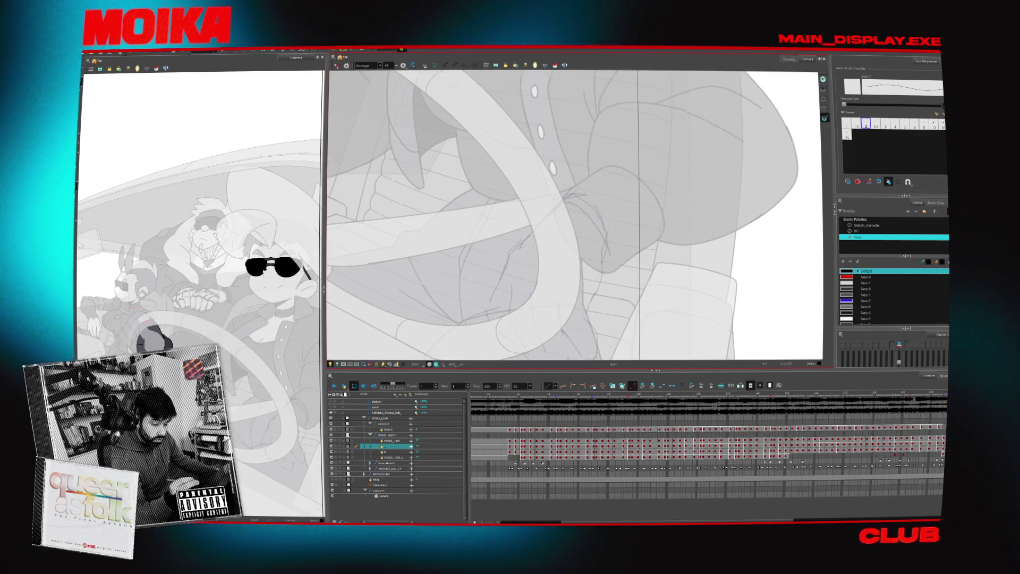
key(4)
key(ctrl+z)
drag(581, 206, 544, 257)
key(ctrl+z)
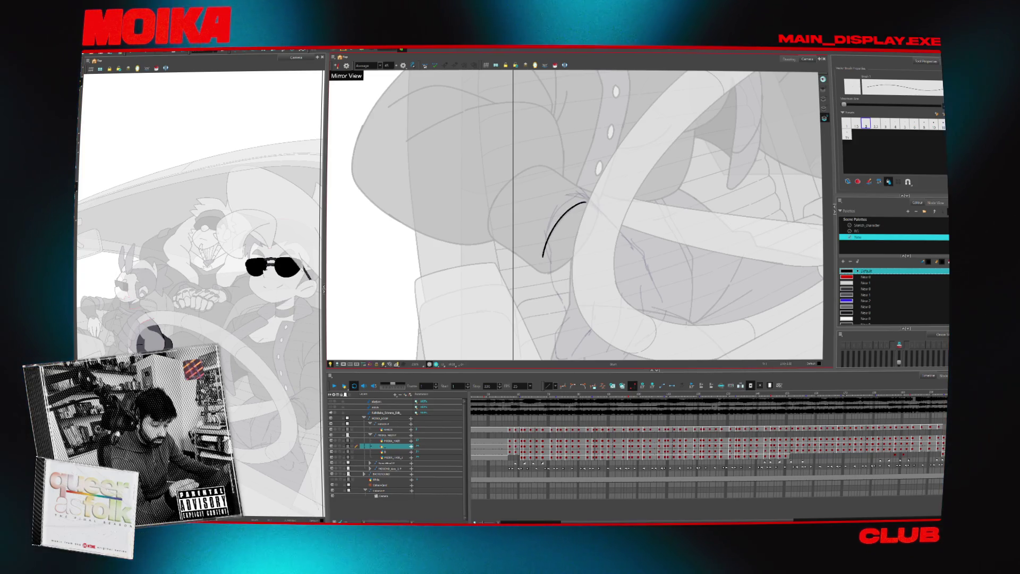
- Step past frames 37–38 and ink a curved line along the finger, then unmirror the view
key(g)
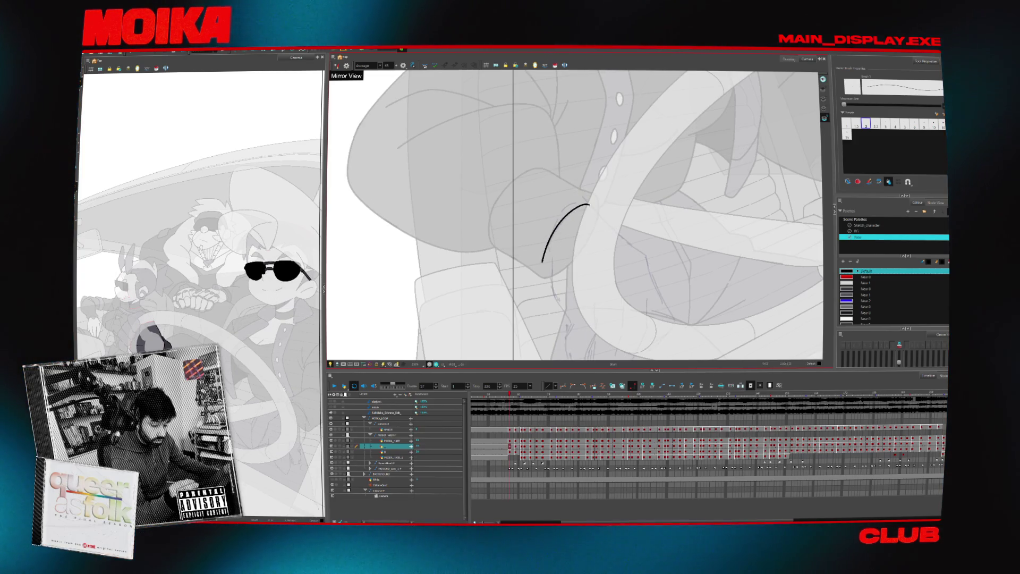
key(period)
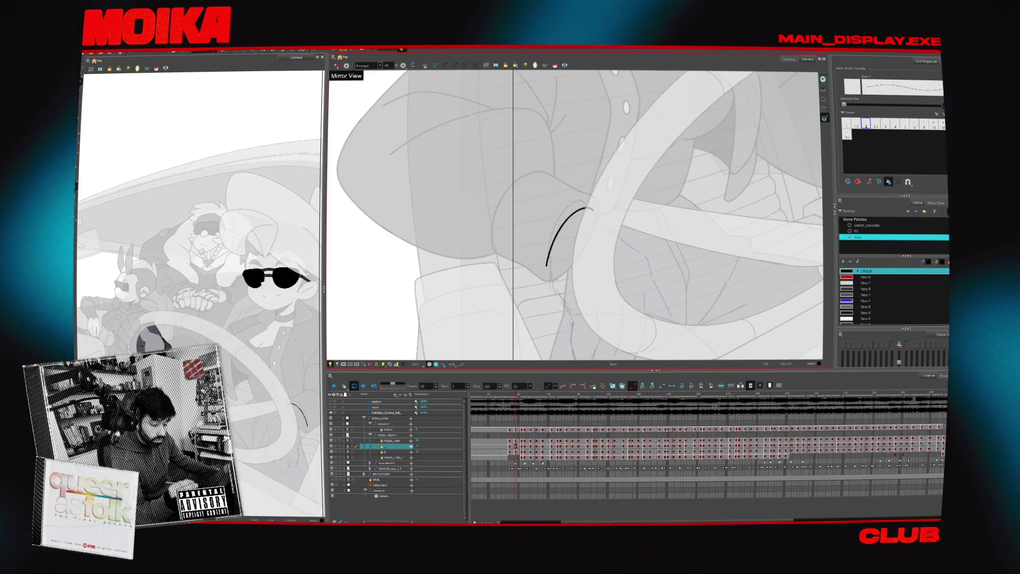
key(period)
drag(584, 202, 540, 258)
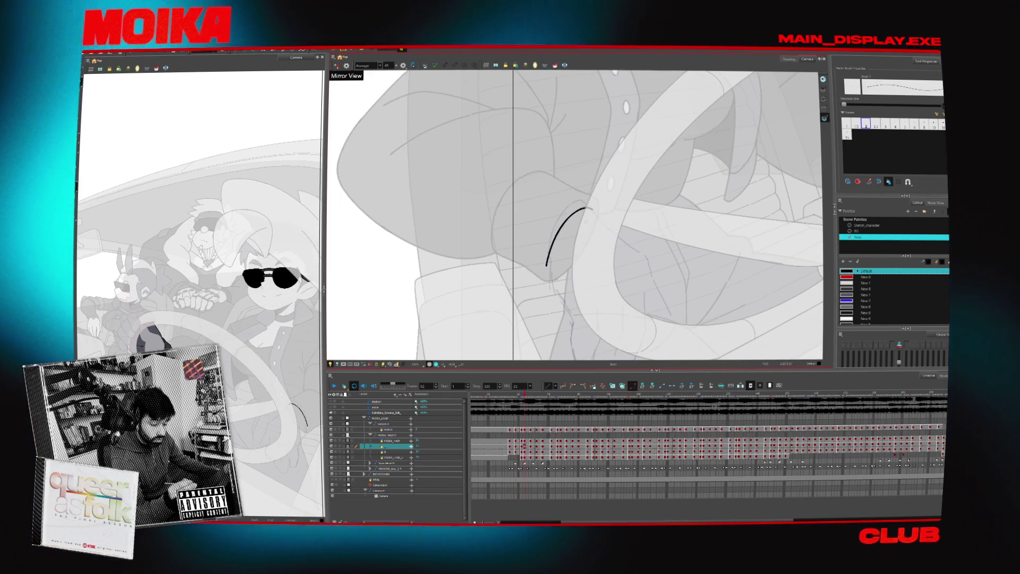
key(4)
- Ink a short line on the lower finger around frame 59, then step ahead
key(comma)
key(comma)
key(comma)
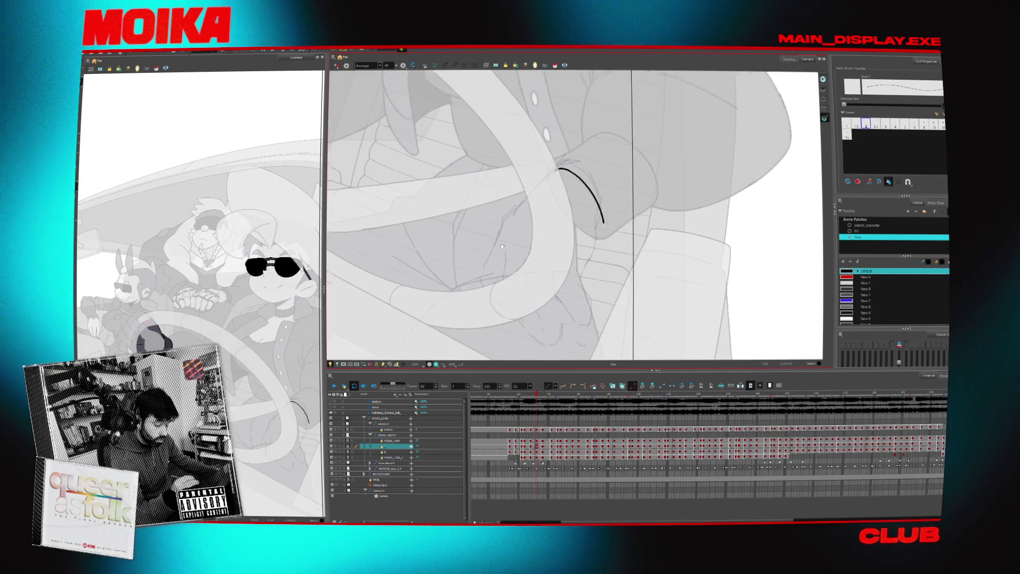
key(comma)
key(comma)
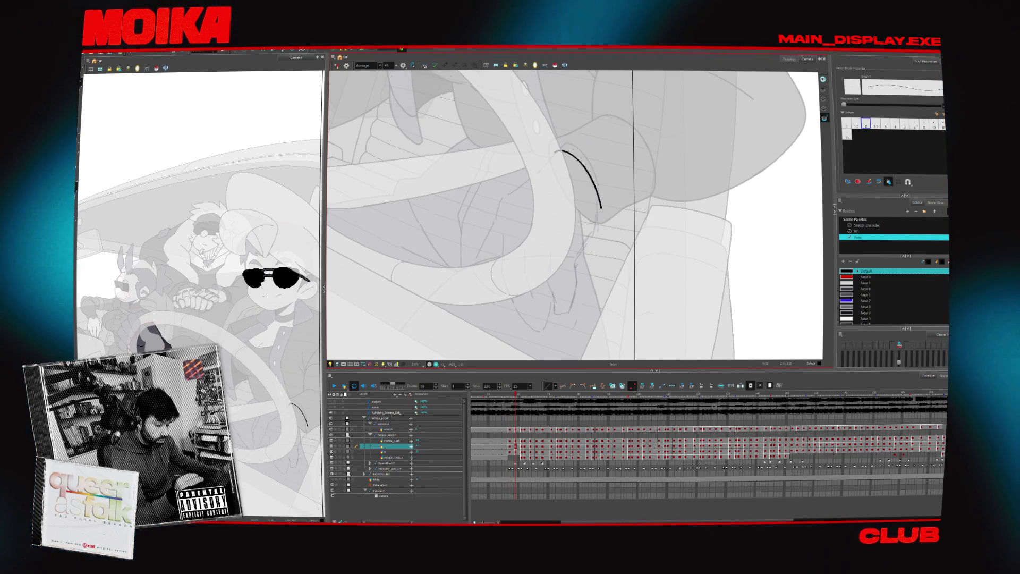
drag(490, 231, 511, 197)
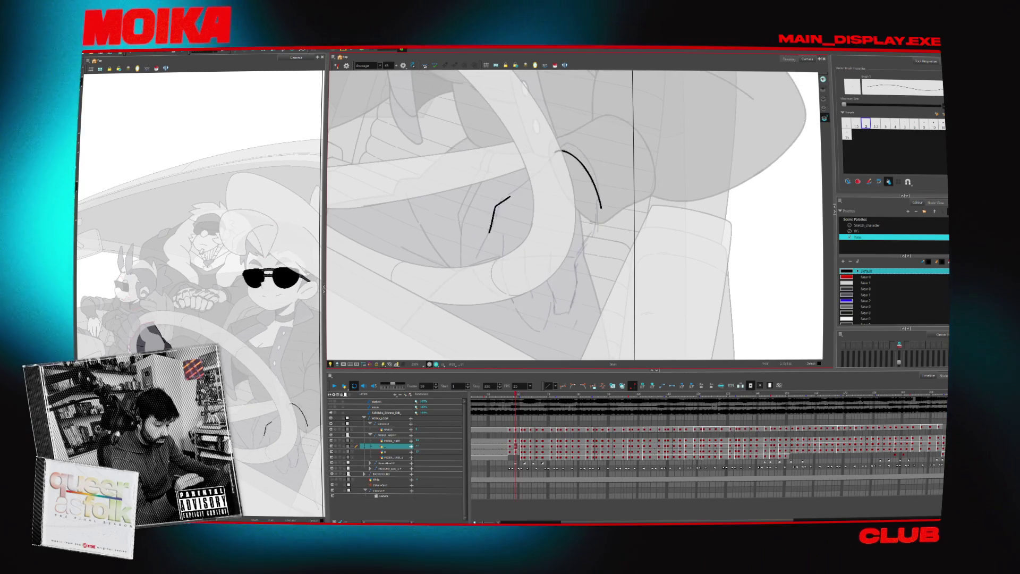
key(period)
key(period)
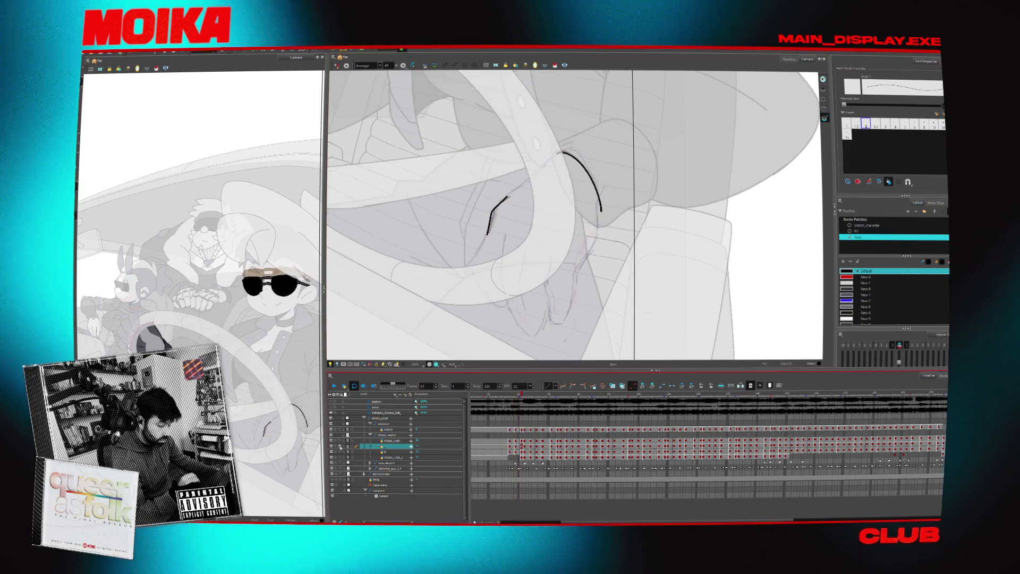
key(period)
key(period)
key(period)
key(period)
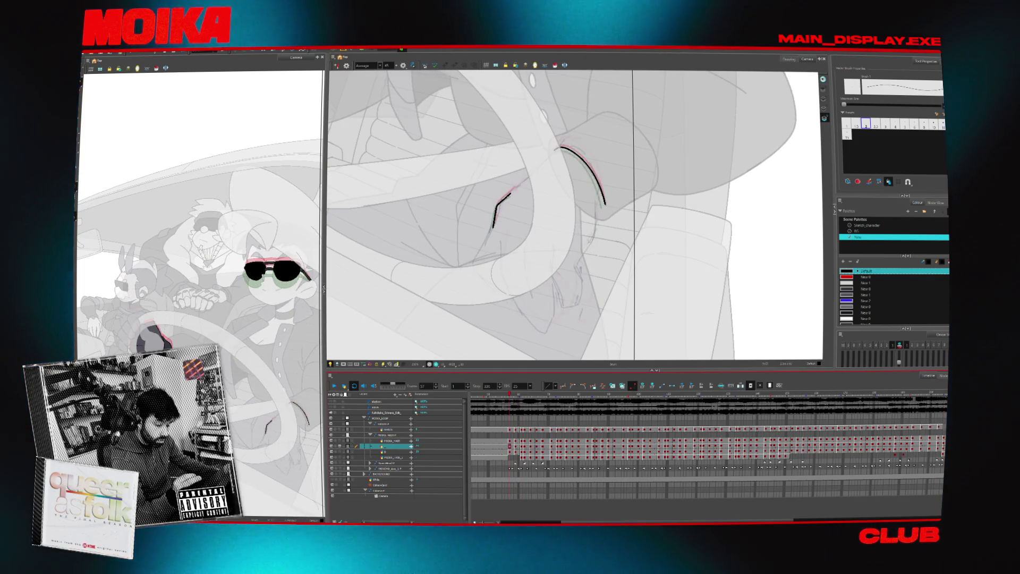
key(period)
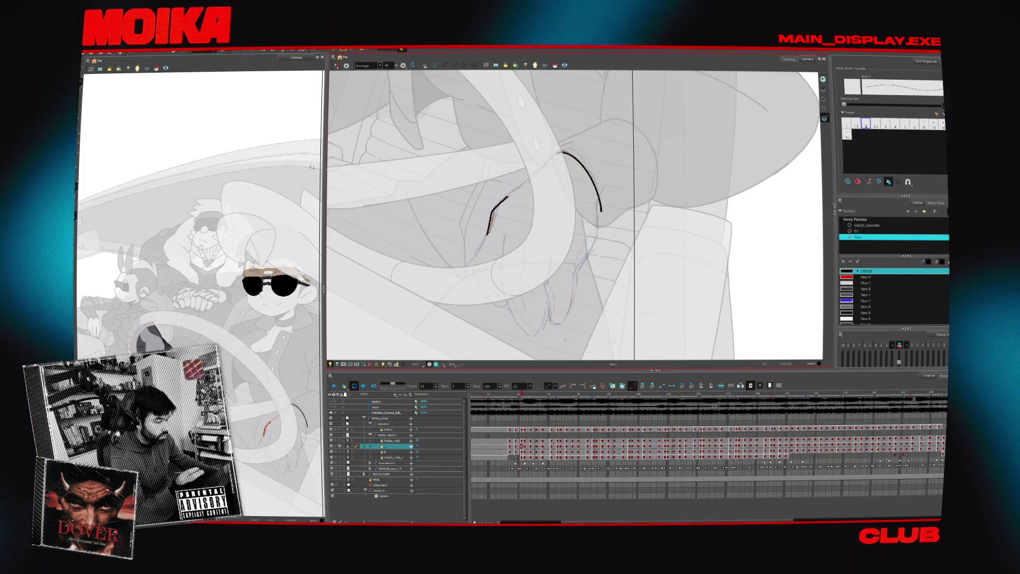
- Select the two new ink strokes, turn on onion skin, and step through frames 64 to 68
key(alt+s)
key(ctrl+a)
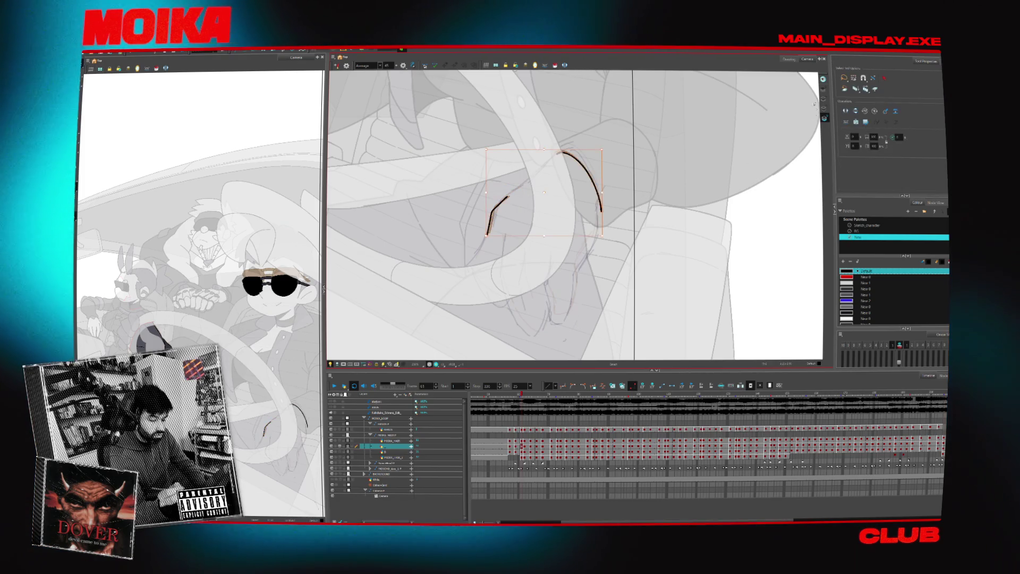
key(Escape)
key(alt+o)
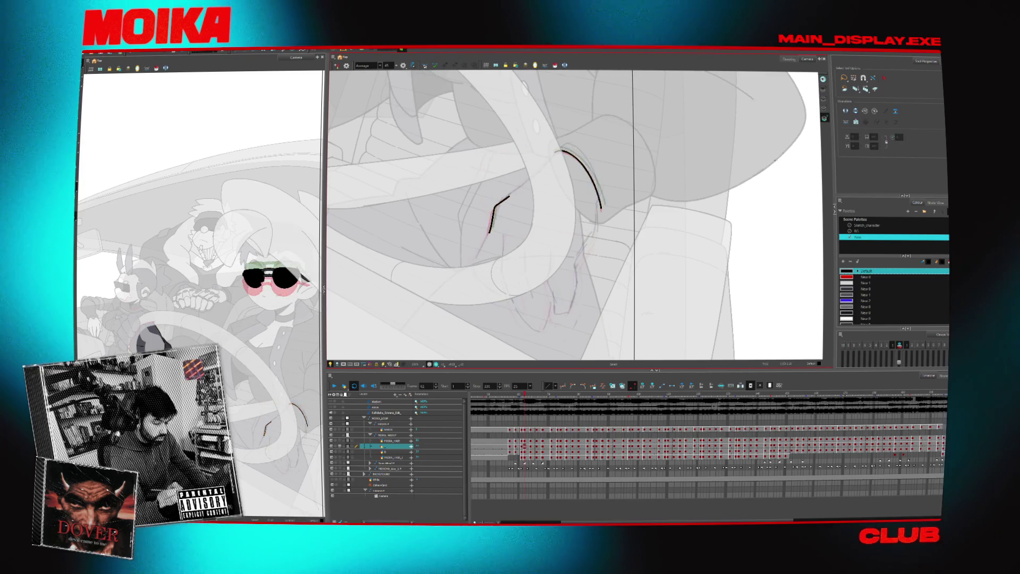
key(period)
key(period)
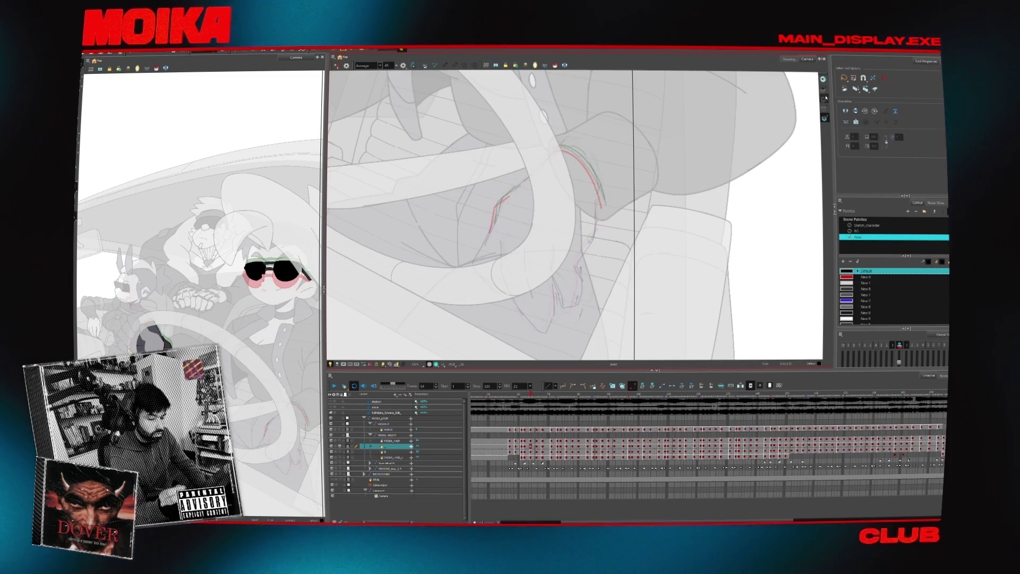
key(period)
key(period)
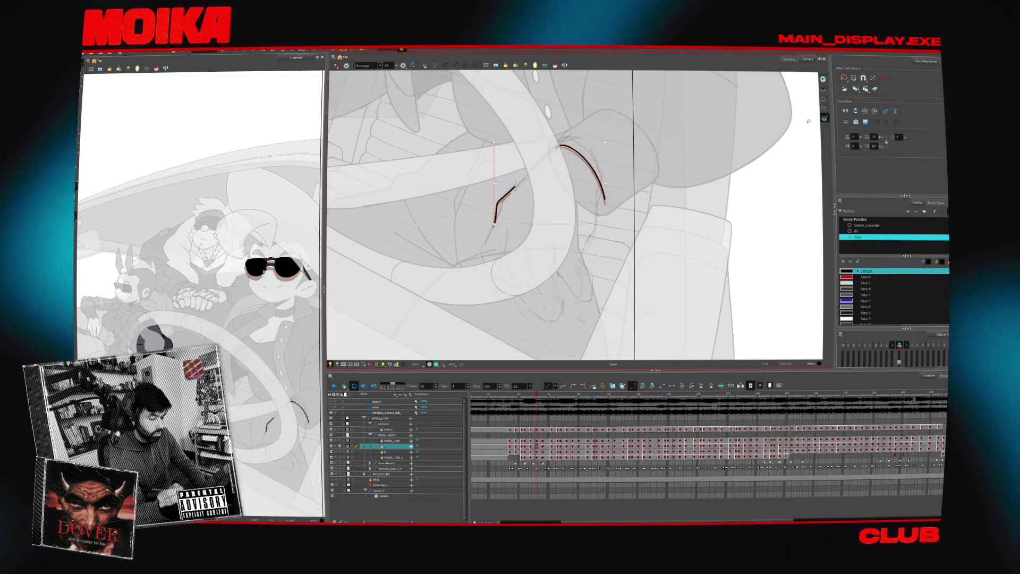
key(period)
key(period)
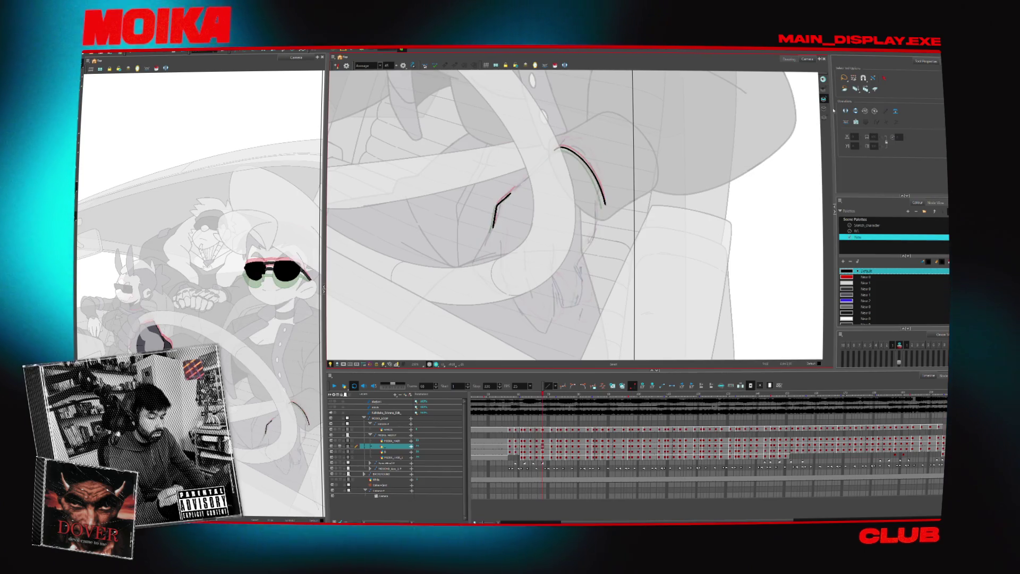
key(period)
key(period)
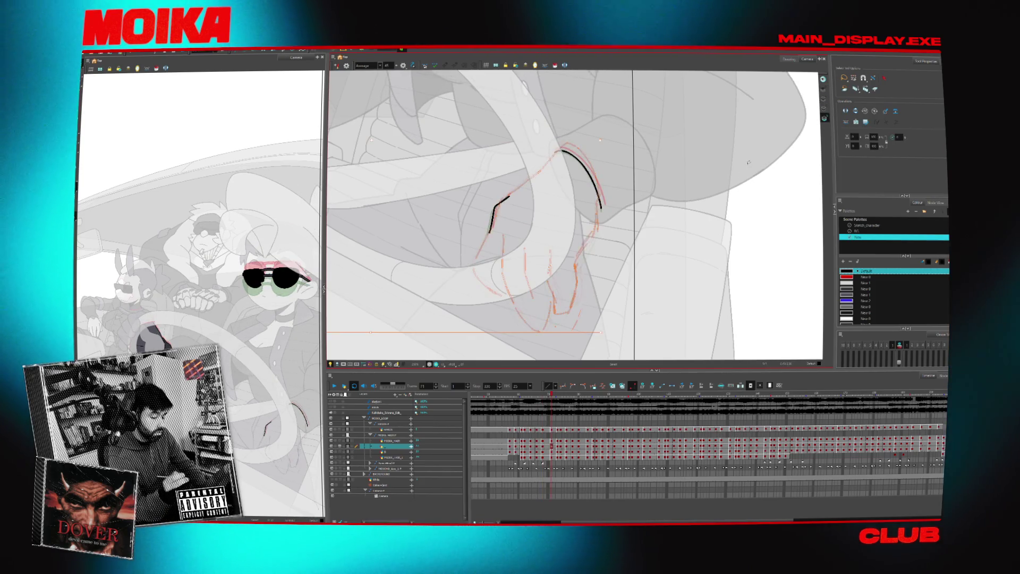
key(period)
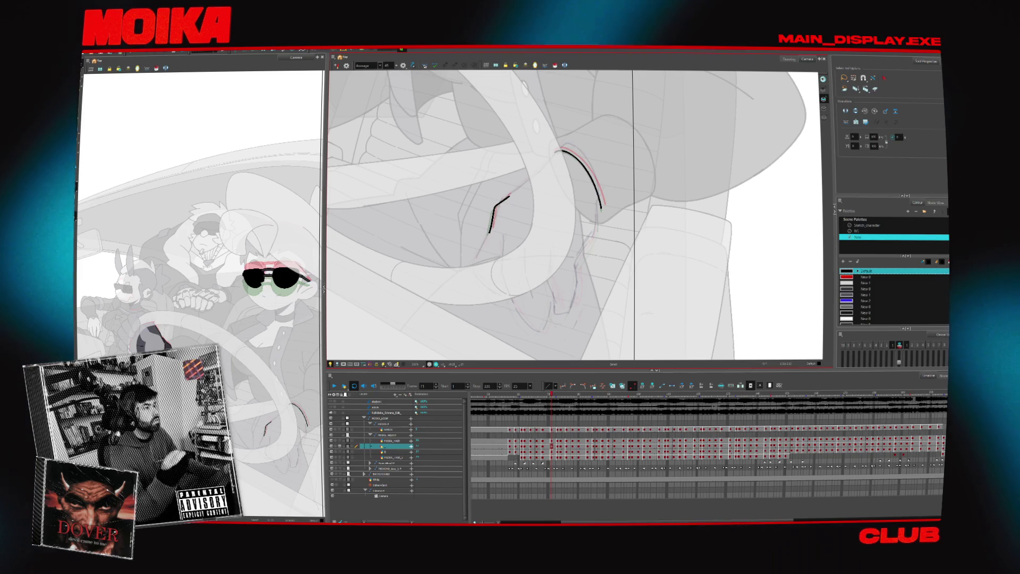
- Back around frame 55, try extending the finger line toward the arc, then undo it
key(comma)
key(comma)
key(comma)
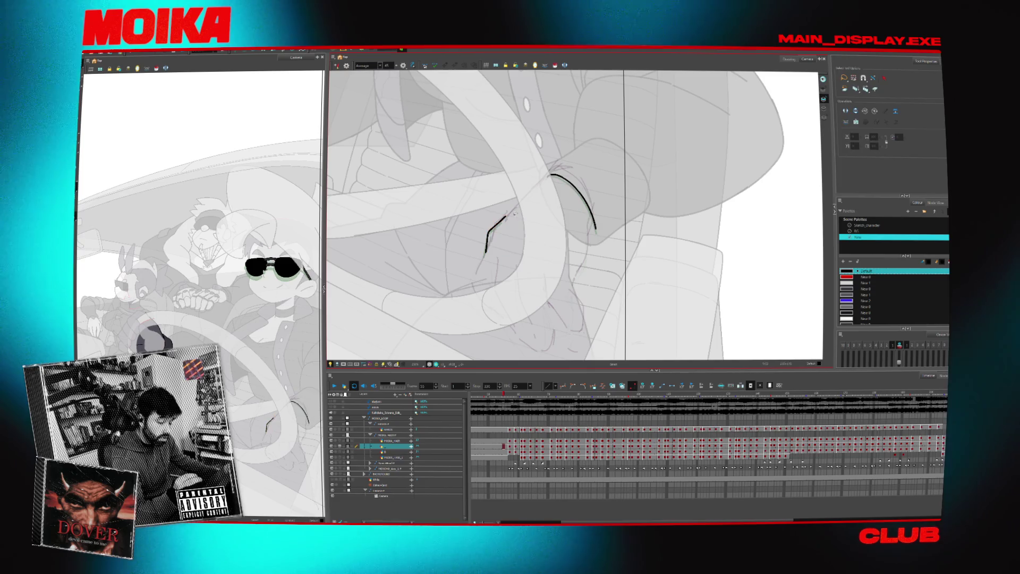
key(alt+b)
drag(505, 218, 518, 204)
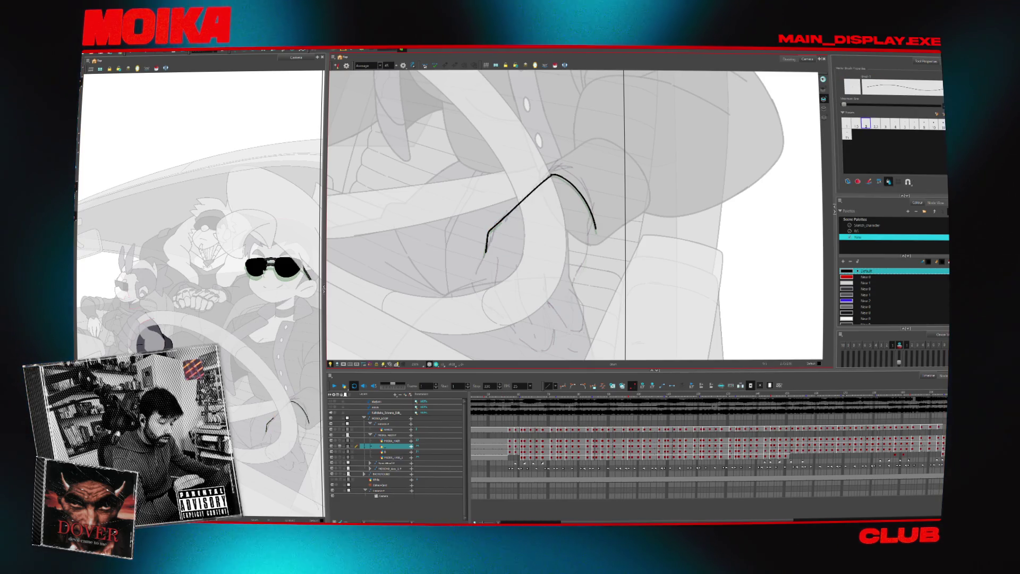
key(ctrl+z)
- Compare neighbouring drawings, then lengthen the ink line up toward the knuckle at frame 61
key(period)
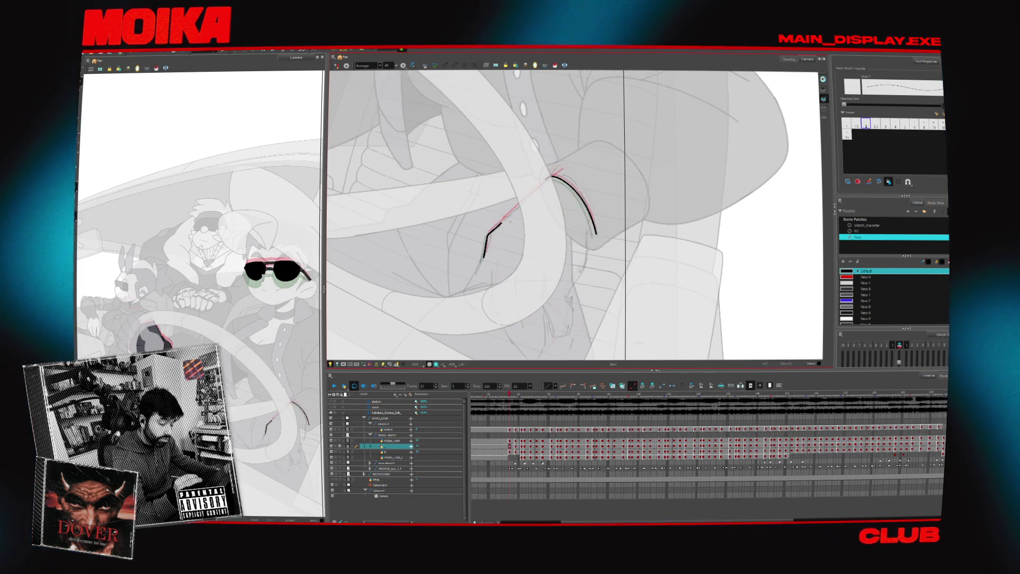
key(period)
key(period)
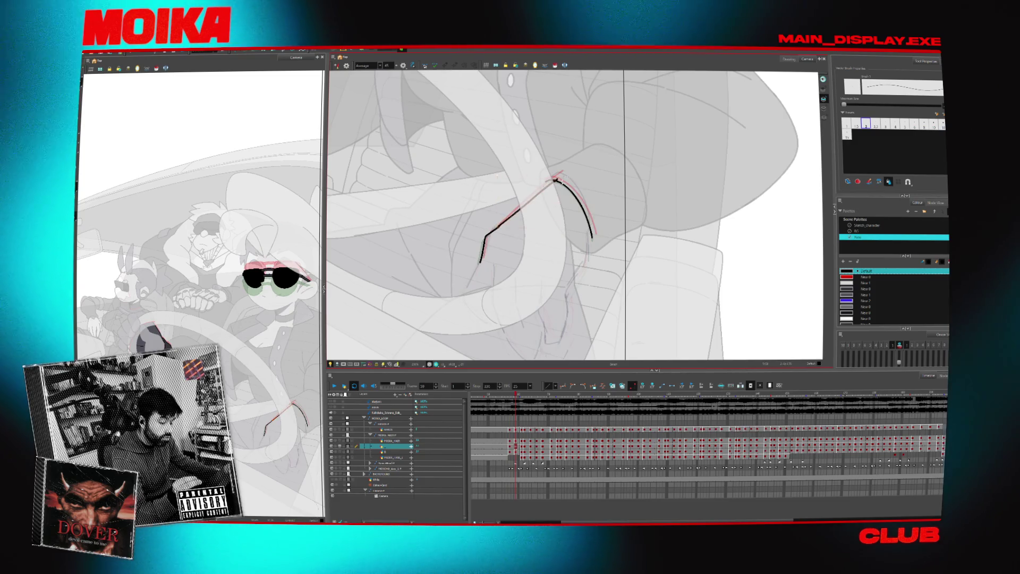
key(period)
key(comma)
key(period)
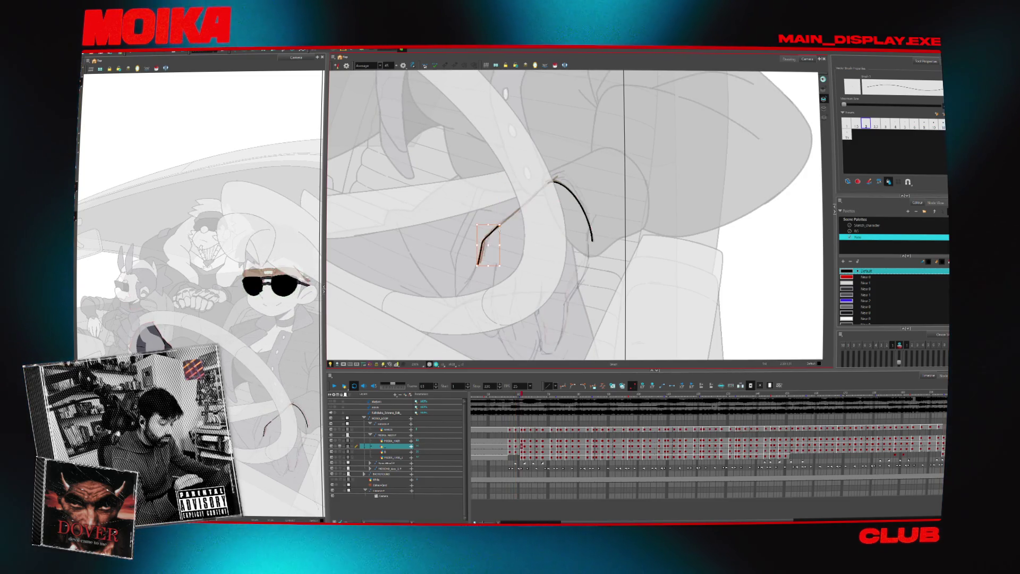
key(comma)
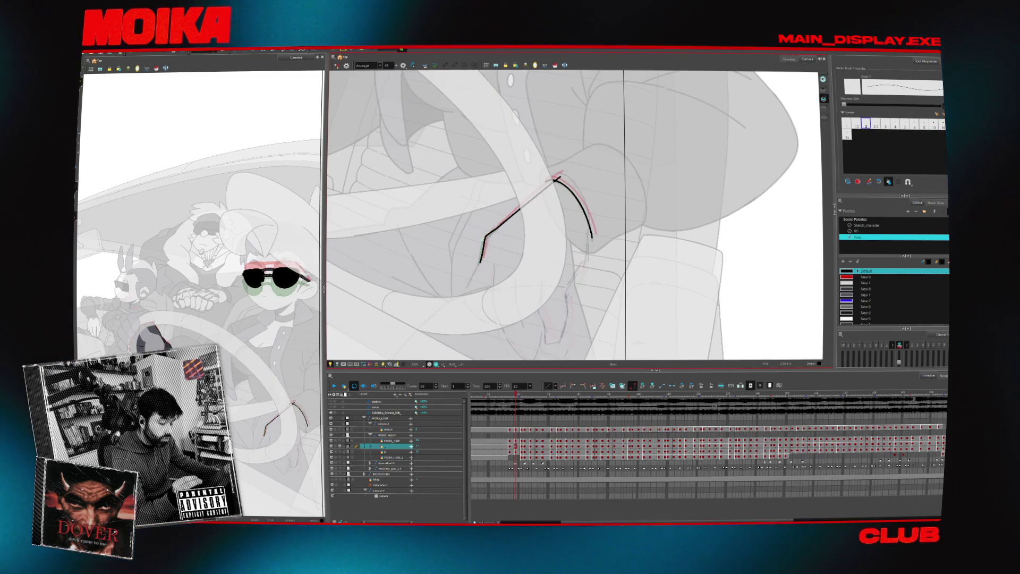
key(period)
key(period)
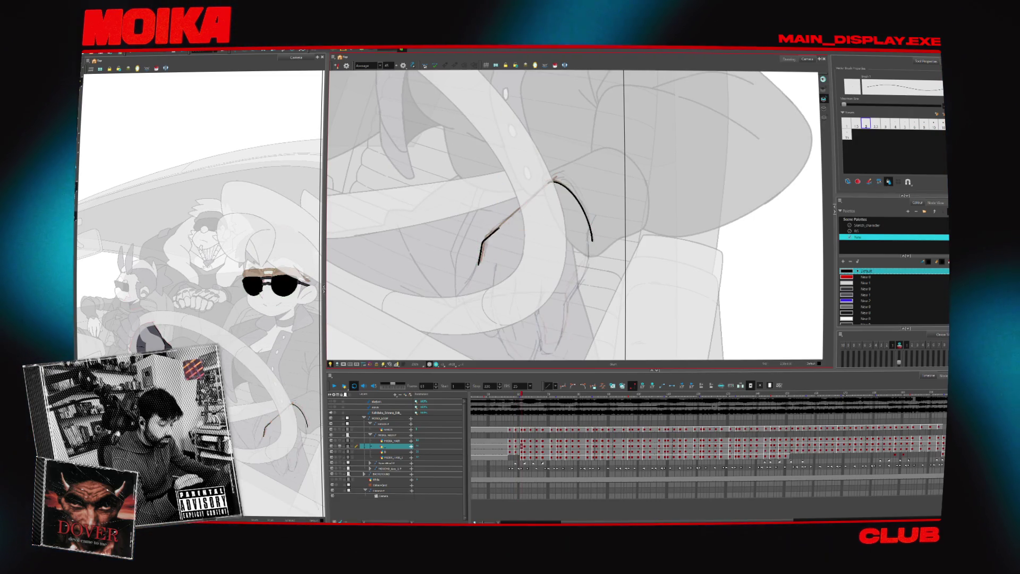
drag(500, 229, 519, 210)
- Step between frames 61, 64 and 57 with onion skin toggled to check the new line
key(period)
key(period)
key(period)
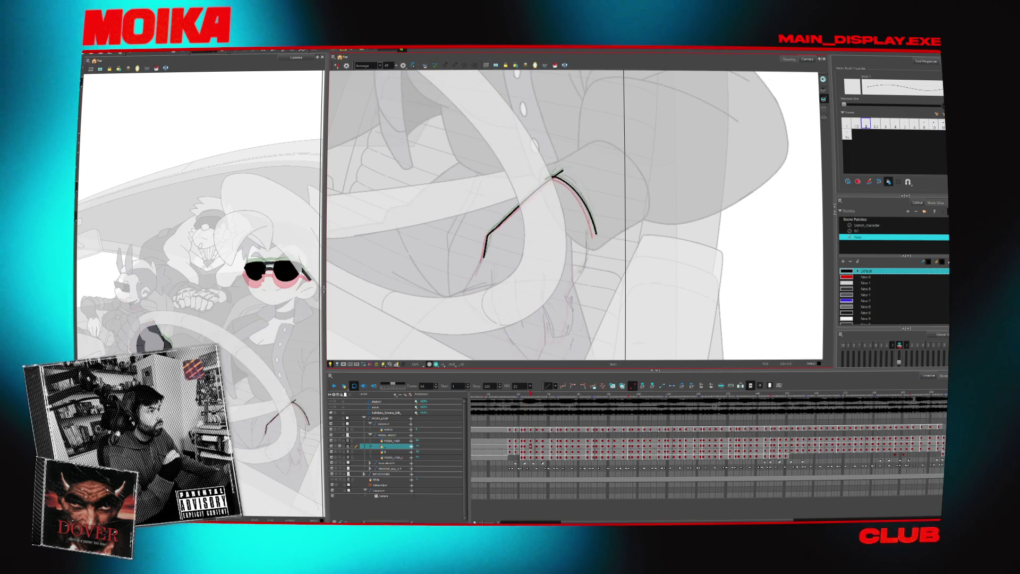
key(comma)
key(comma)
key(comma)
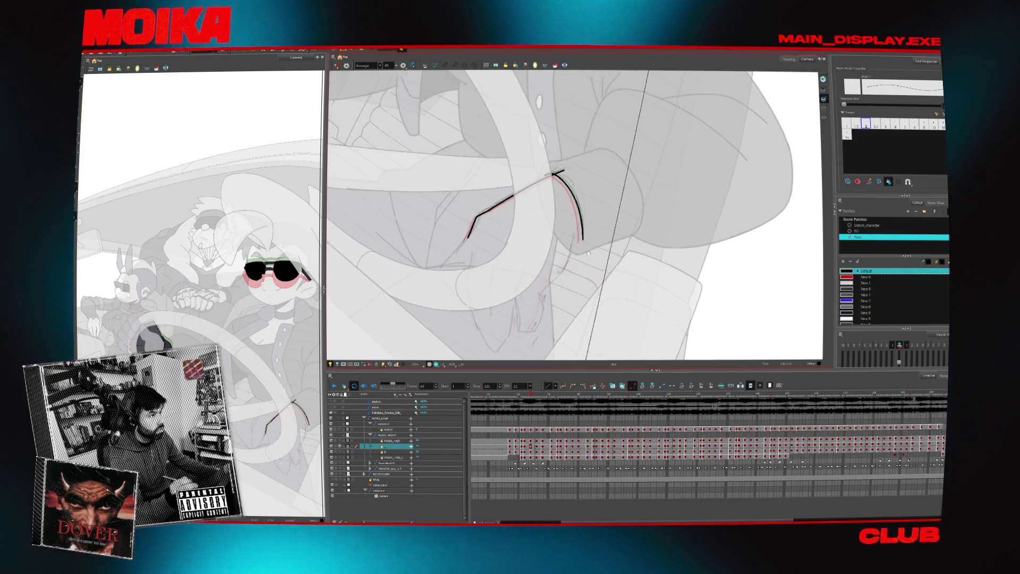
key(period)
key(period)
key(period)
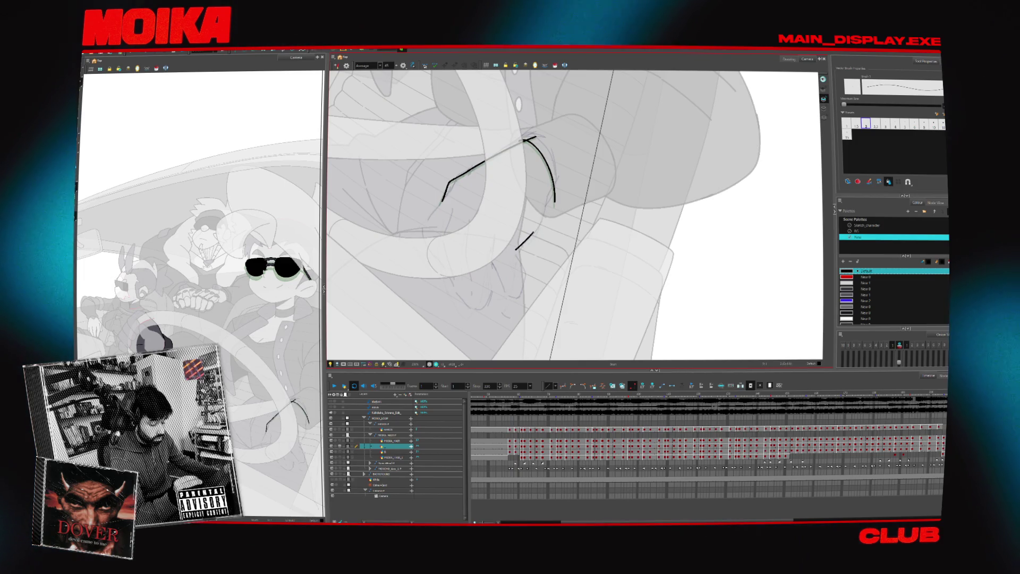
key(period)
key(alt+o)
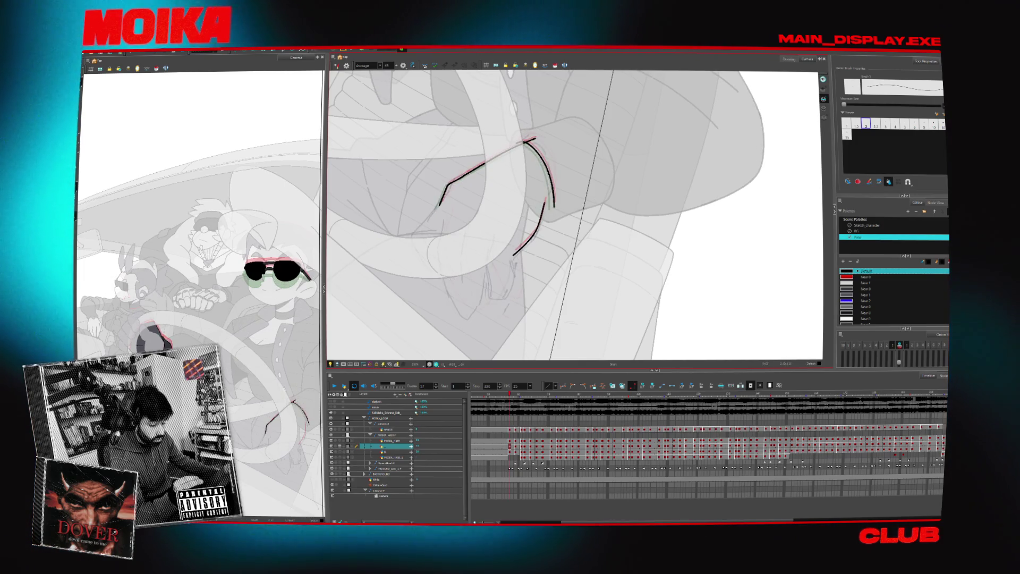
key(period)
key(period)
key(period)
key(period)
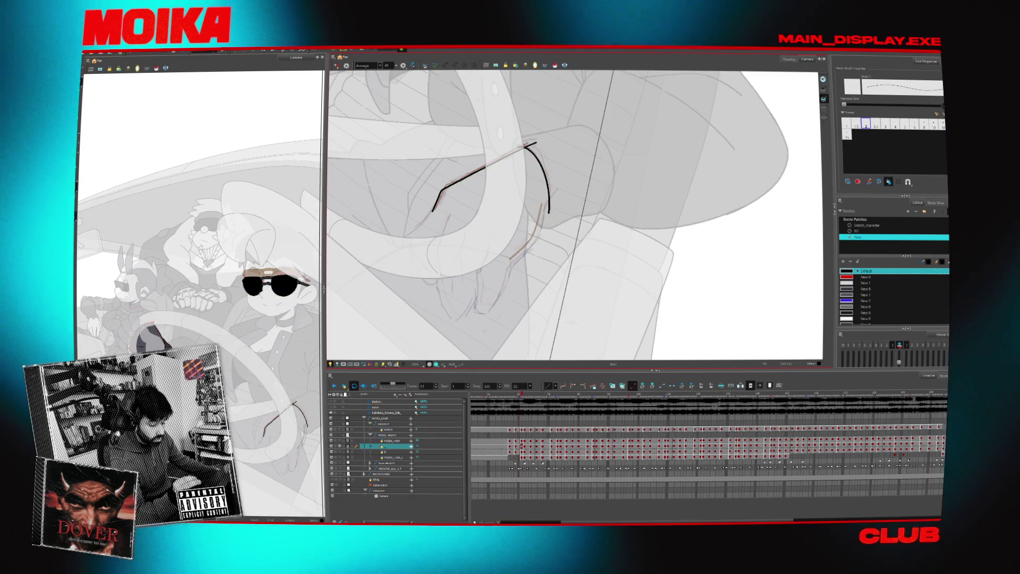
- Flip back and forth through the neighbouring hand drawings to compare the finger lines
key(comma)
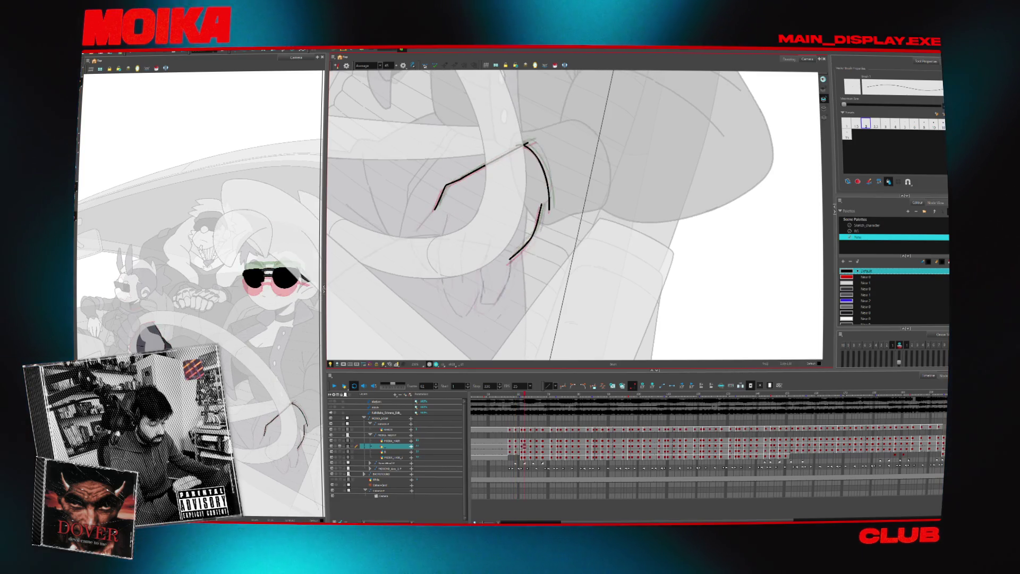
key(period)
key(comma)
key(period)
key(period)
key(period)
key(period)
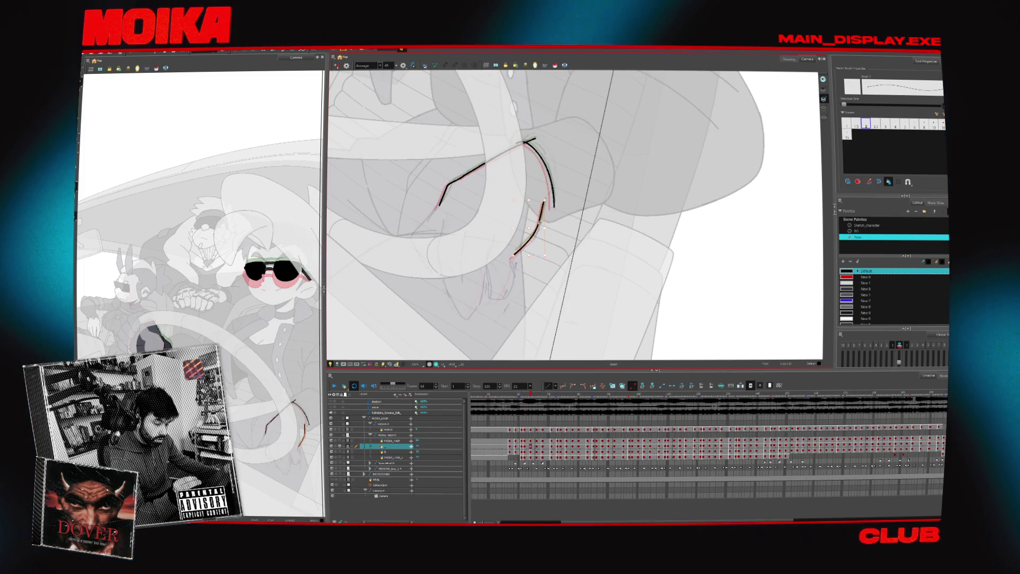
key(period)
key(period)
key(period)
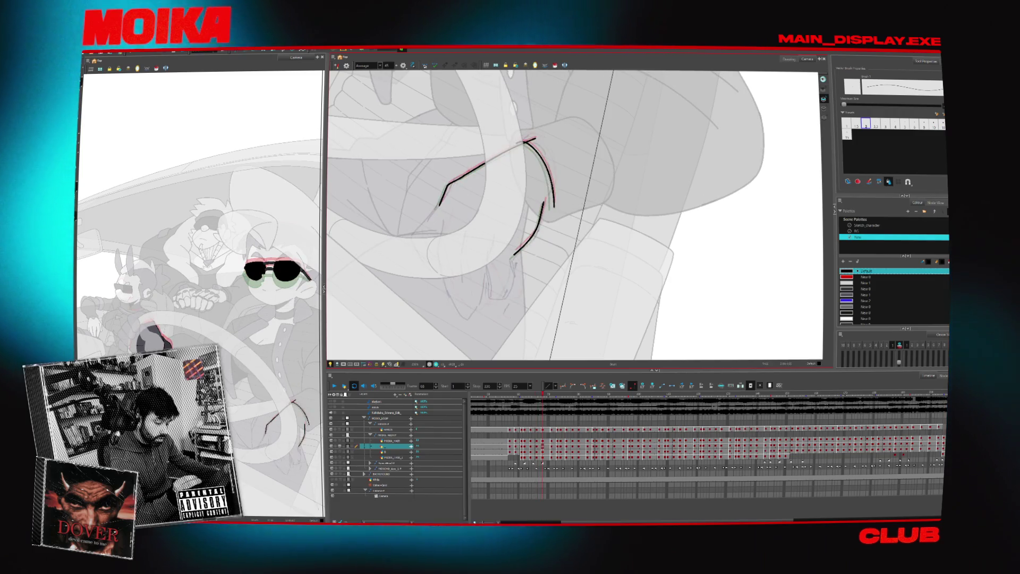
key(comma)
key(comma)
key(comma)
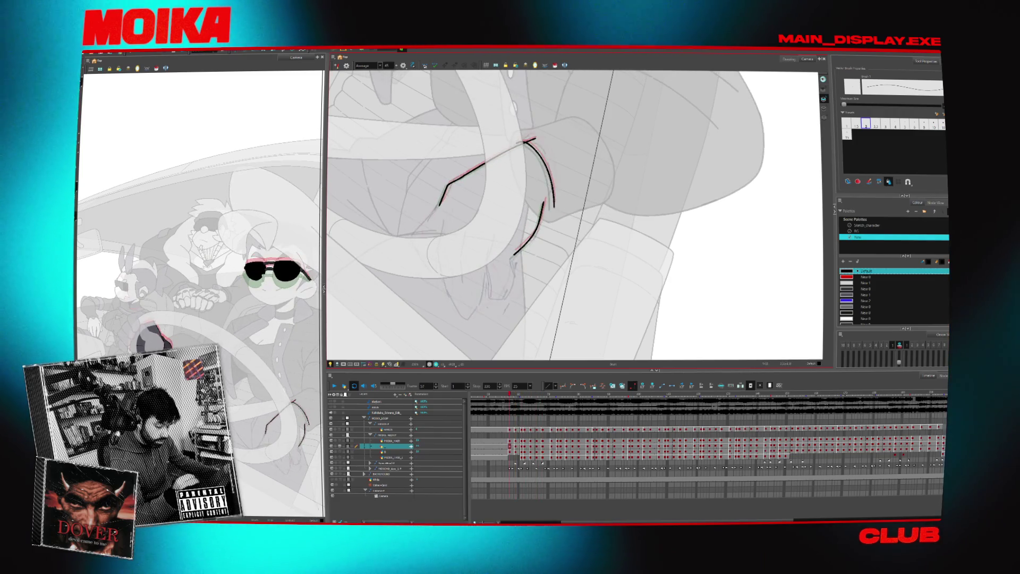
key(period)
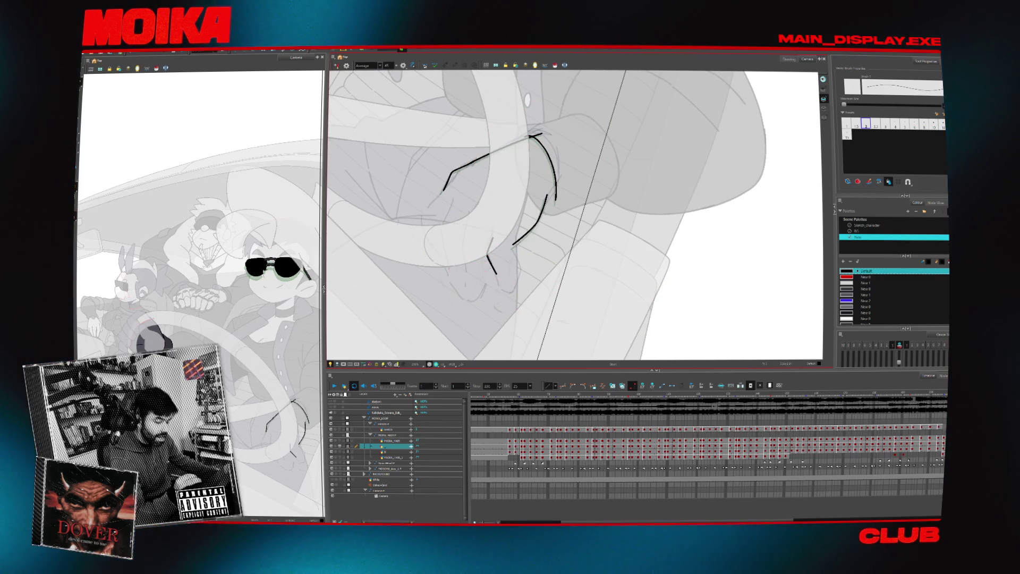
key(period)
- Flip through neighbouring hand drawings, then return to the drawing being inked
key(comma)
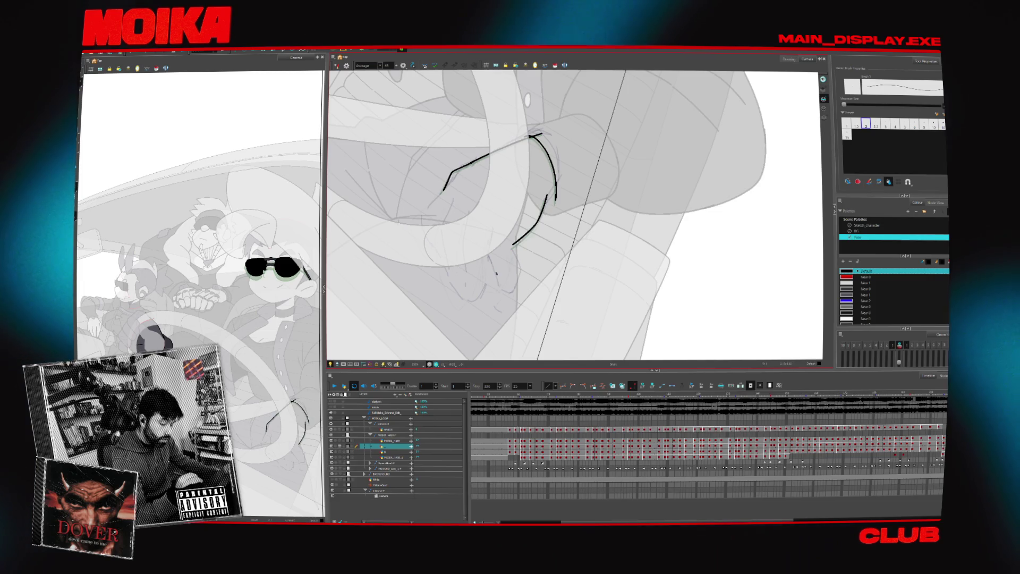
key(period)
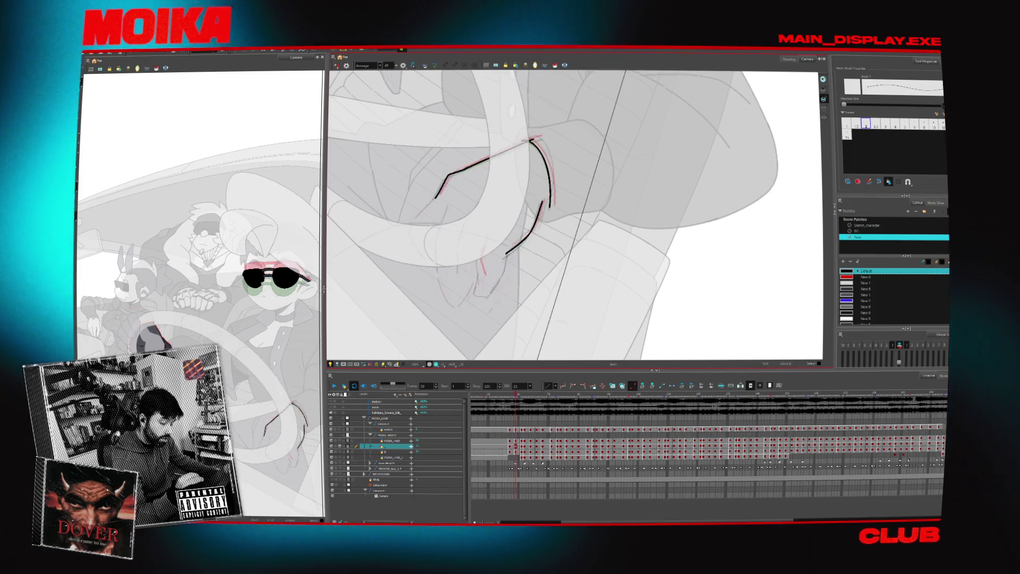
key(period)
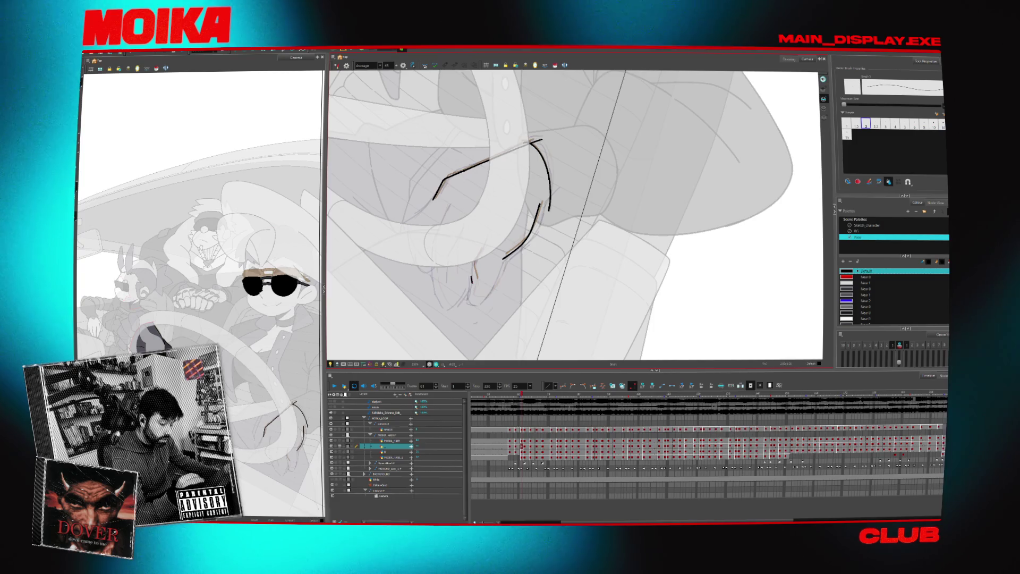
key(period)
key(comma)
key(comma)
key(comma)
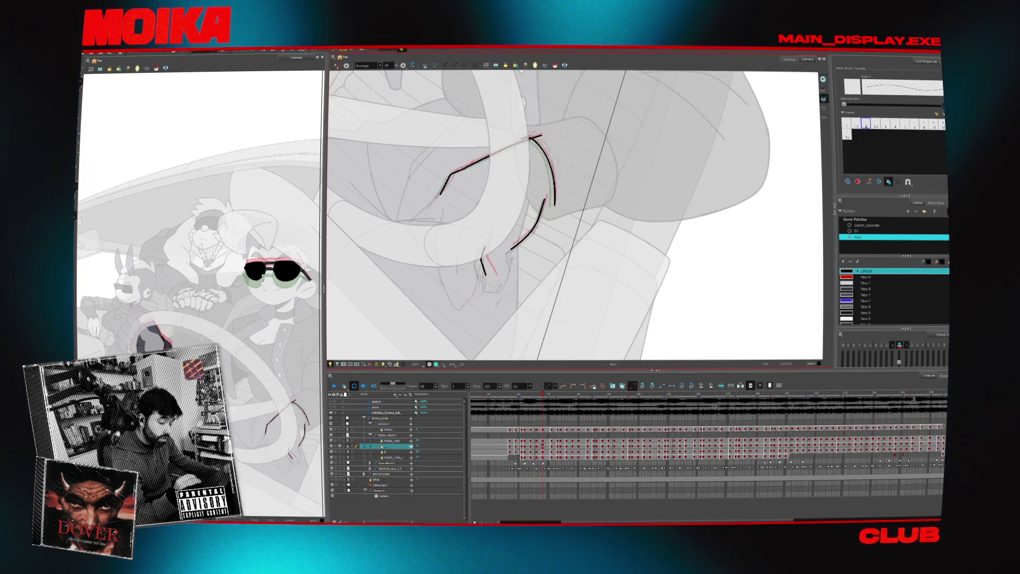
key(comma)
key(comma)
key(comma)
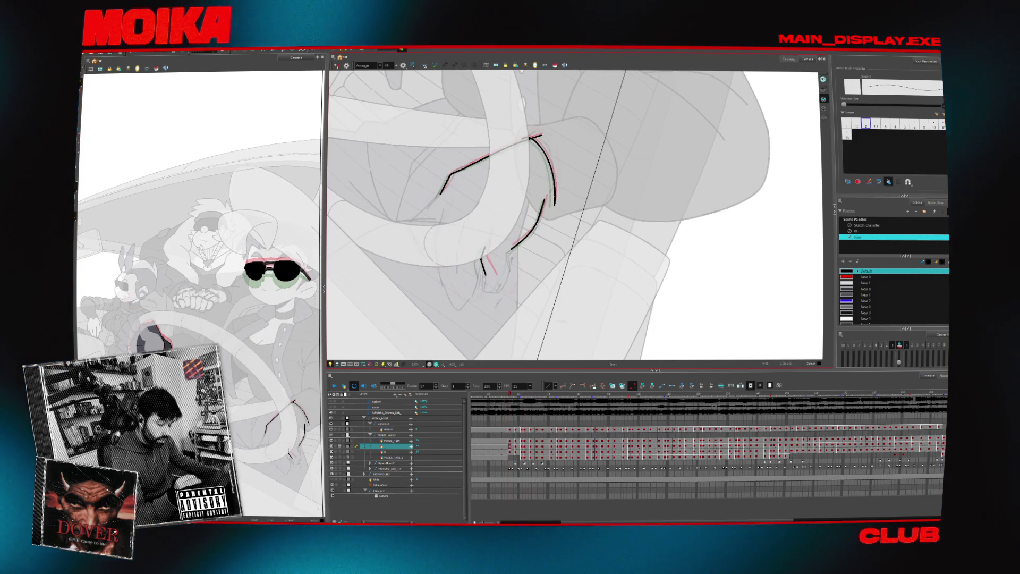
key(shift+comma)
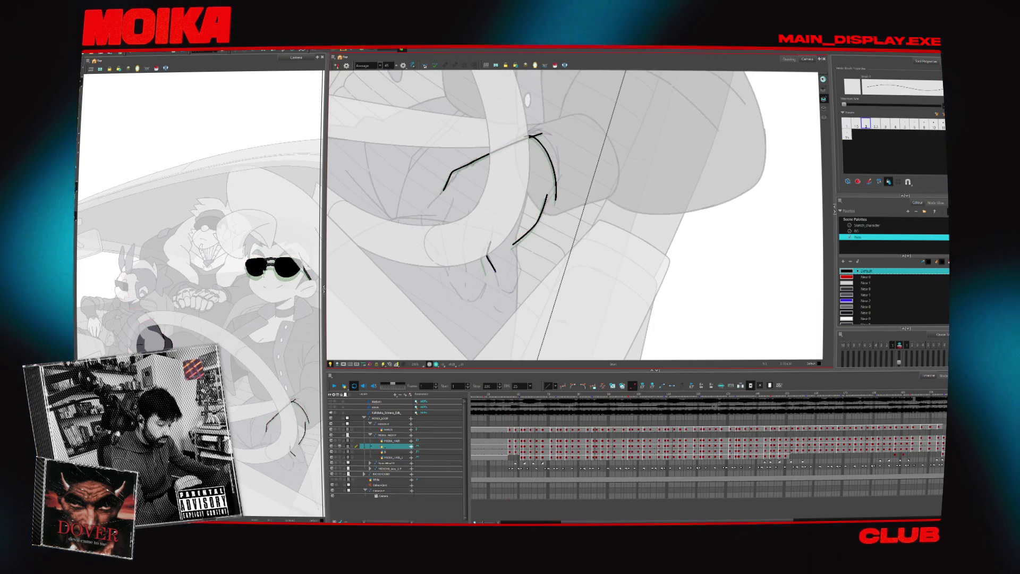
- Redraw the lower finger hook and a new right finger line, then mirror the canvas view
drag(495, 271, 498, 287)
key(ctrl+z)
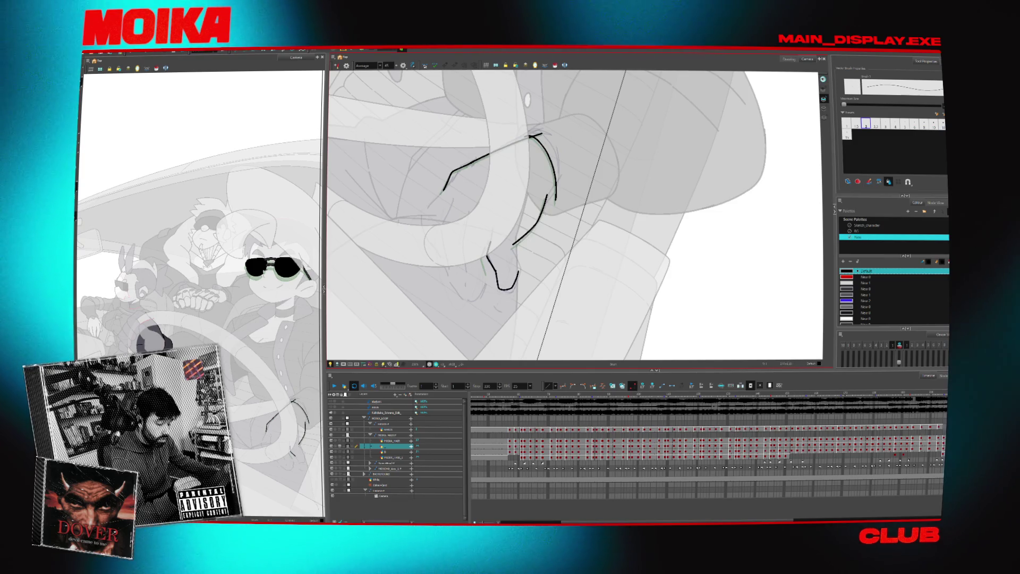
key(ctrl+z)
drag(513, 247, 517, 281)
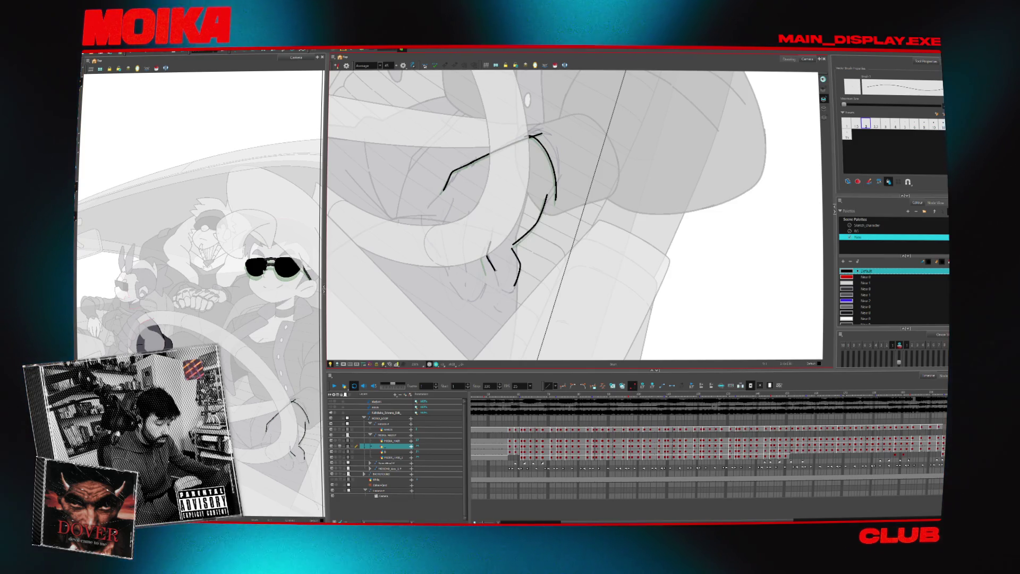
key(4)
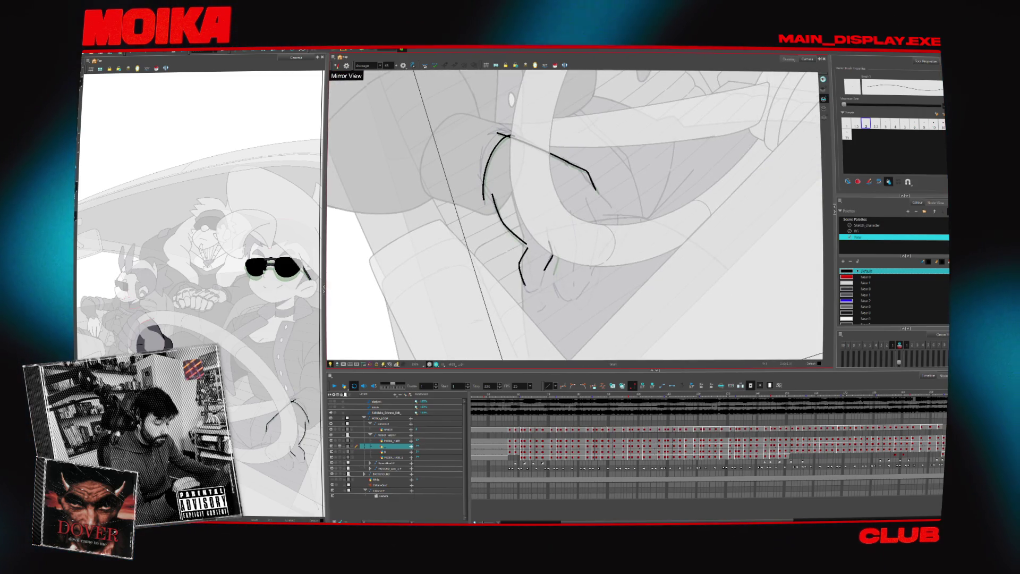
- Brush hooked fingertip strokes, draw a finger line on the next drawing, and compare the frames
drag(522, 281, 539, 286)
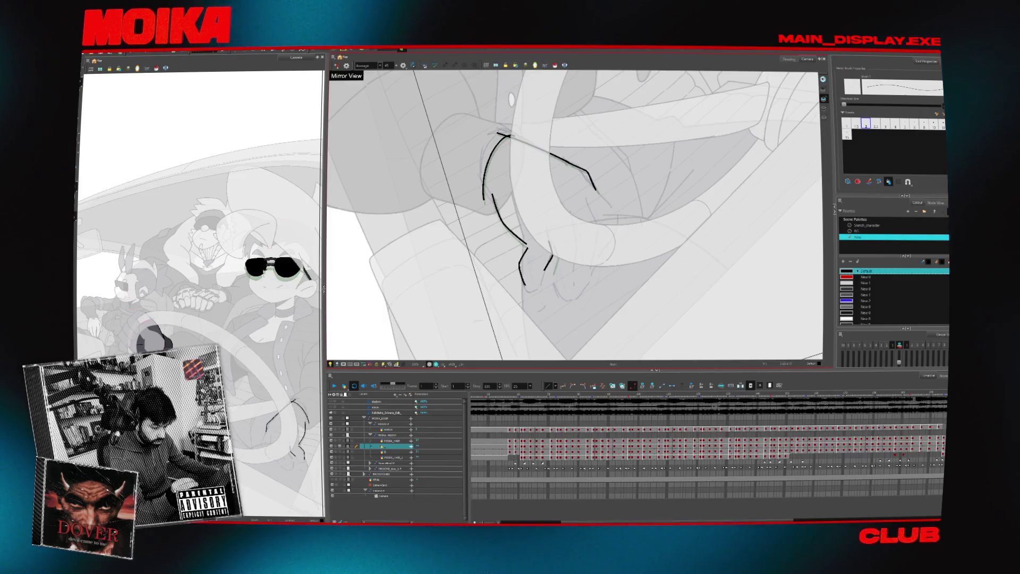
drag(524, 287, 541, 282)
key(period)
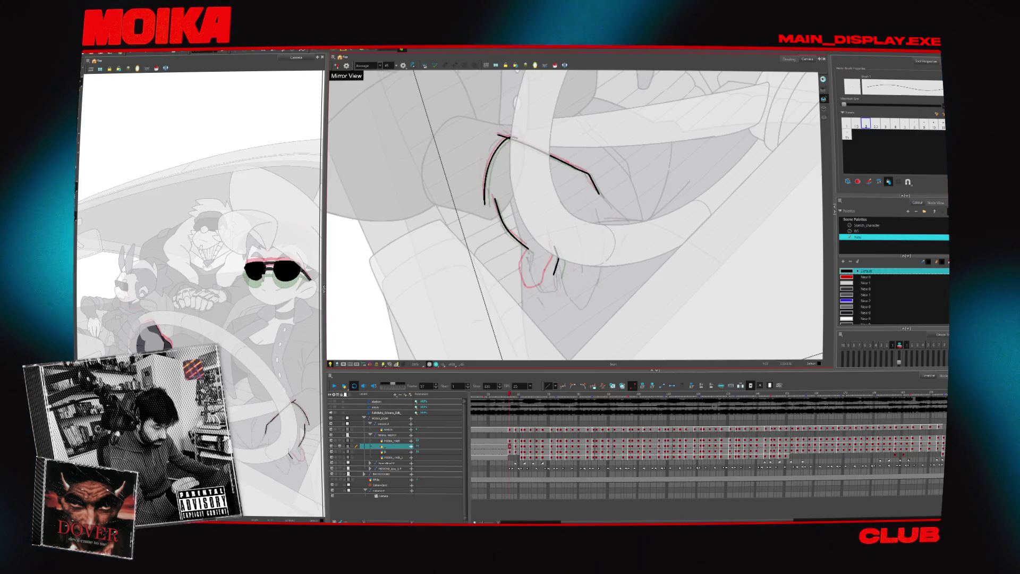
drag(532, 254, 535, 290)
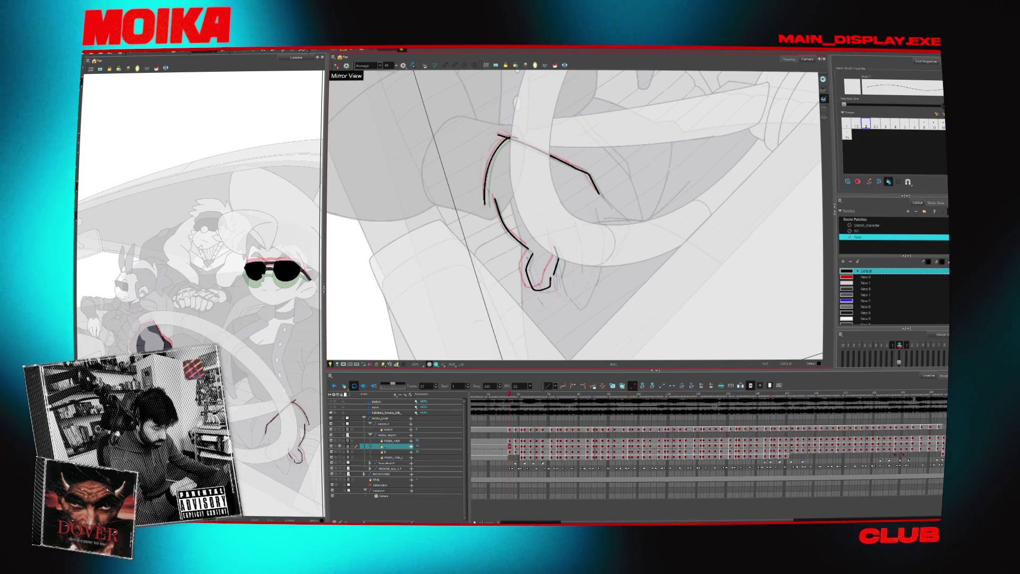
key(comma)
key(period)
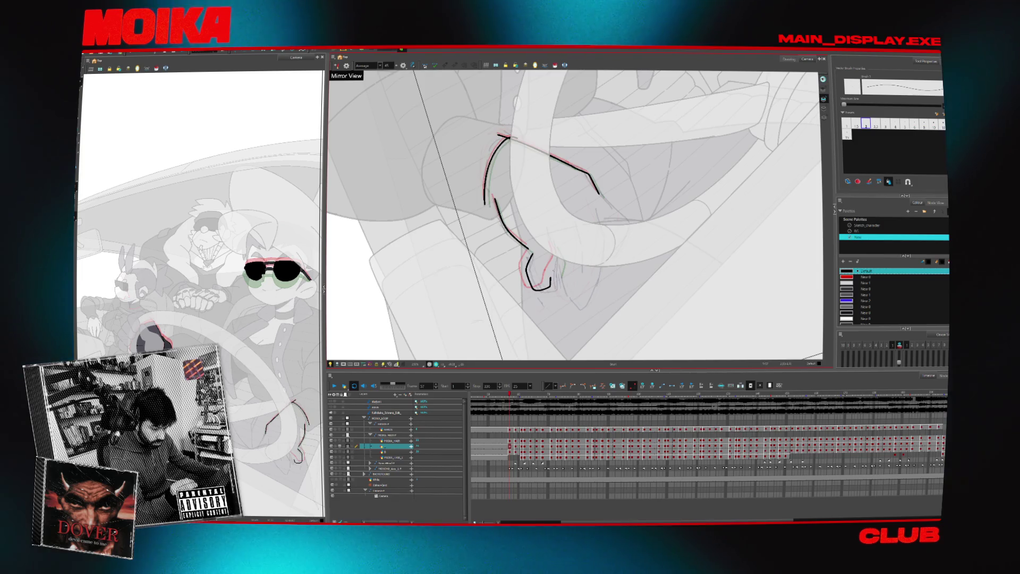
scroll(544, 262, up, 2)
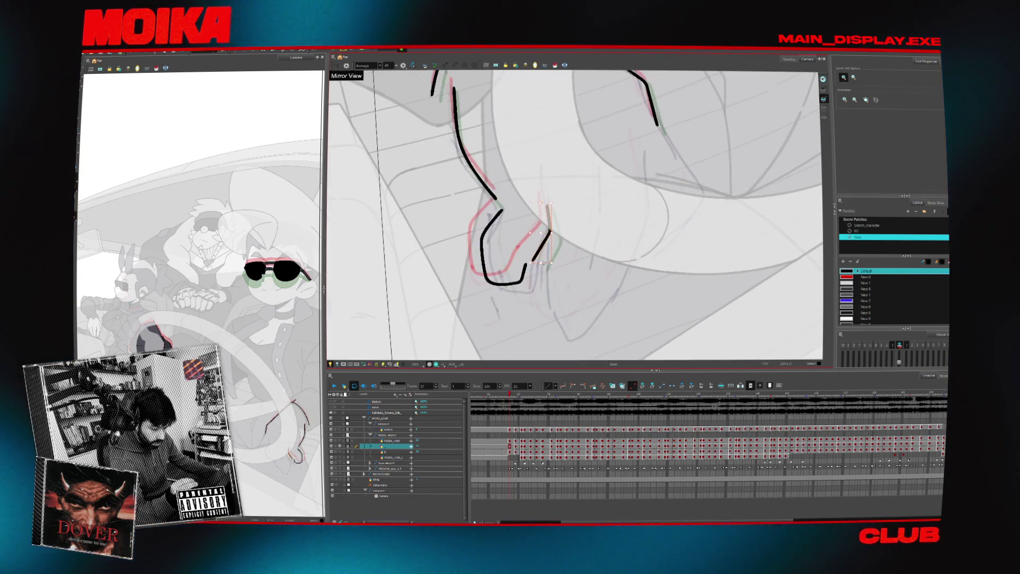
- On the next drawing, join the stroke end to the fingertip curve, then advance two frames and inspect
scroll(539, 266, down, 1)
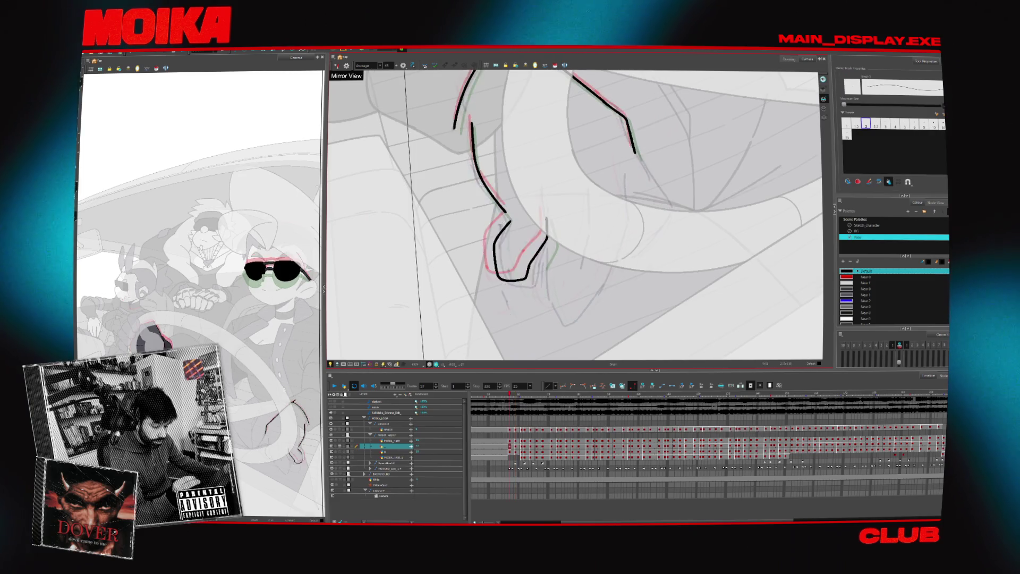
key(period)
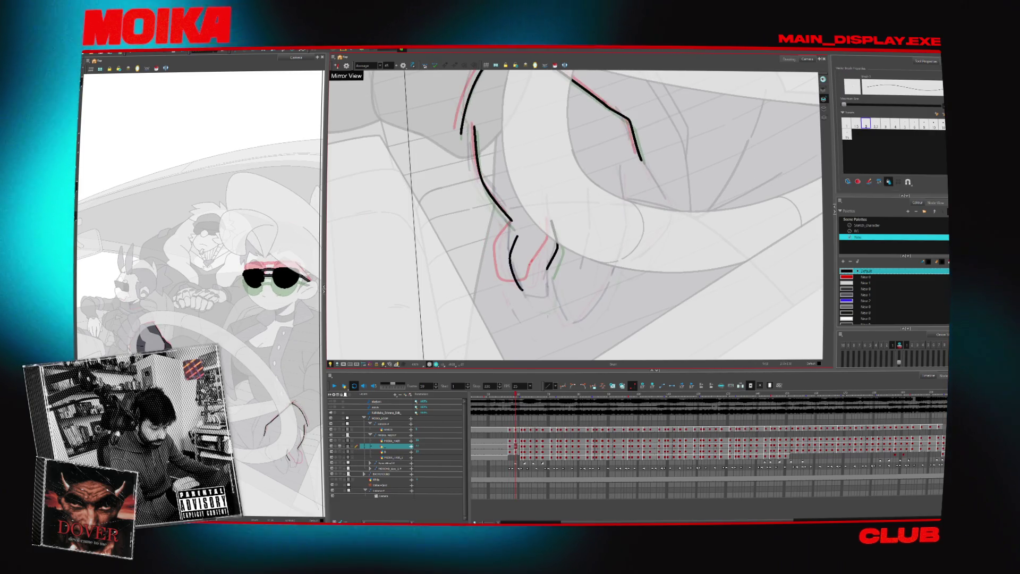
drag(546, 269, 548, 287)
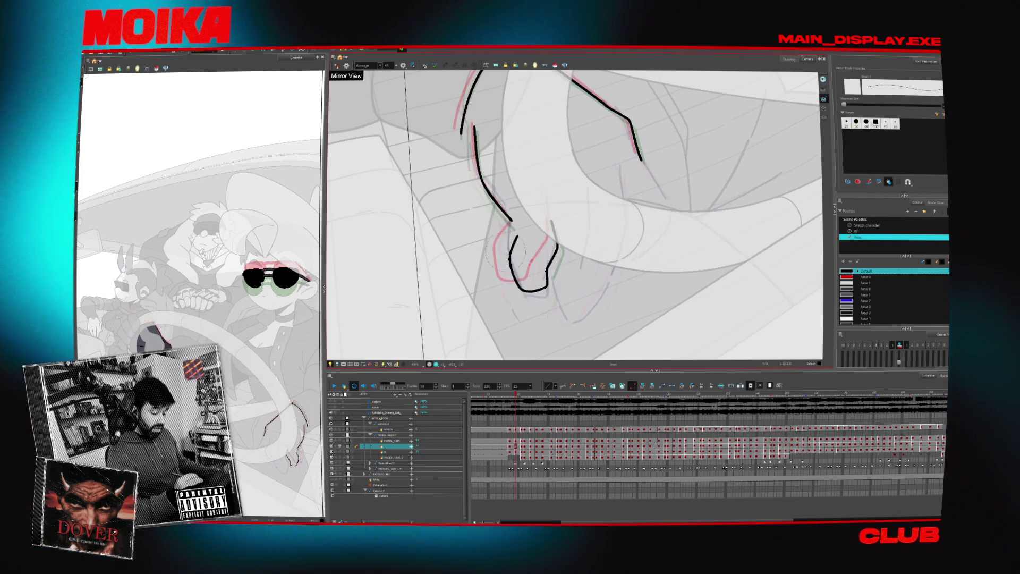
key(period)
key(period)
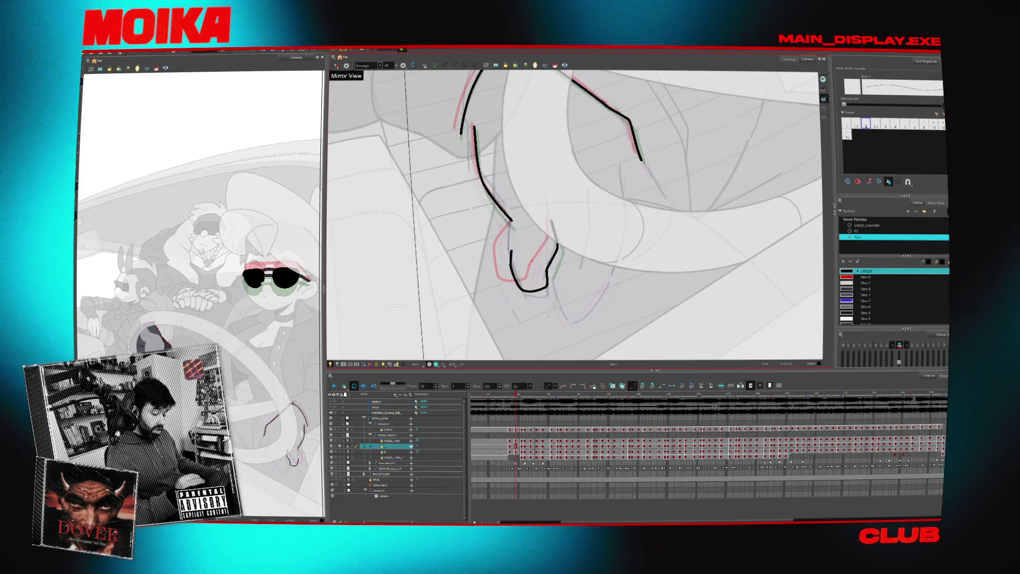
drag(583, 299, 550, 249)
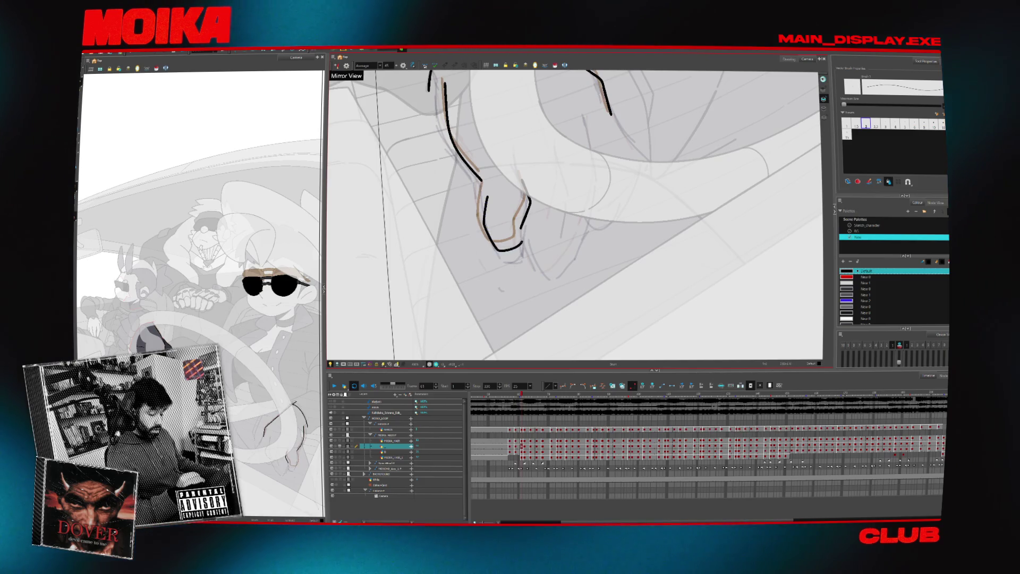
click(522, 226)
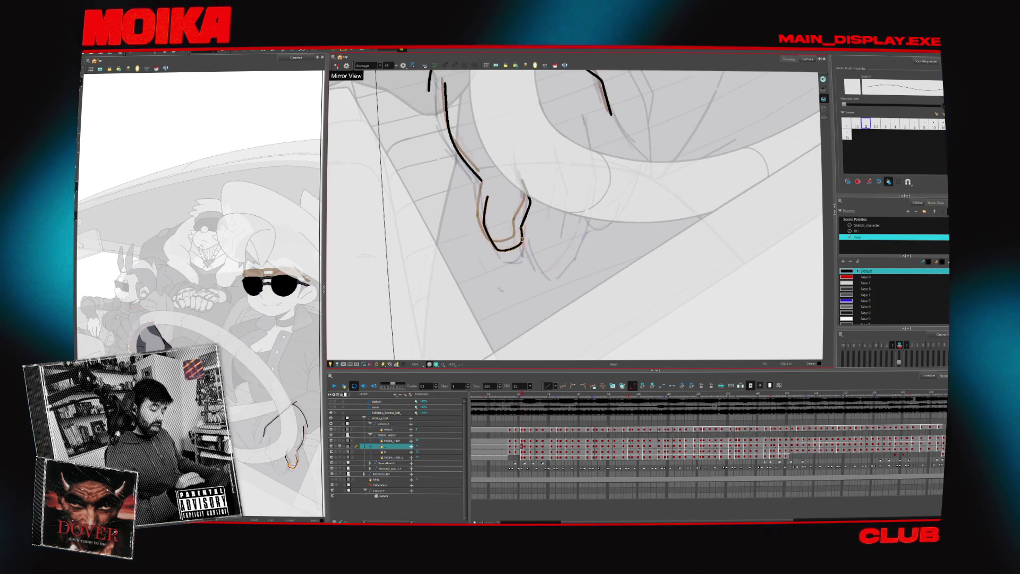
key(Escape)
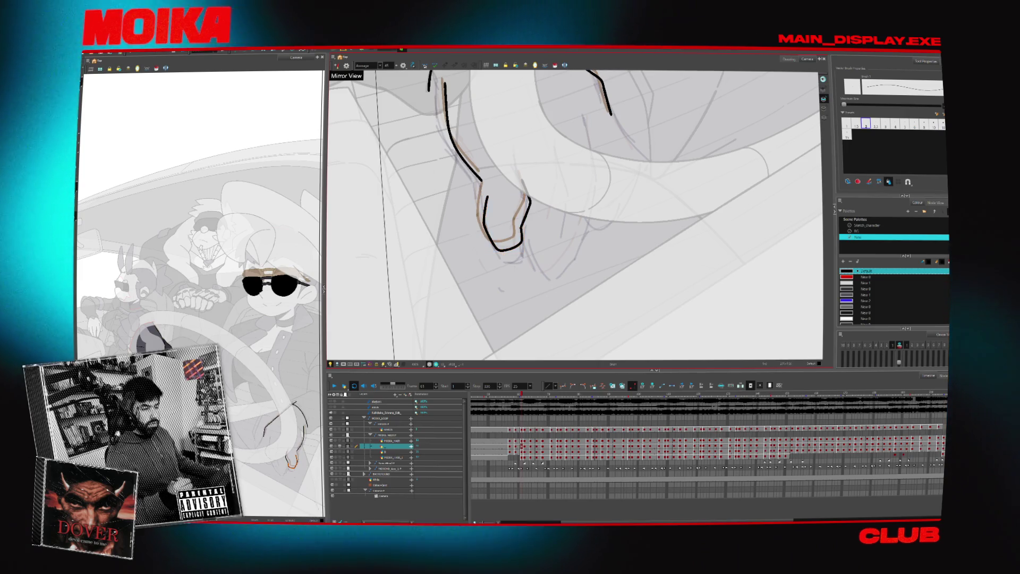
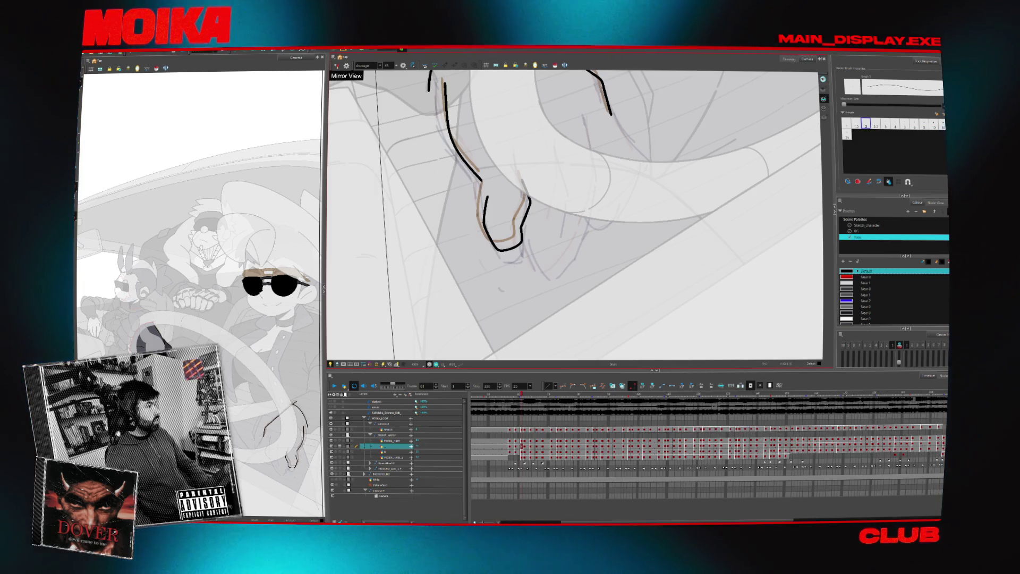
- Bring up the Newgrounds artwork page and scroll through it for reference
key(alt+Tab)
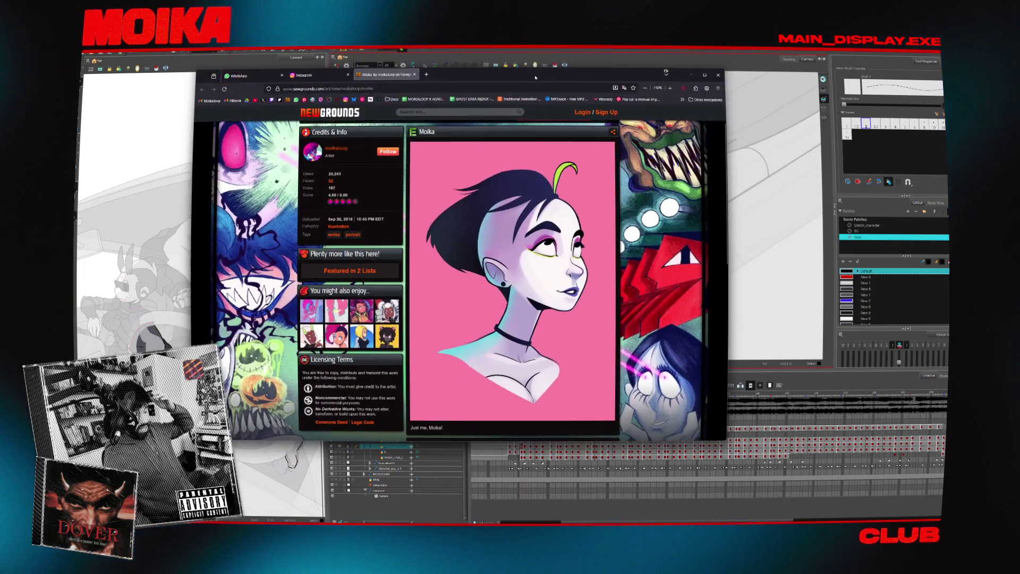
scroll(508, 224, down, 3)
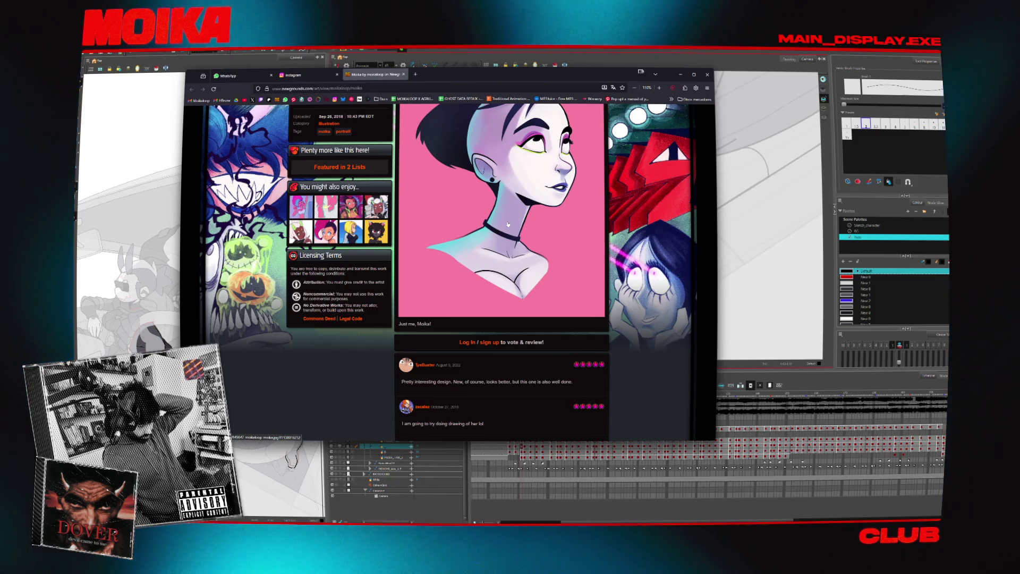
scroll(510, 237, down, 2)
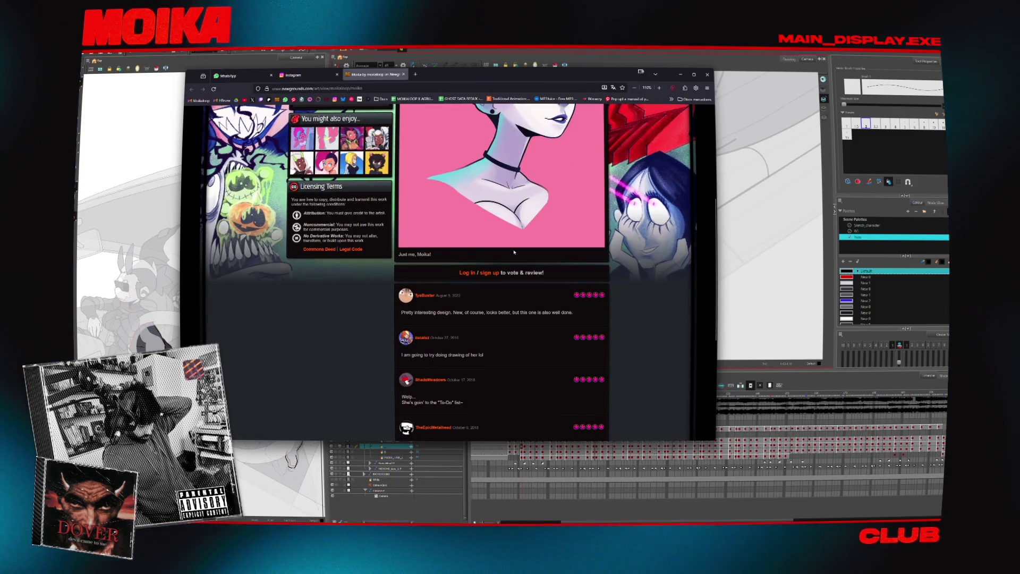
scroll(514, 252, up, 4)
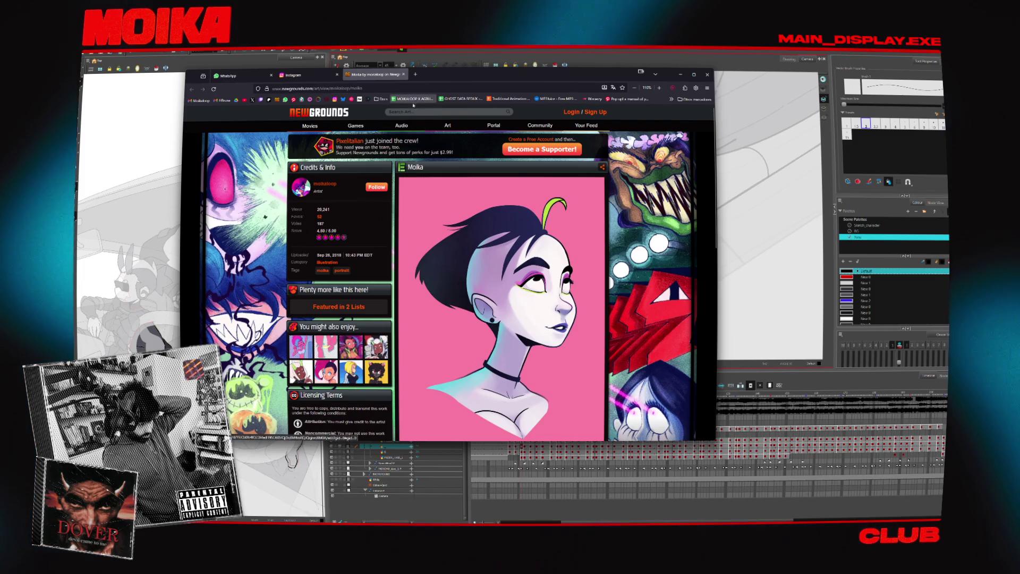
mouse_move(437, 79)
mouse_down()
mouse_move(331, 0)
mouse_move(341, 0)
mouse_up()
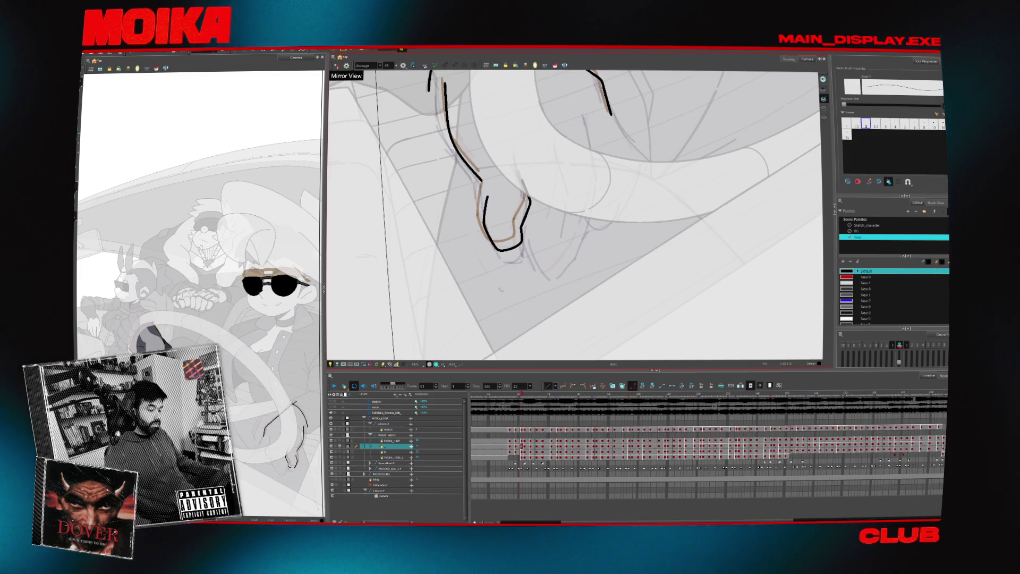
- Close the gap in the hand outline and flip through the neighbouring drawings to check it
drag(484, 182, 487, 198)
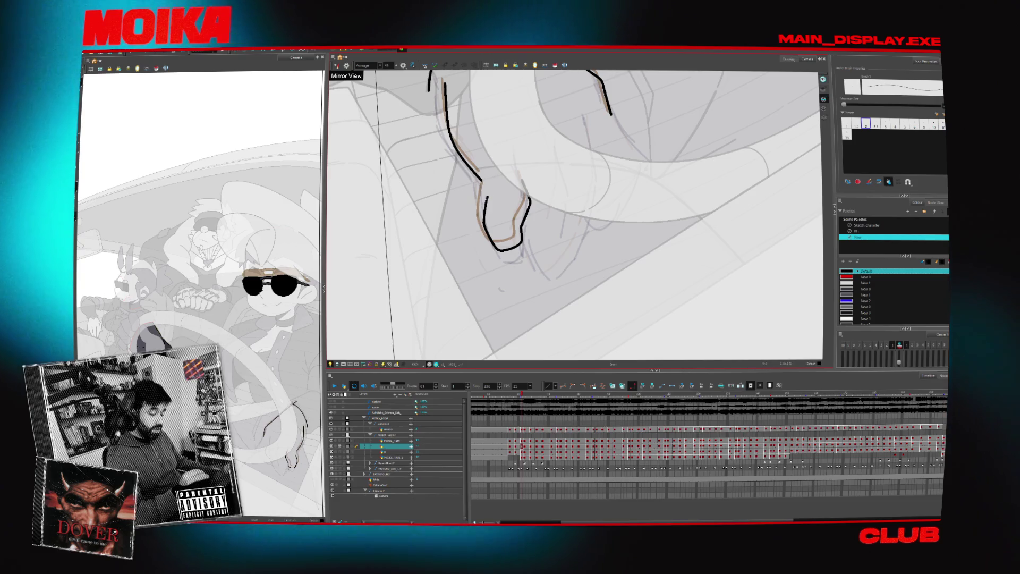
key(period)
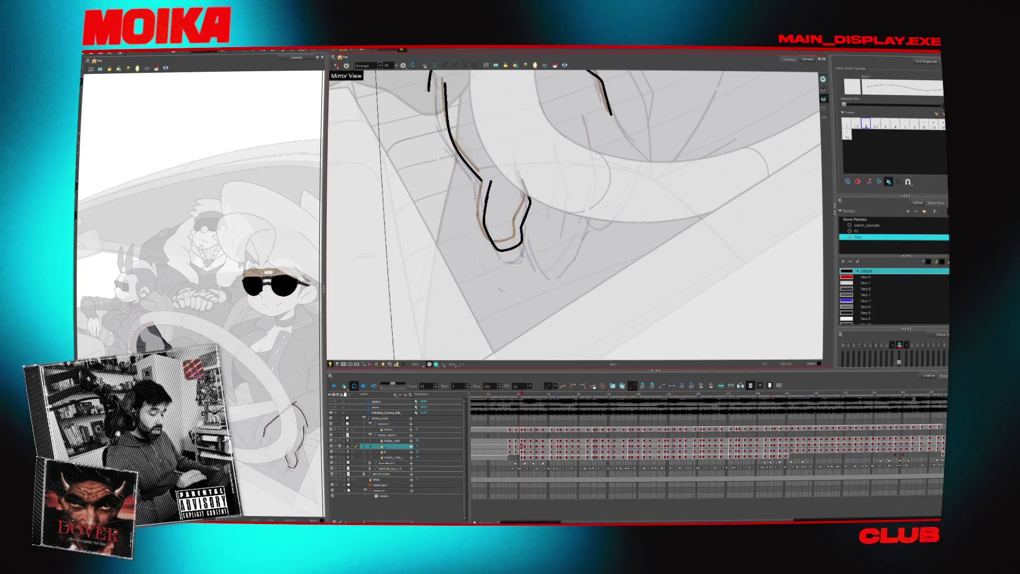
key(period)
key(period)
key(period)
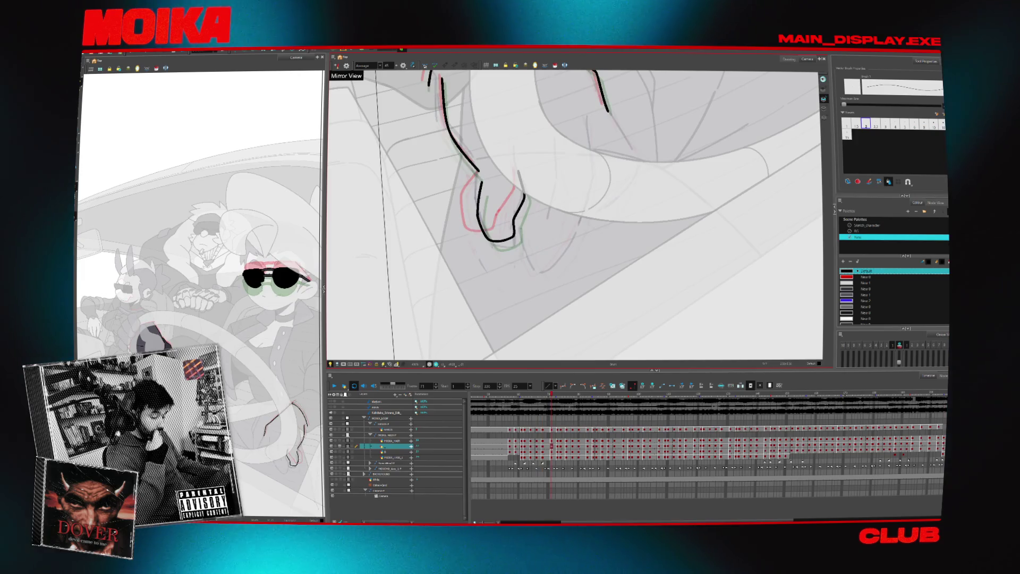
key(comma)
key(comma)
key(comma)
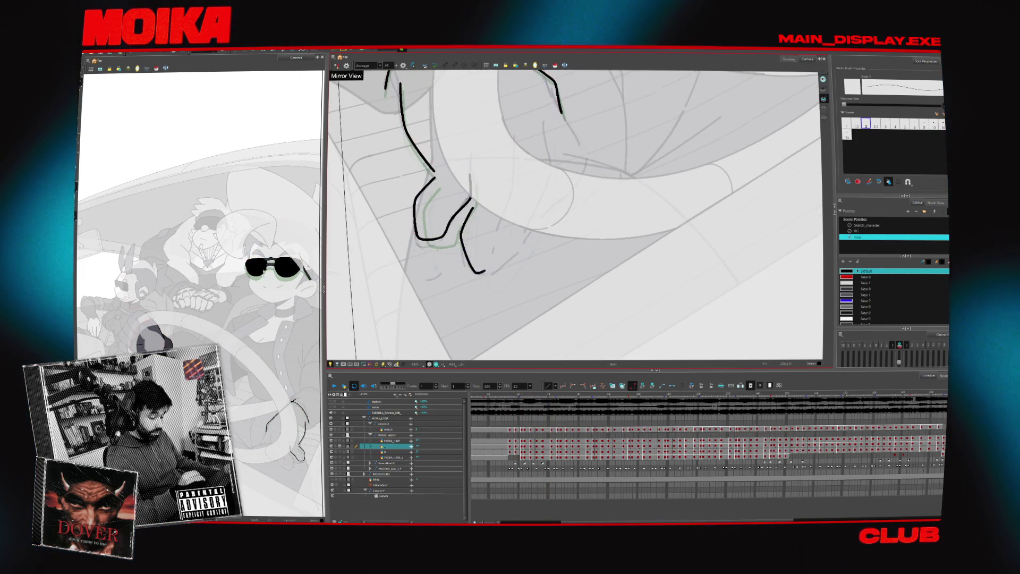
key(period)
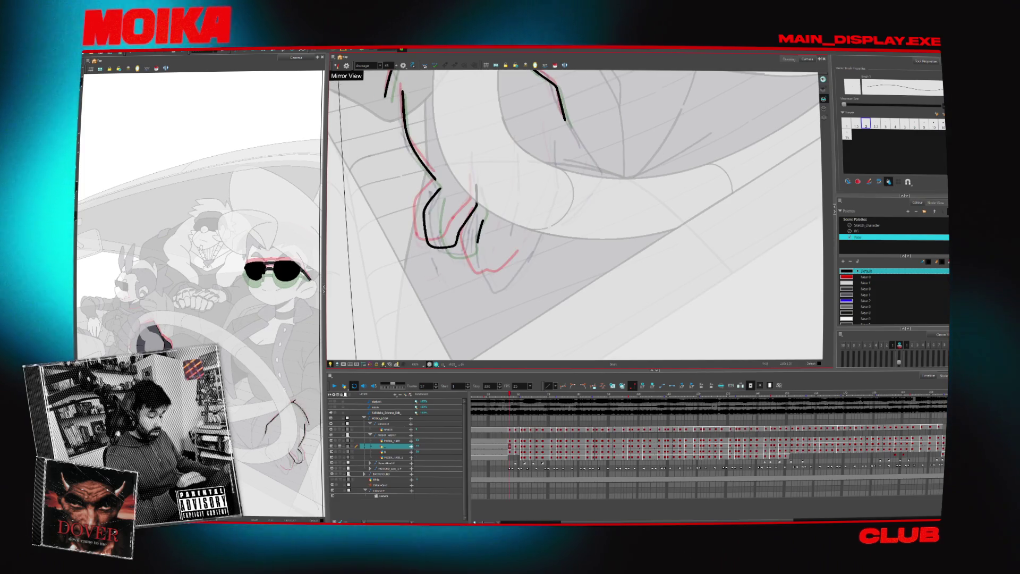
- Draw and lengthen the bottom finger lines under the hand on frames 59 and 61
drag(484, 220, 504, 285)
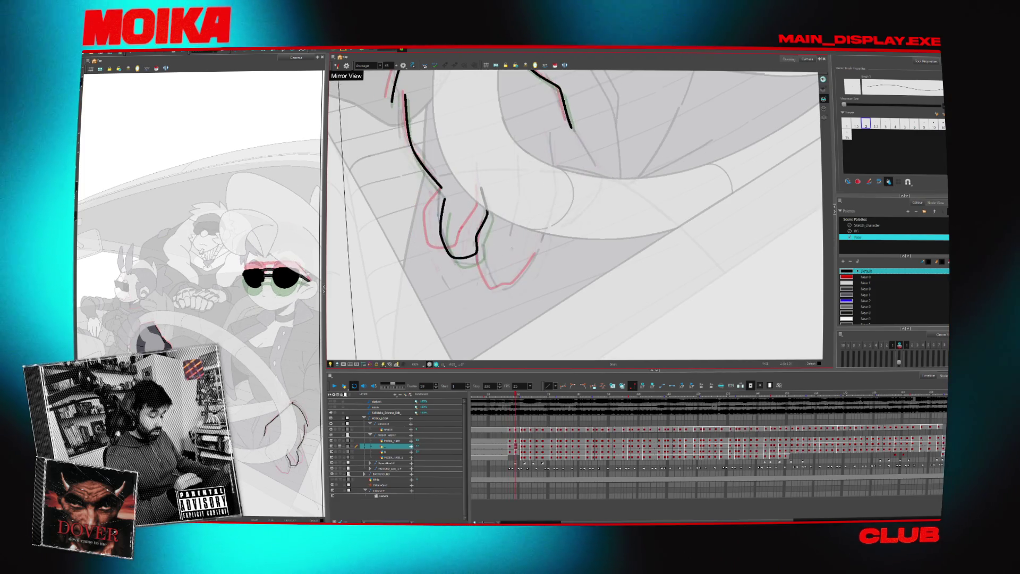
key(period)
key(period)
drag(502, 290, 520, 284)
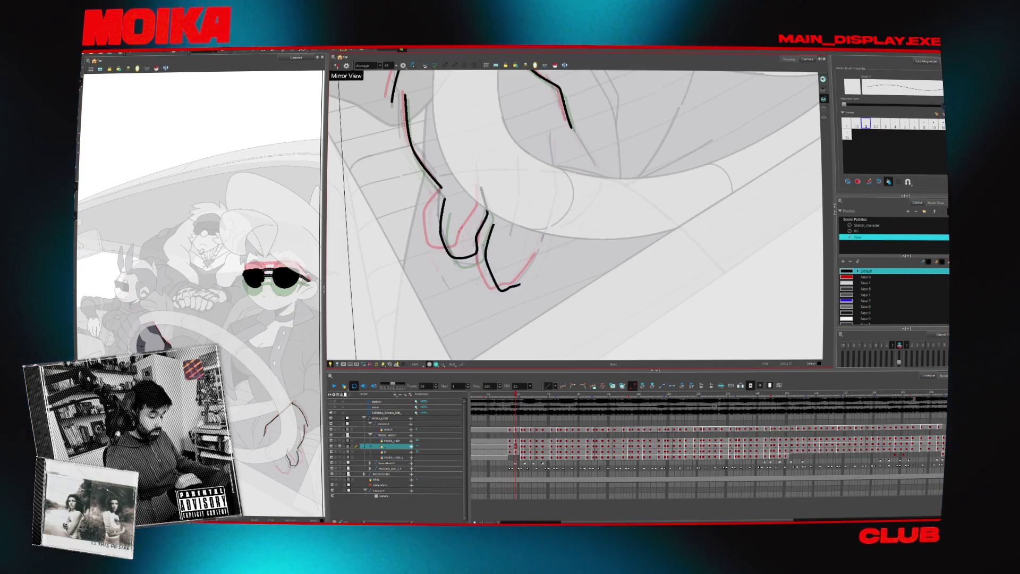
key(period)
key(period)
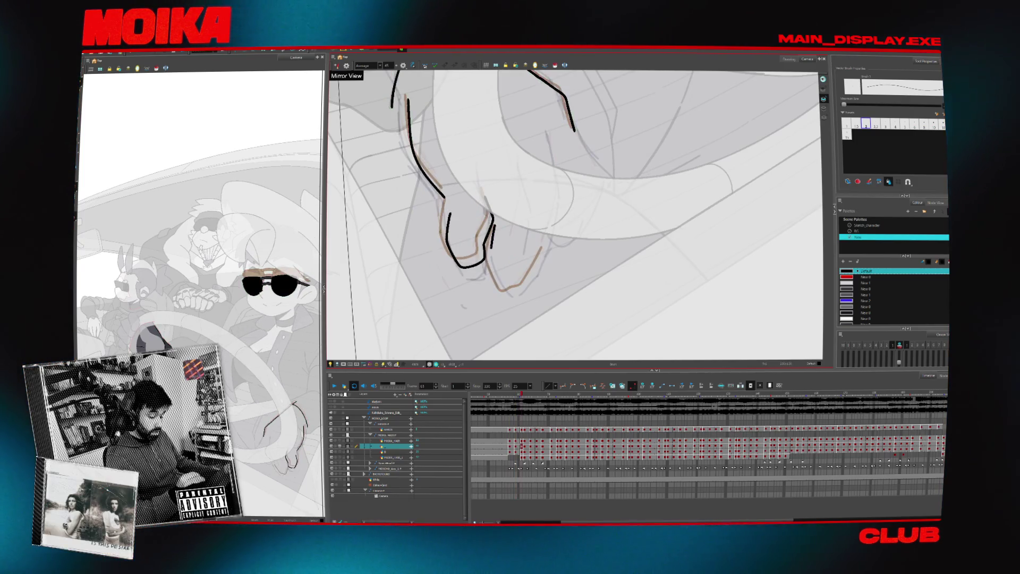
drag(509, 288, 518, 287)
mouse_move(495, 228)
mouse_down()
mouse_move(497, 277)
mouse_move(516, 292)
mouse_up()
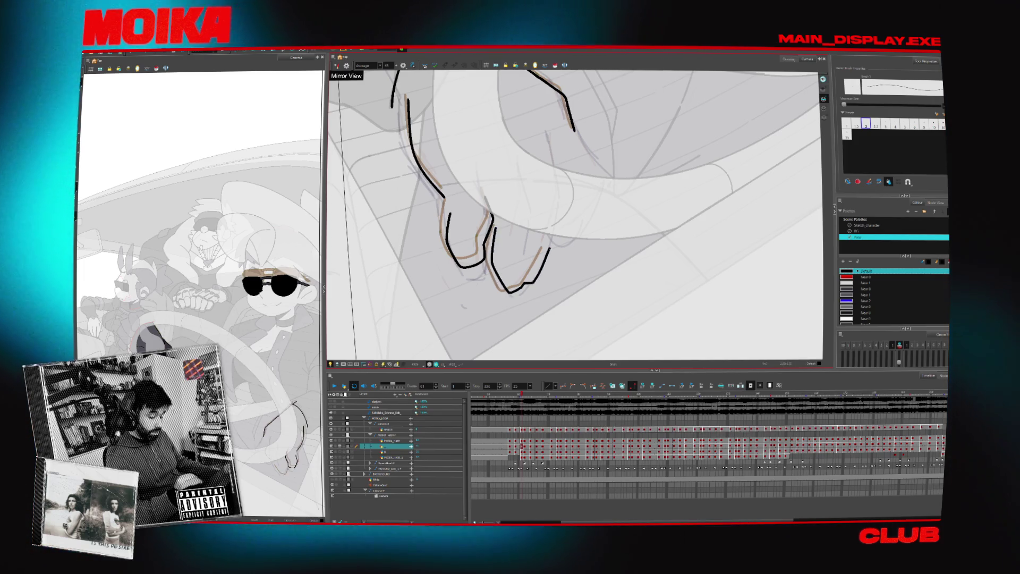
key(period)
key(period)
key(period)
key(v)
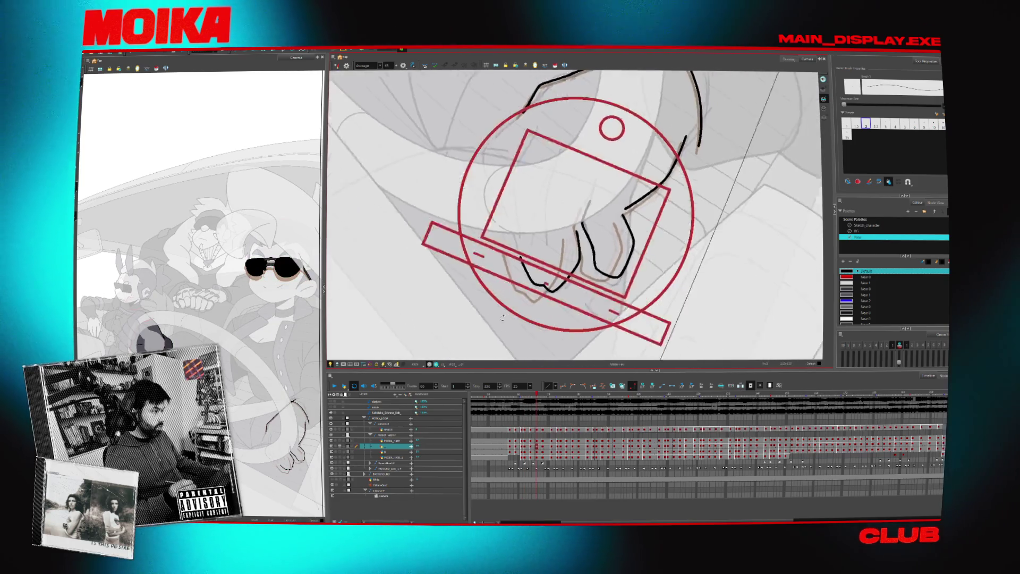
- Add a short stroke atop the left finger and extend the finger line upward
key(comma)
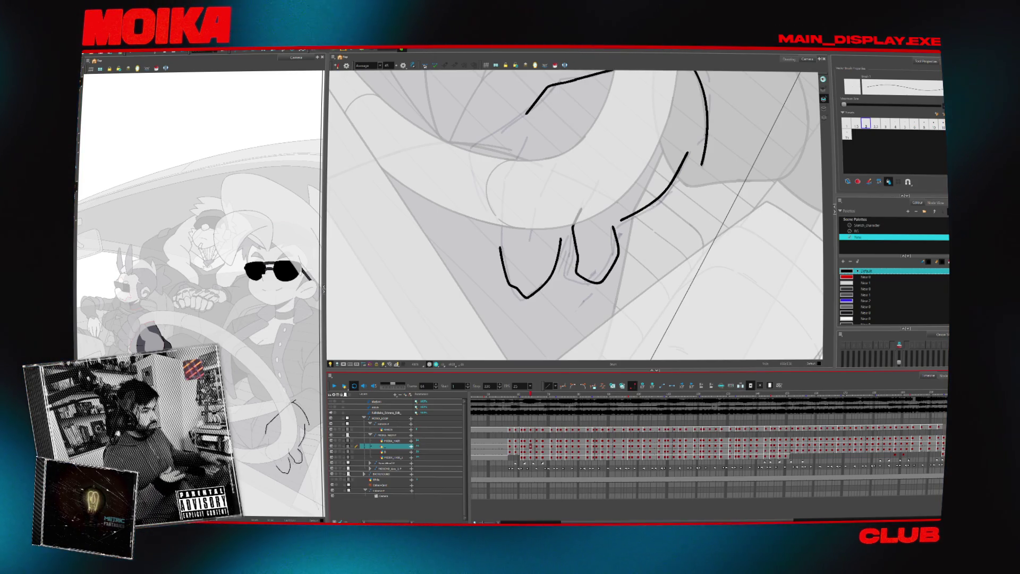
drag(505, 226, 513, 165)
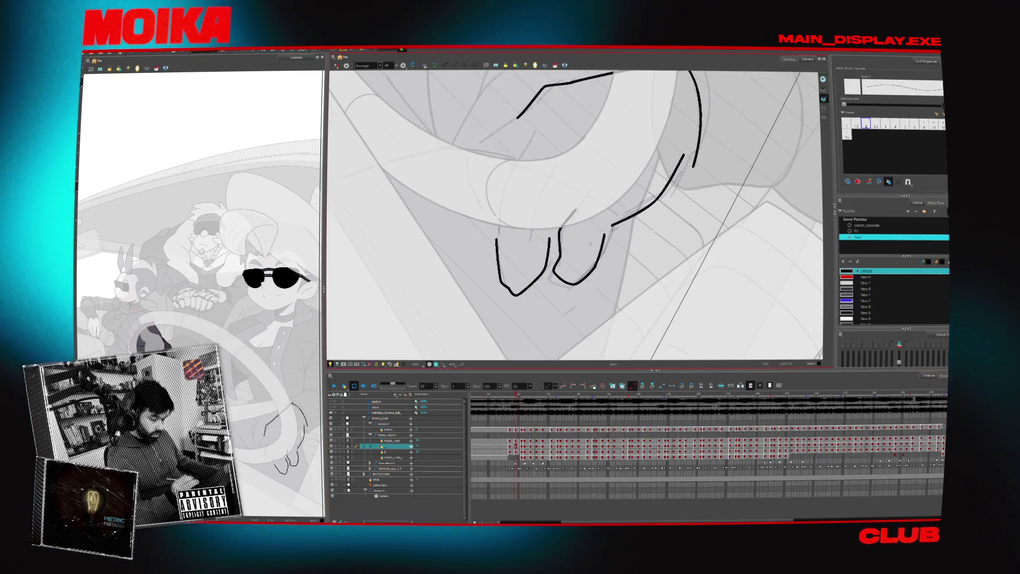
key(comma)
key(comma)
key(comma)
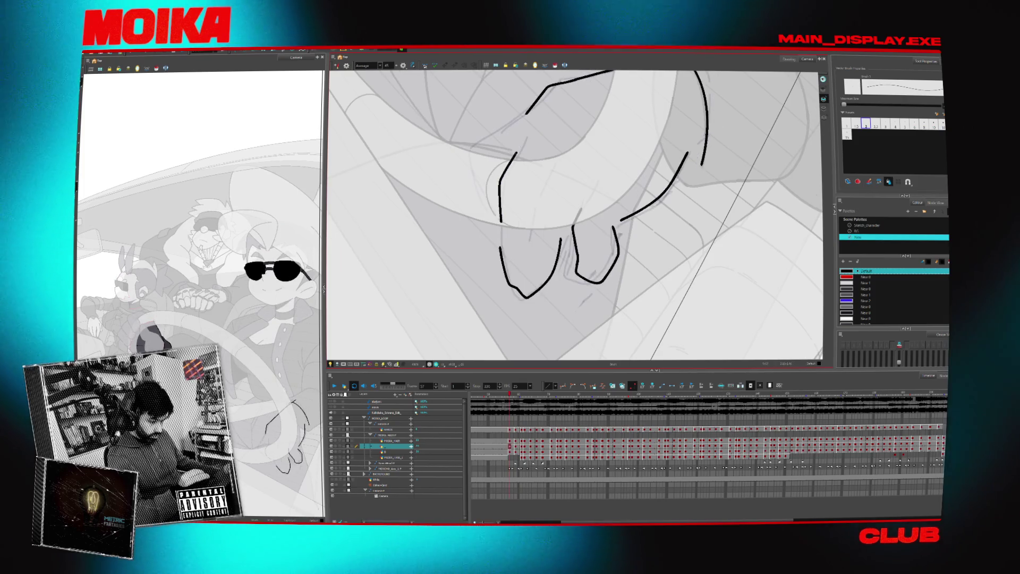
key(period)
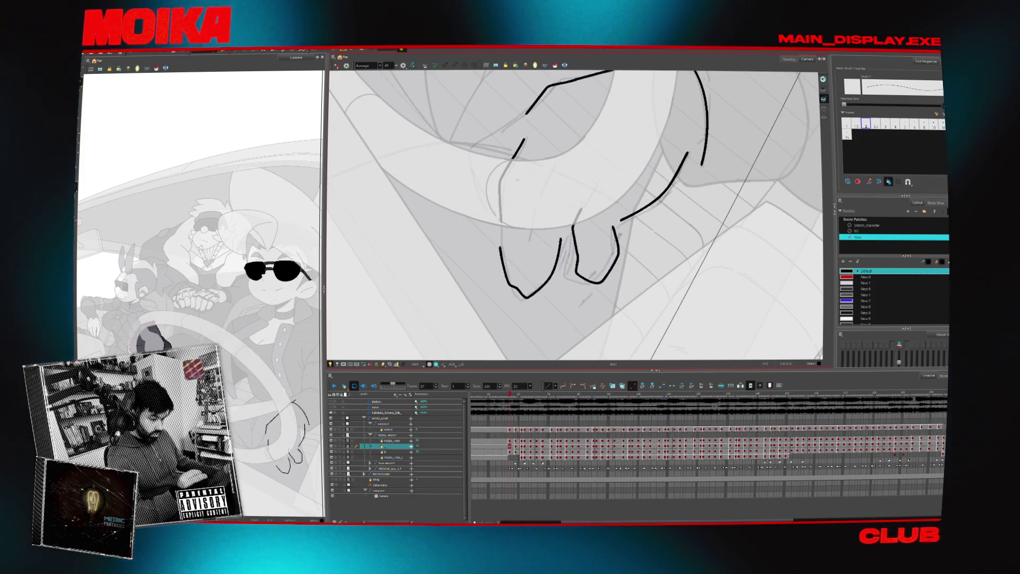
drag(514, 158, 528, 139)
- Select the left finger stroke to reshape it, comparing against the neighbouring drawings
key(period)
key(comma)
key(period)
key(period)
key(period)
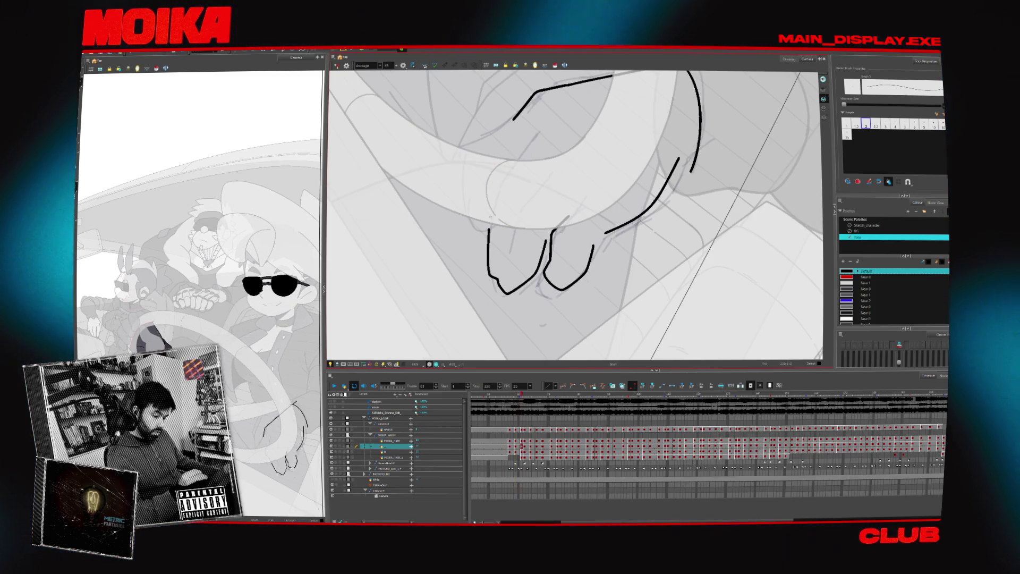
key(comma)
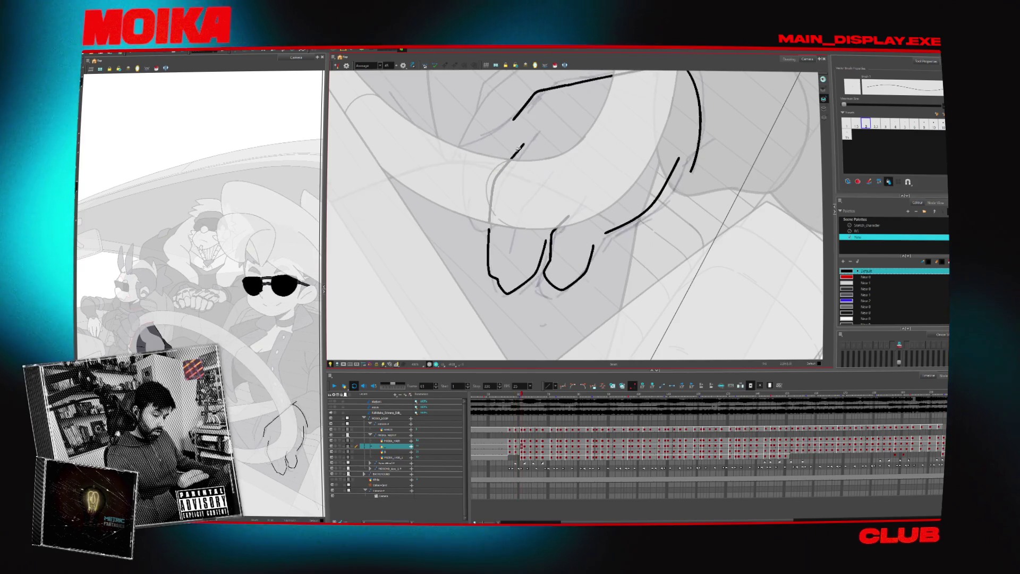
key(period)
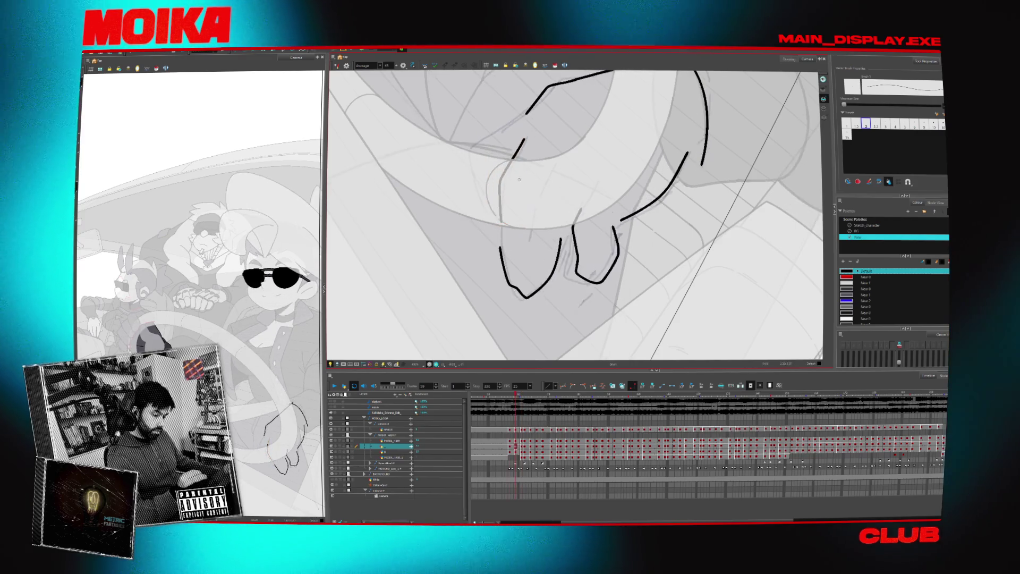
key(comma)
key(period)
key(comma)
key(period)
key(period)
key(period)
key(period)
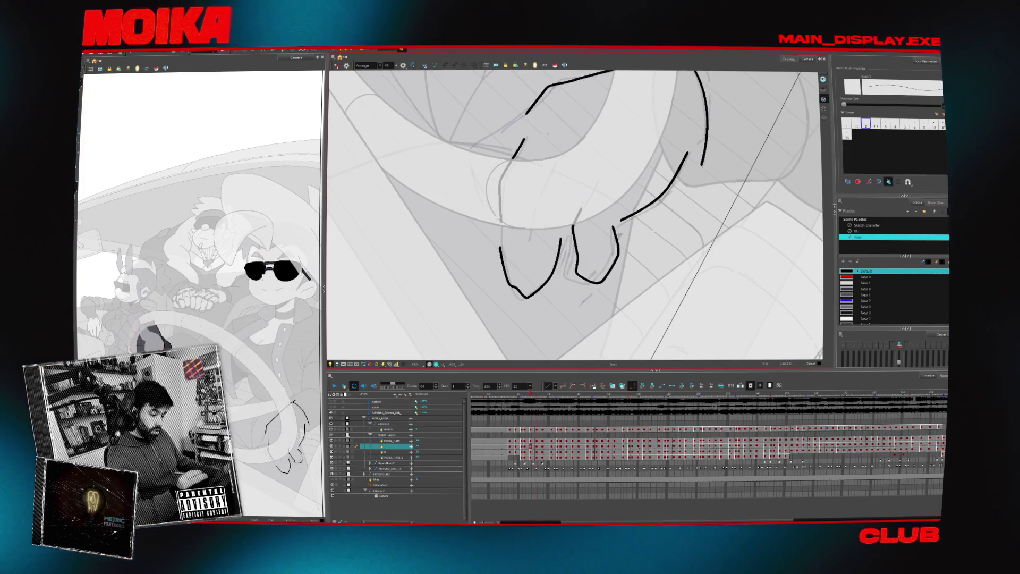
click(530, 142)
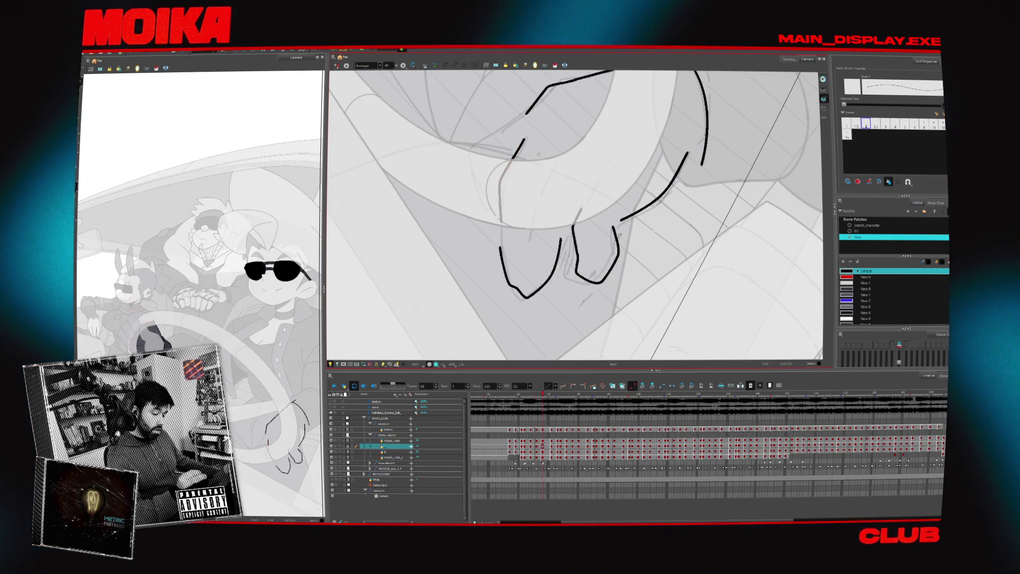
key(comma)
key(period)
- Mirror the view, step back a few frames and draw a short upper finger stroke
key(m)
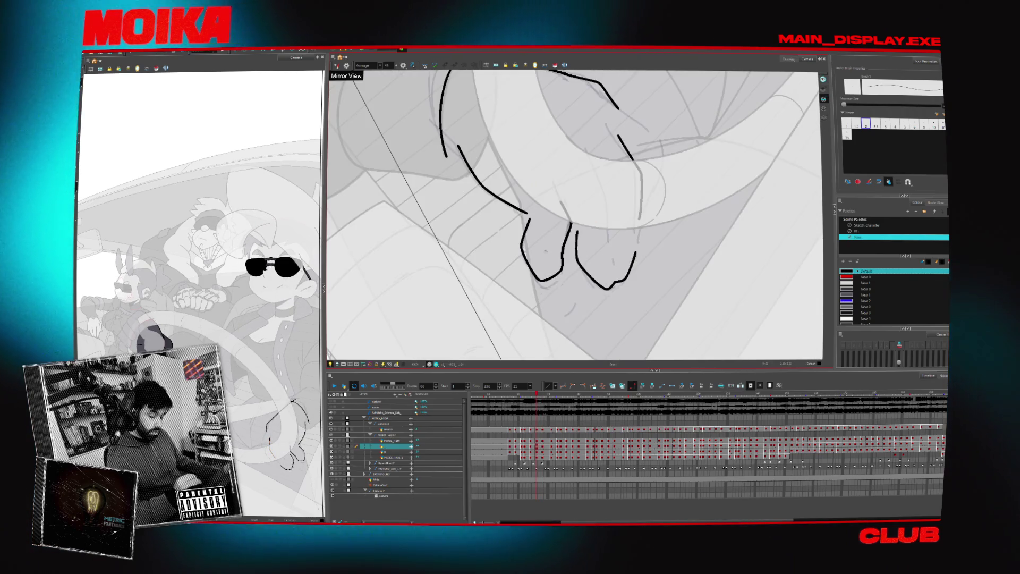
key(comma)
key(comma)
key(comma)
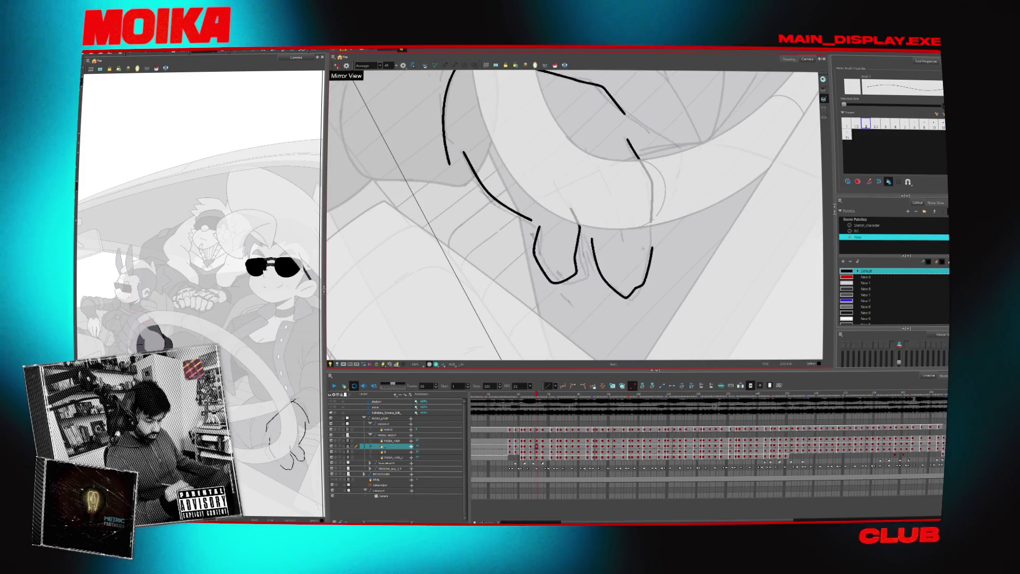
key(comma)
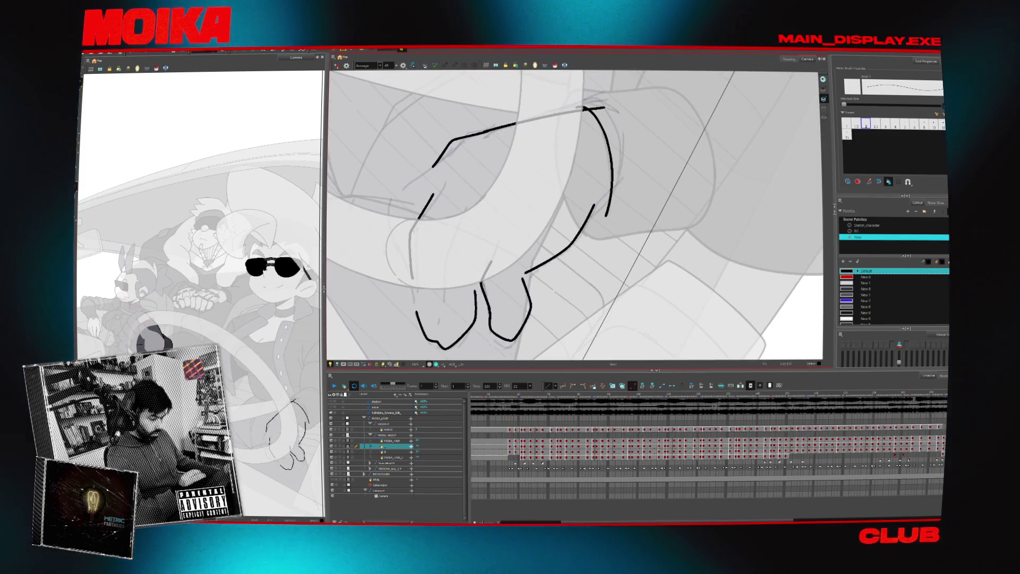
key(comma)
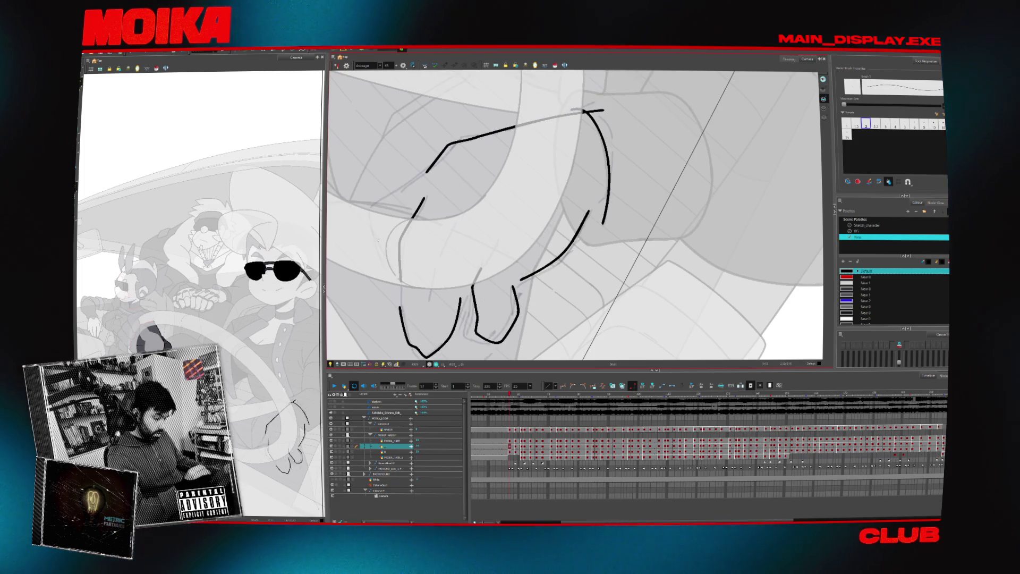
drag(372, 210, 400, 188)
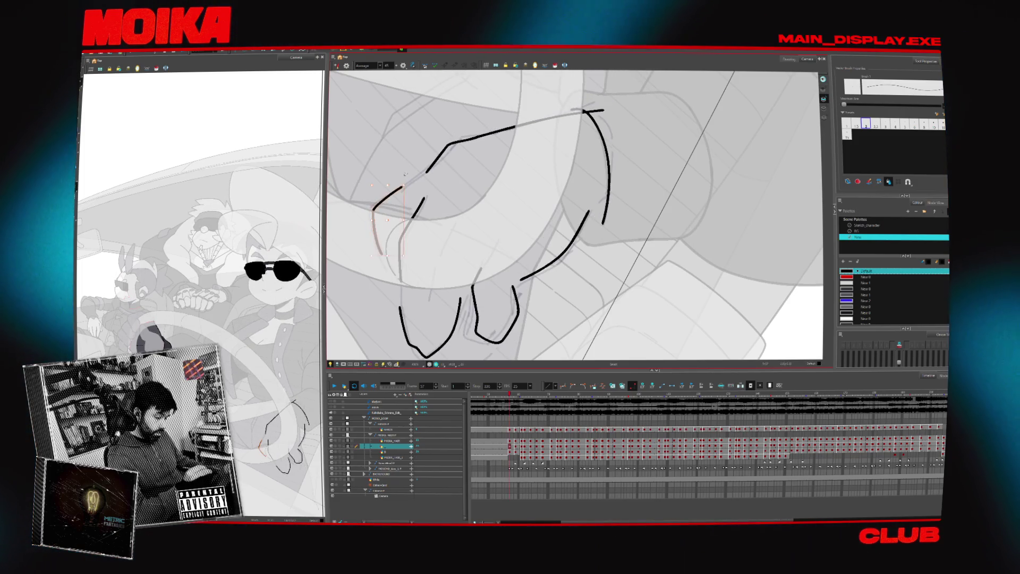
- Close the gap in the hand outline on a later frame, then switch to the turnaround reference 1.png
key(period)
key(comma)
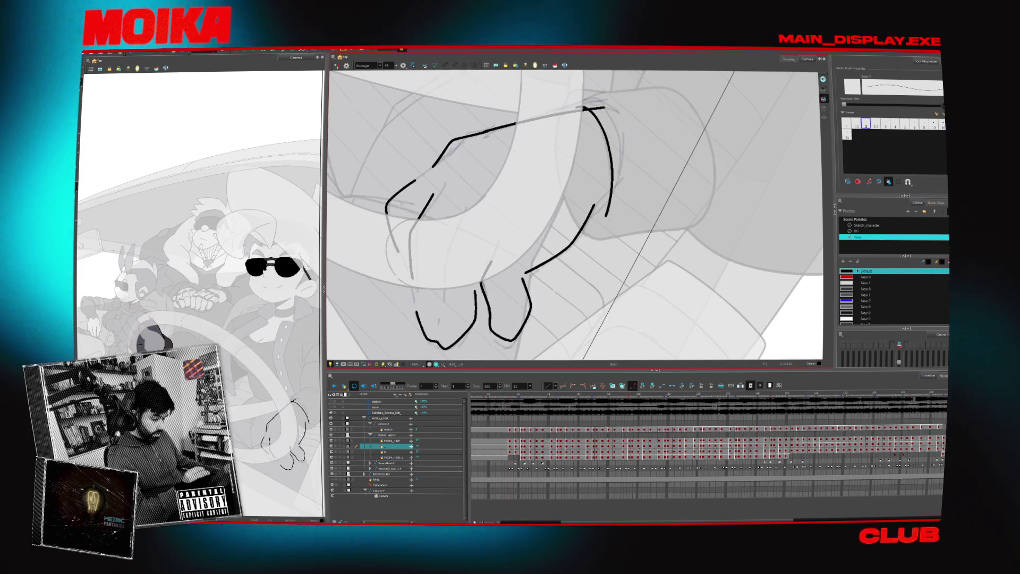
key(period)
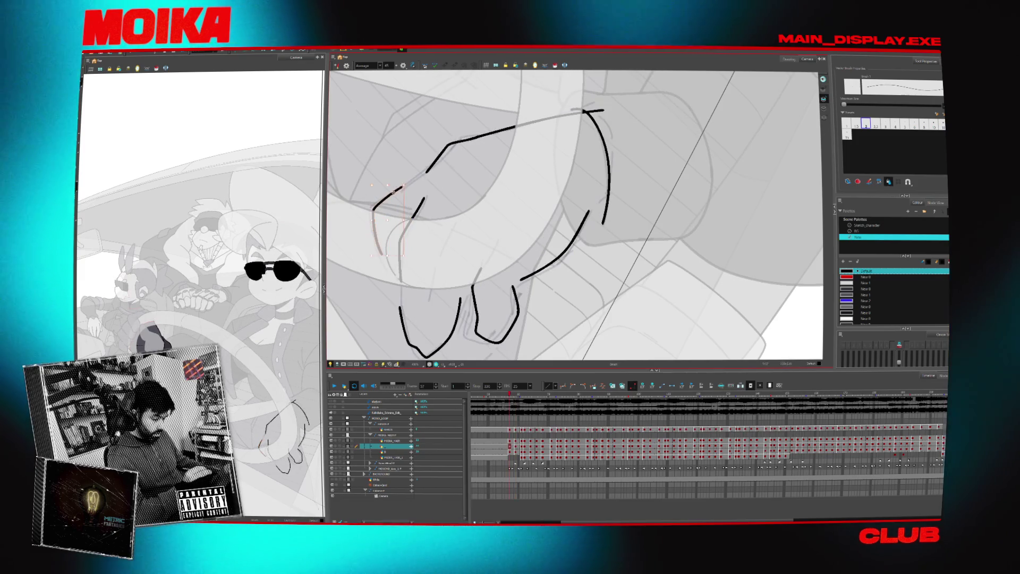
key(period)
key(period)
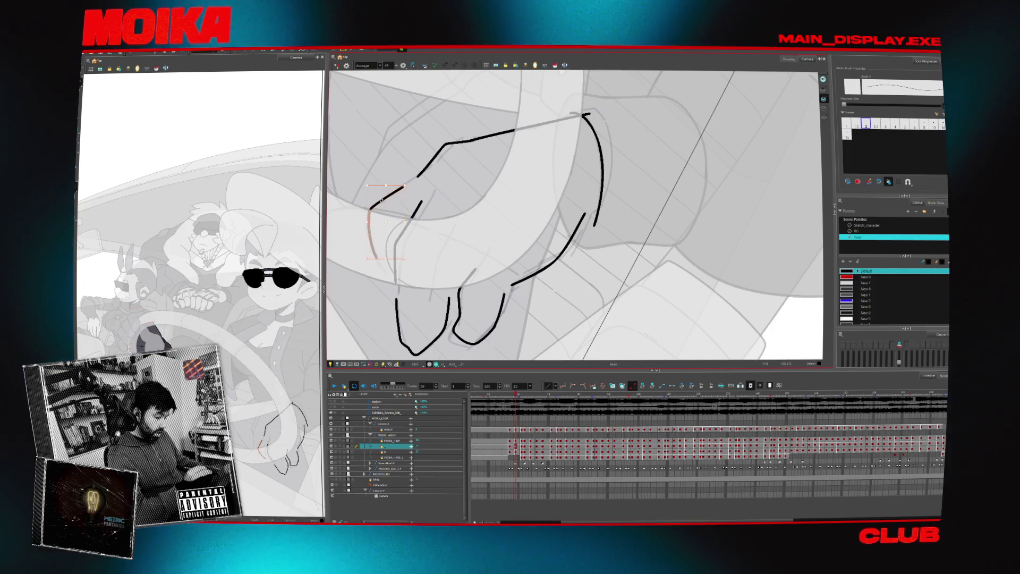
key(period)
key(comma)
key(period)
key(period)
key(period)
key(period)
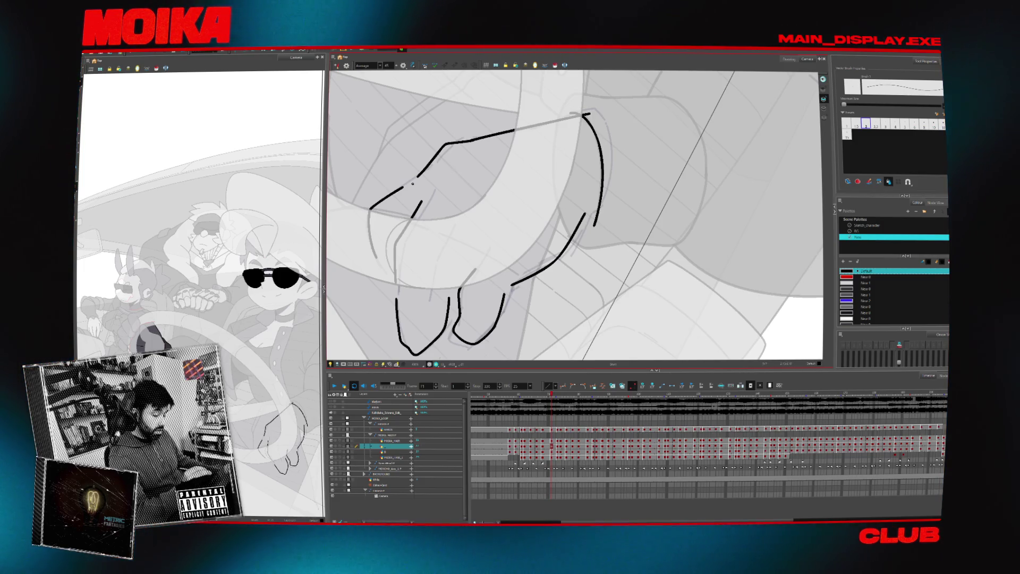
drag(402, 187, 424, 164)
key(period)
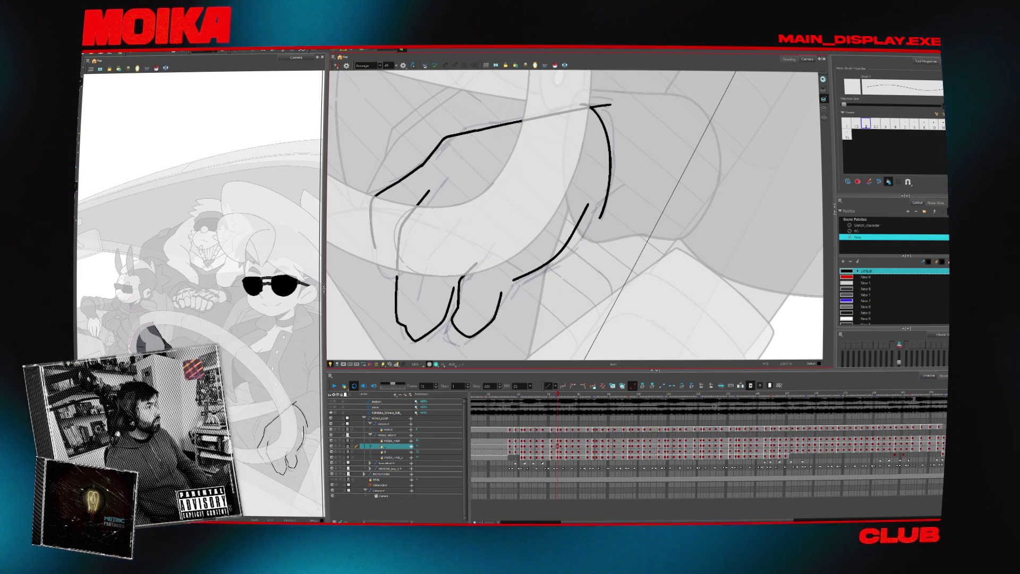
key(alt+Tab)
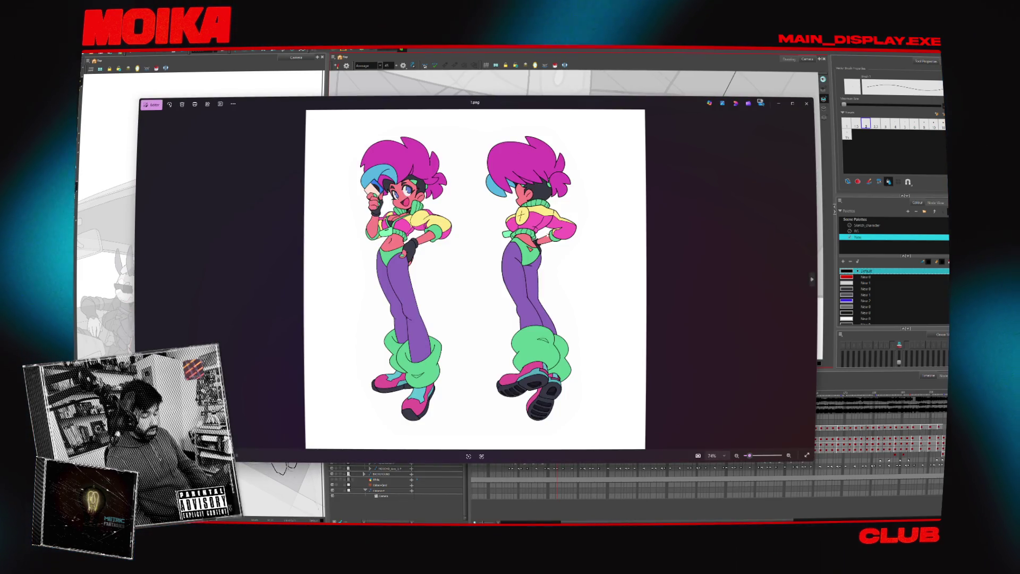
- View the reference at actual size, page through the character PNGs back to 1.png, then close Photos
key(ctrl+plus)
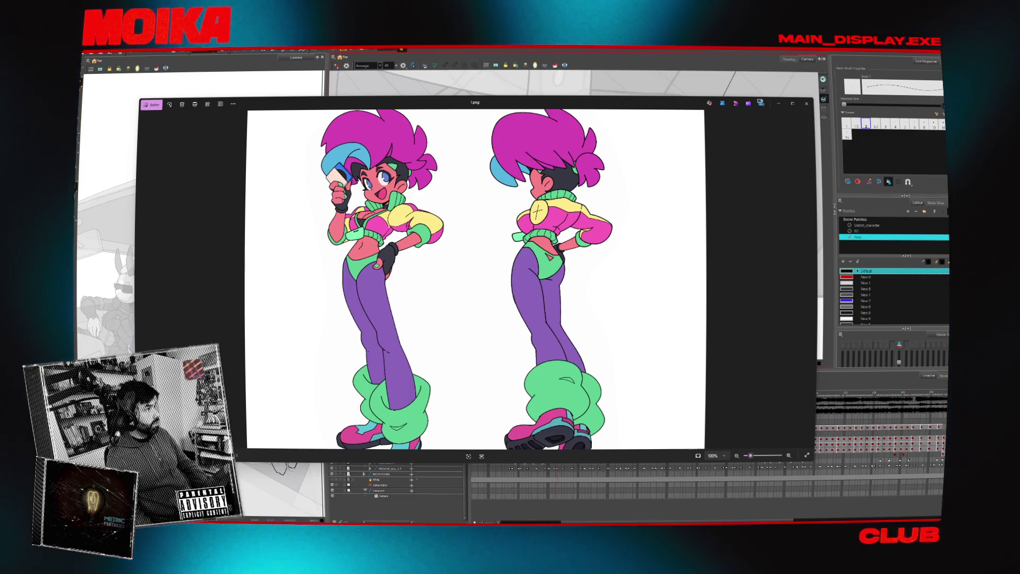
key(Right)
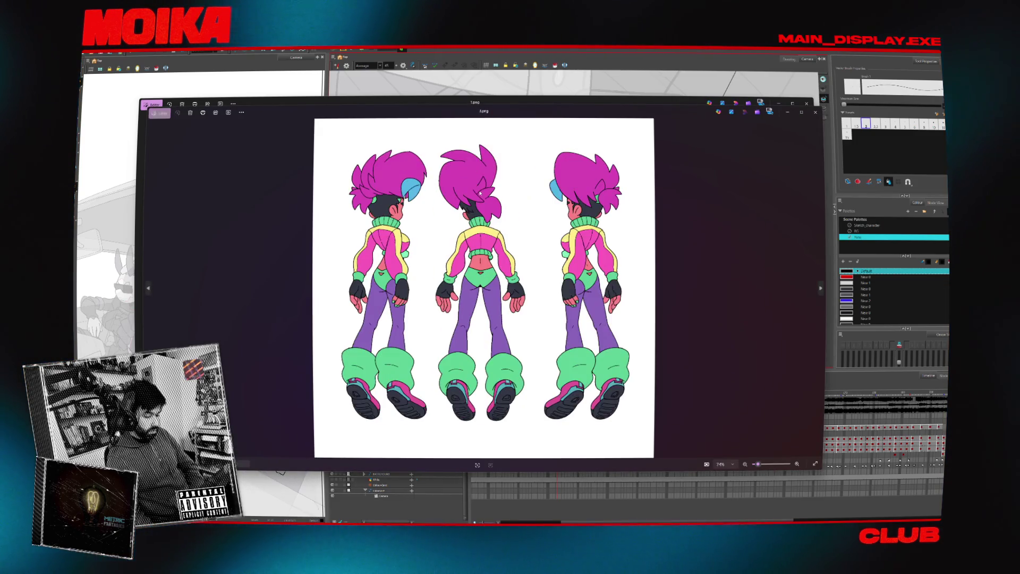
key(Left)
key(Right)
key(Right)
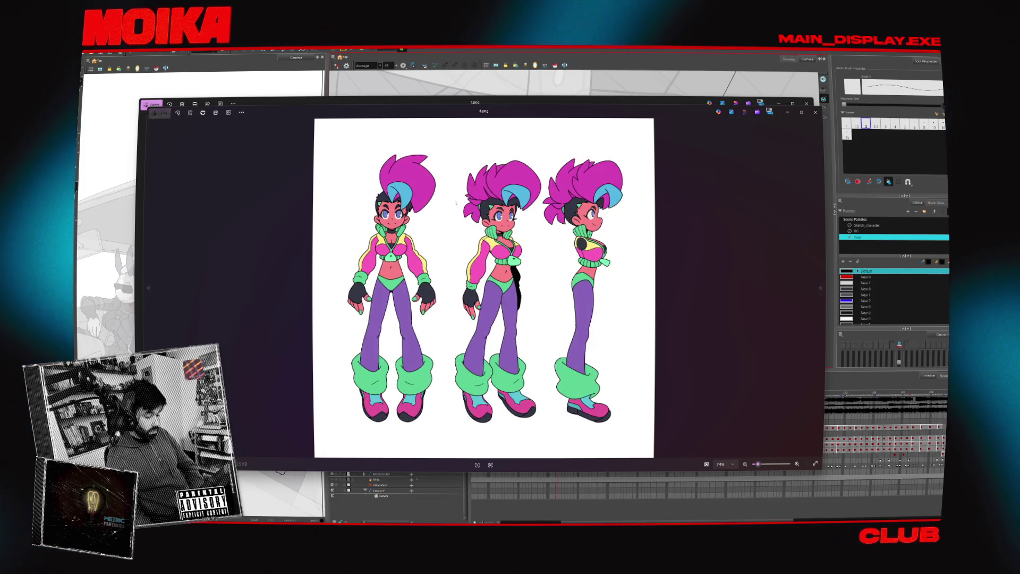
key(Right)
key(Left)
key(Left)
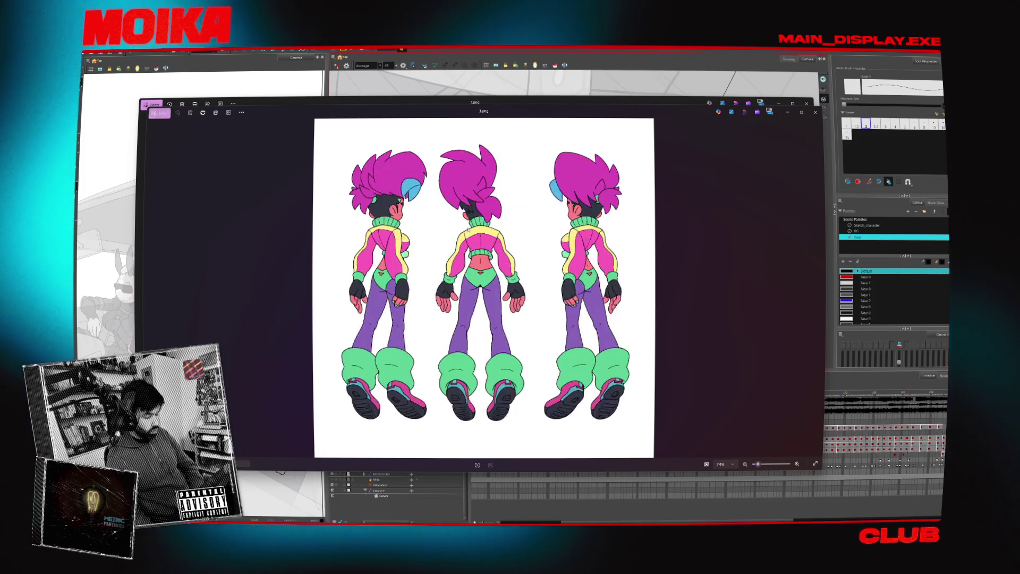
key(Left)
key(Left)
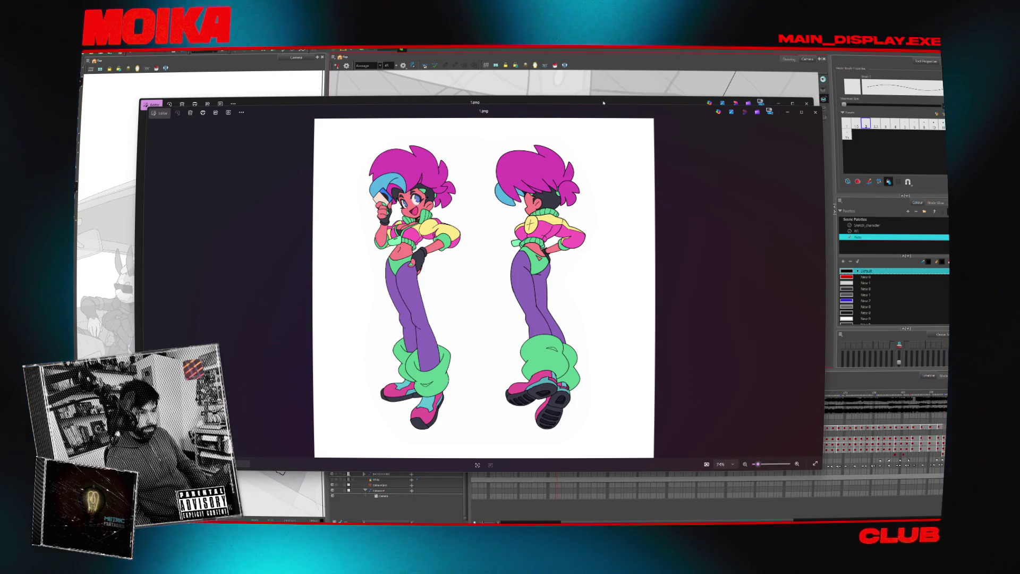
drag(573, 110, 573, 122)
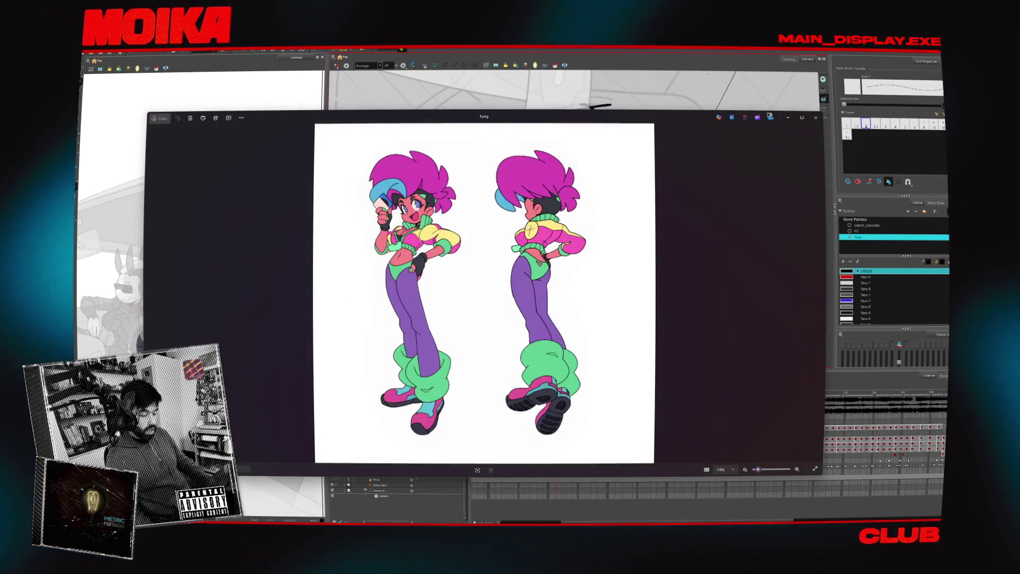
click(677, 62)
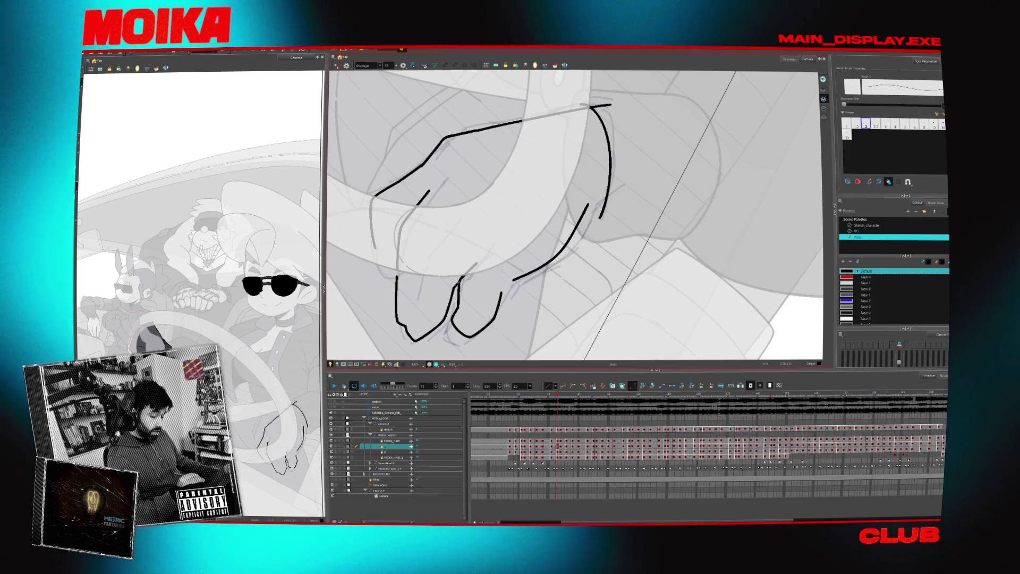
- Undo the last piece of the left finger stroke and redraw the finger outline longer
scroll(484, 248, down, 1)
scroll(484, 247, down, 1)
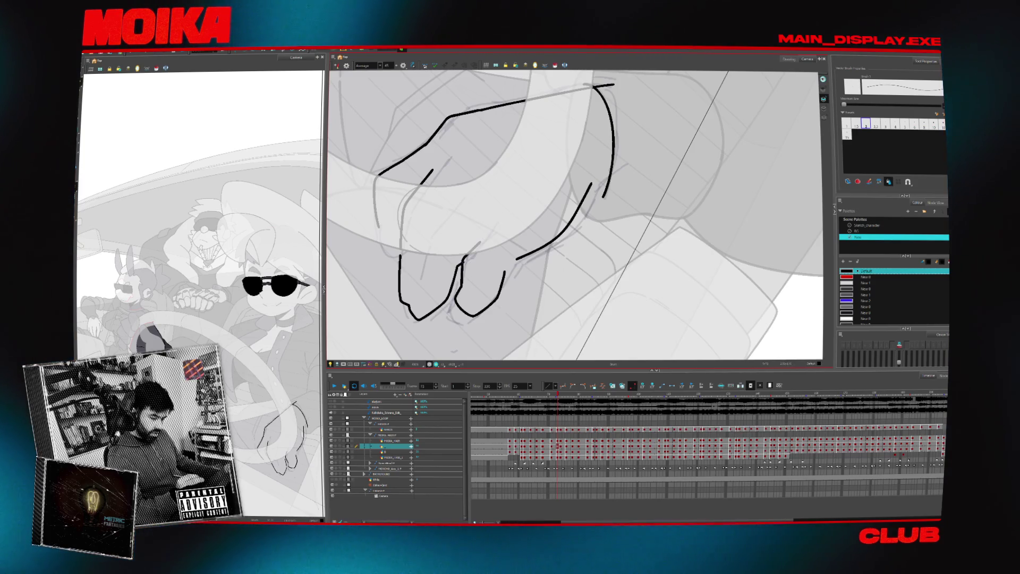
key(alt+t)
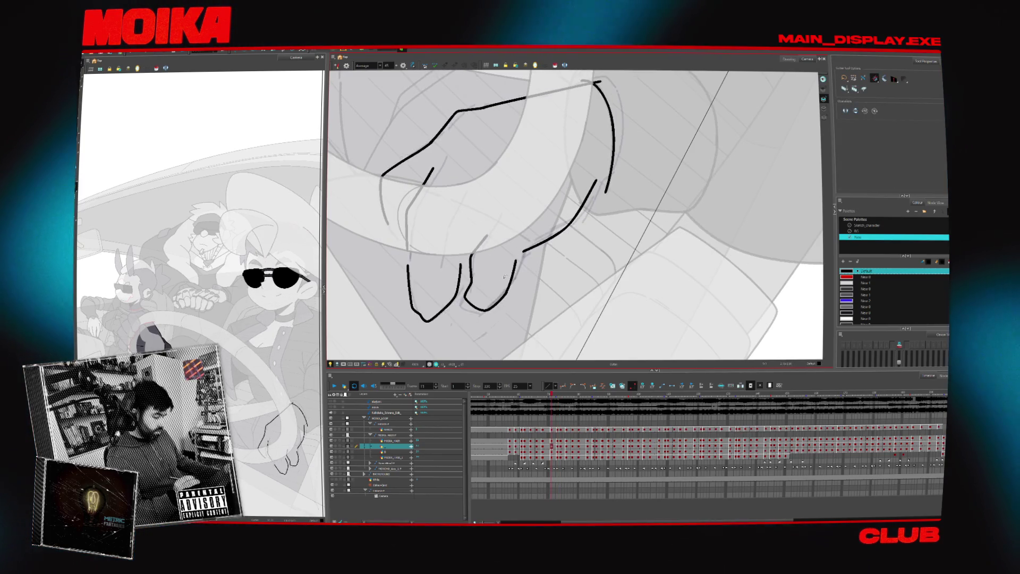
key(comma)
key(comma)
key(comma)
key(alt+b)
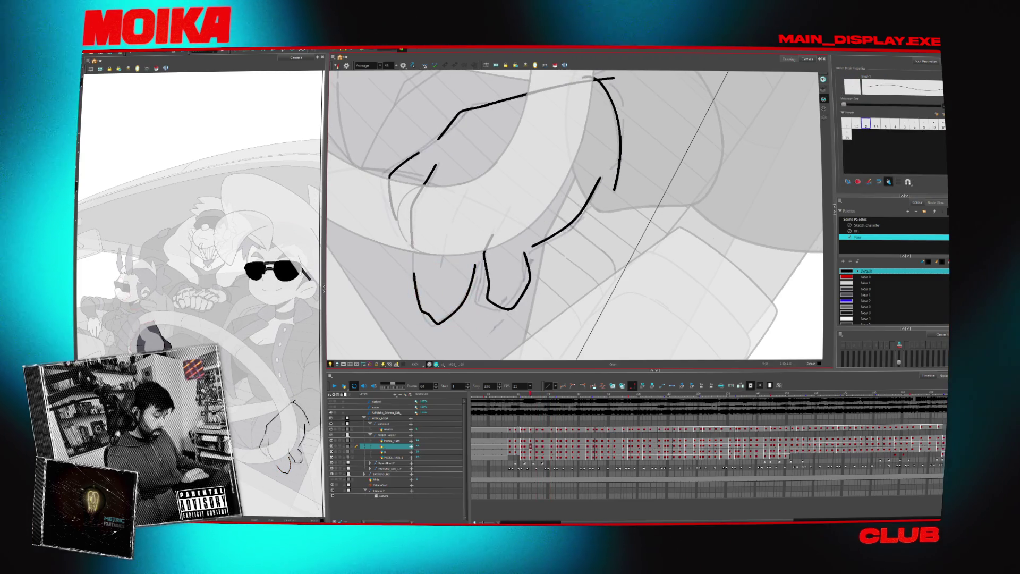
key(comma)
key(comma)
key(comma)
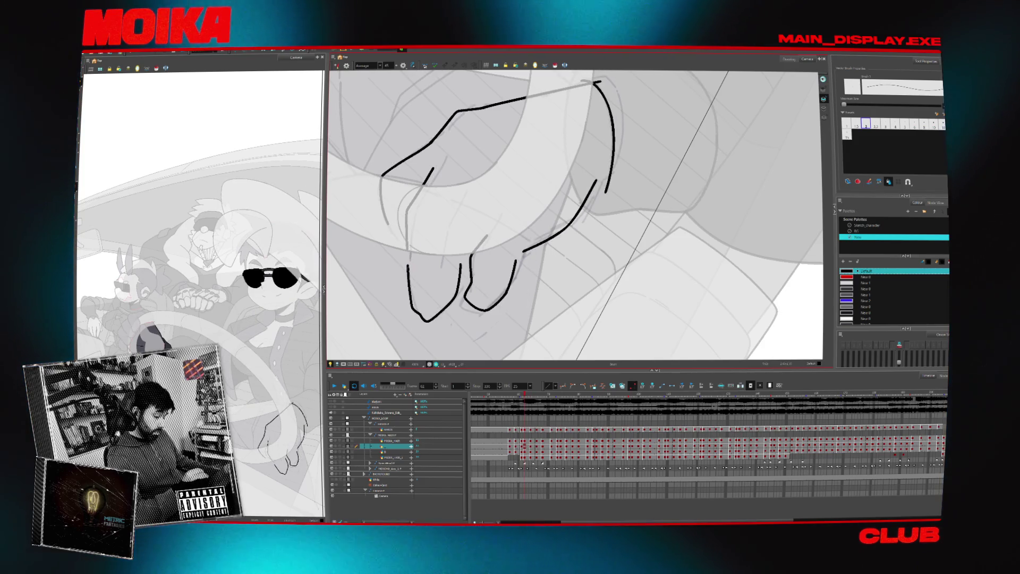
key(period)
key(period)
key(period)
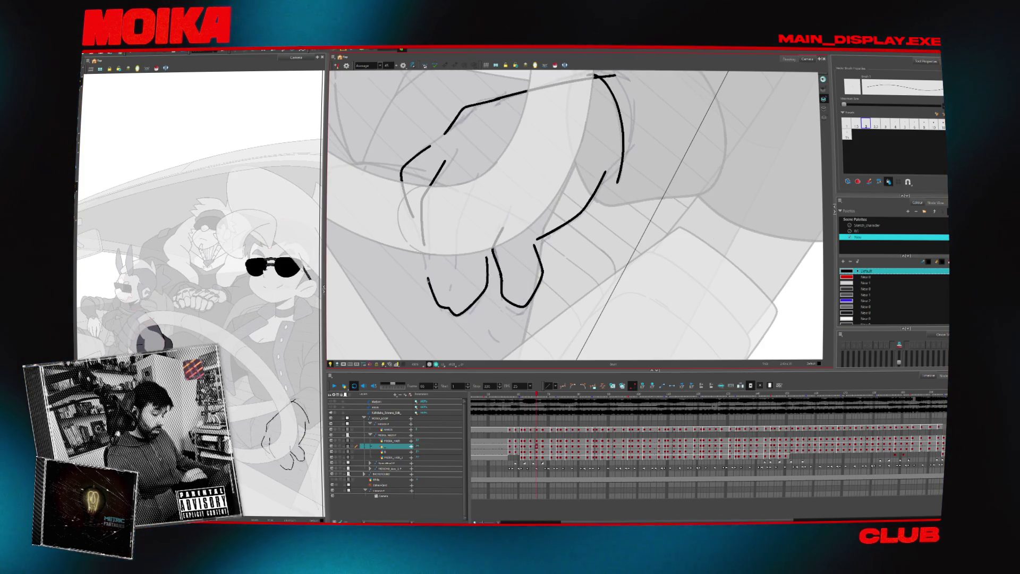
key(ctrl+z)
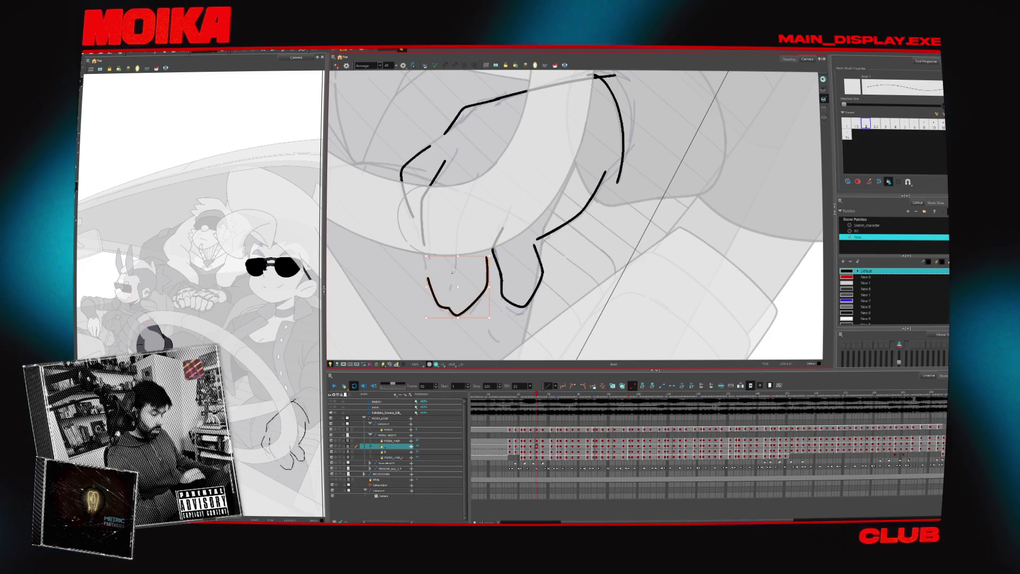
drag(424, 250, 438, 307)
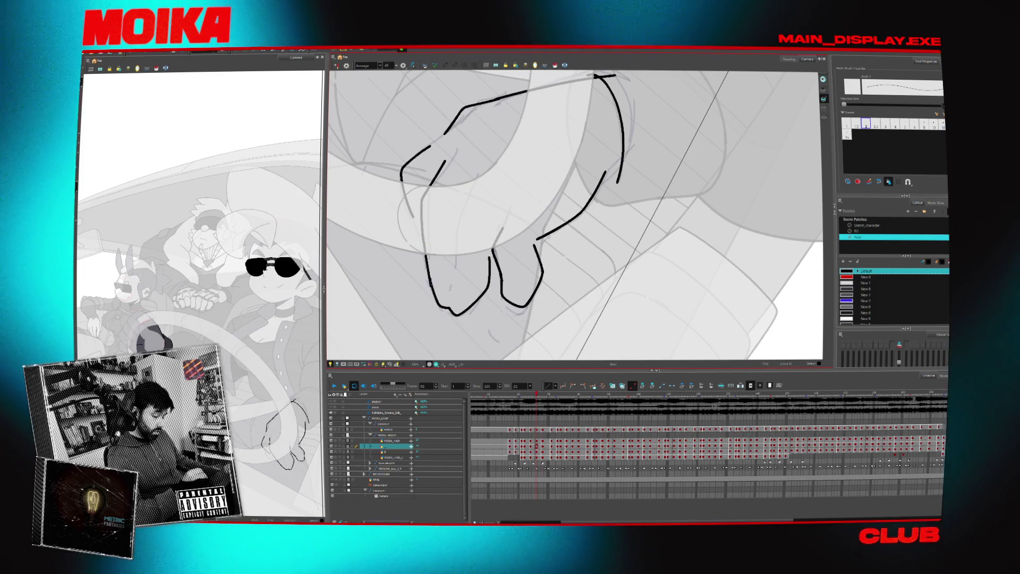
- Play the frames, mirror the view, and add a curved stroke to the hand outline near frame 74
key(Return)
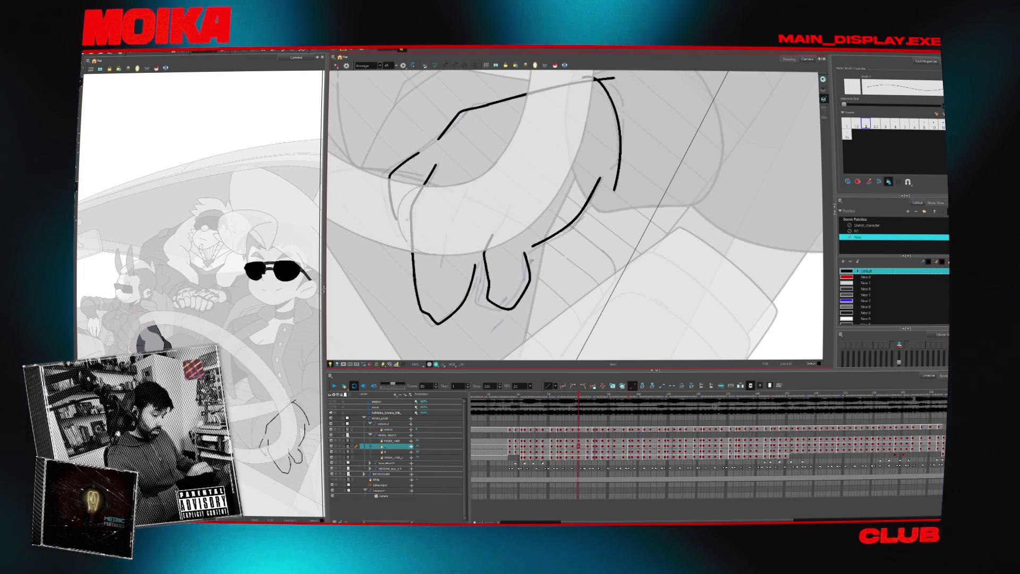
key(4)
key(comma)
key(comma)
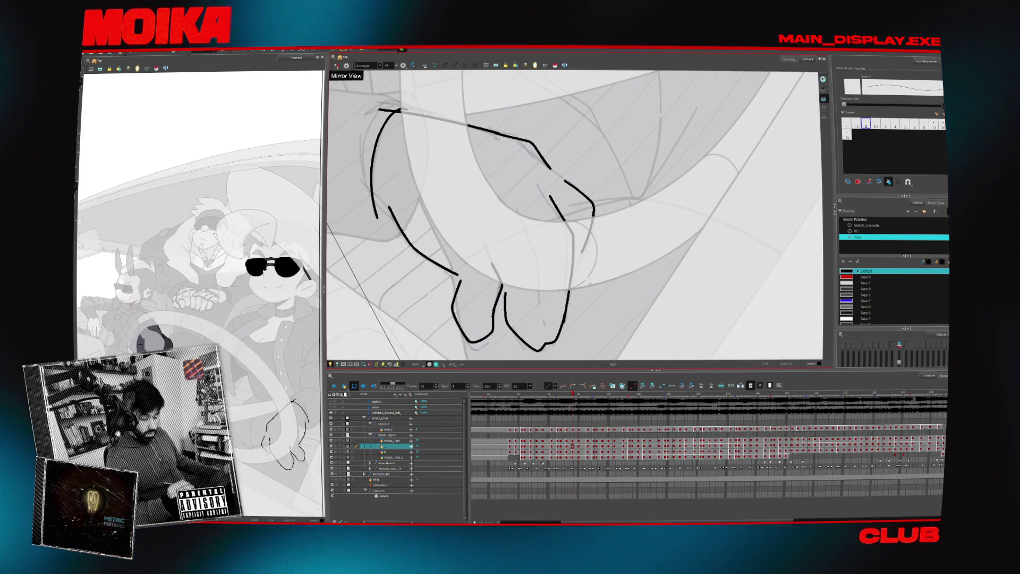
key(comma)
key(comma)
key(comma)
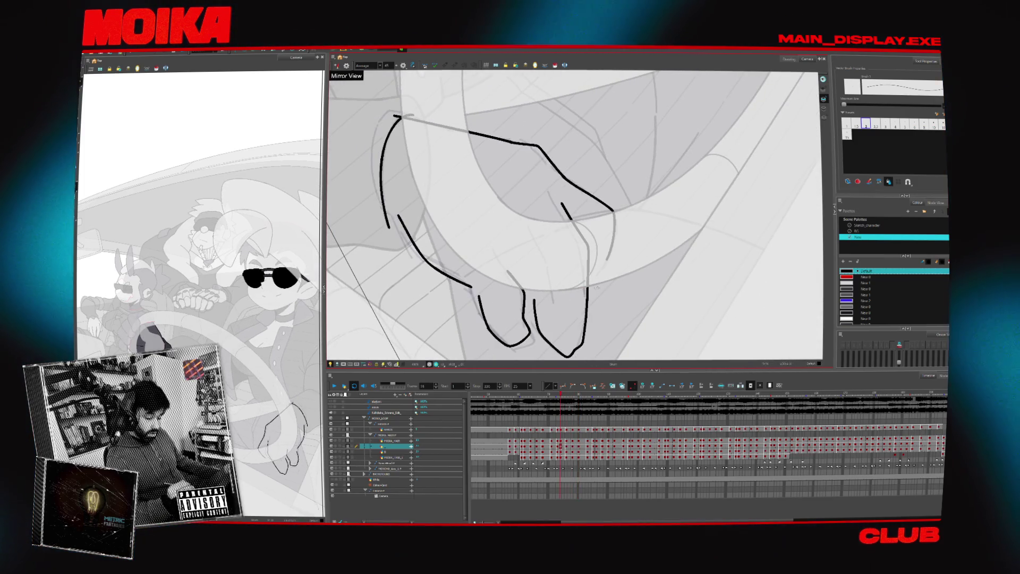
key(comma)
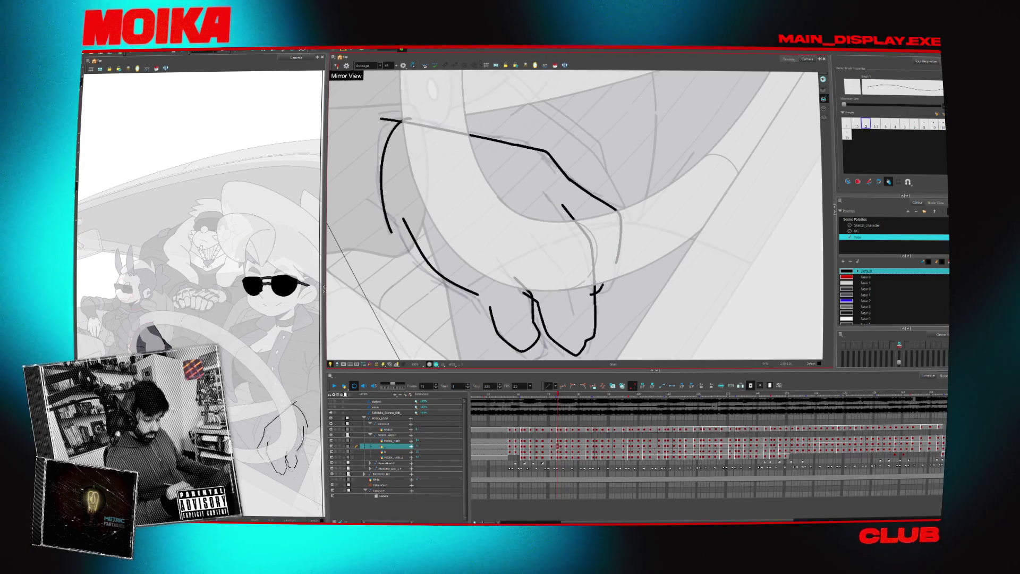
key(comma)
key(period)
drag(617, 259, 603, 287)
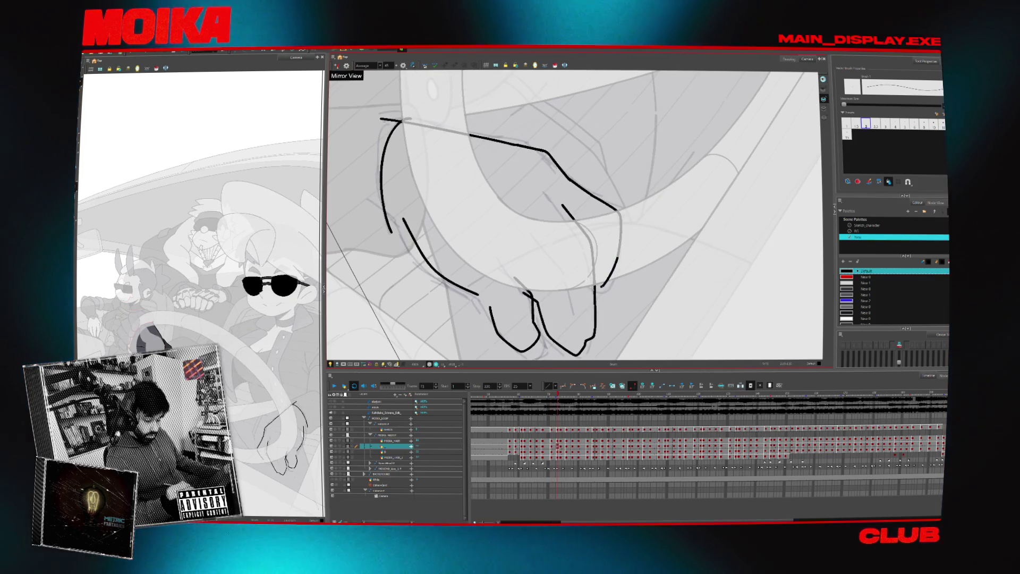
- Turn off the mirrored view and bridge the gap between the left arm lines
click(336, 64)
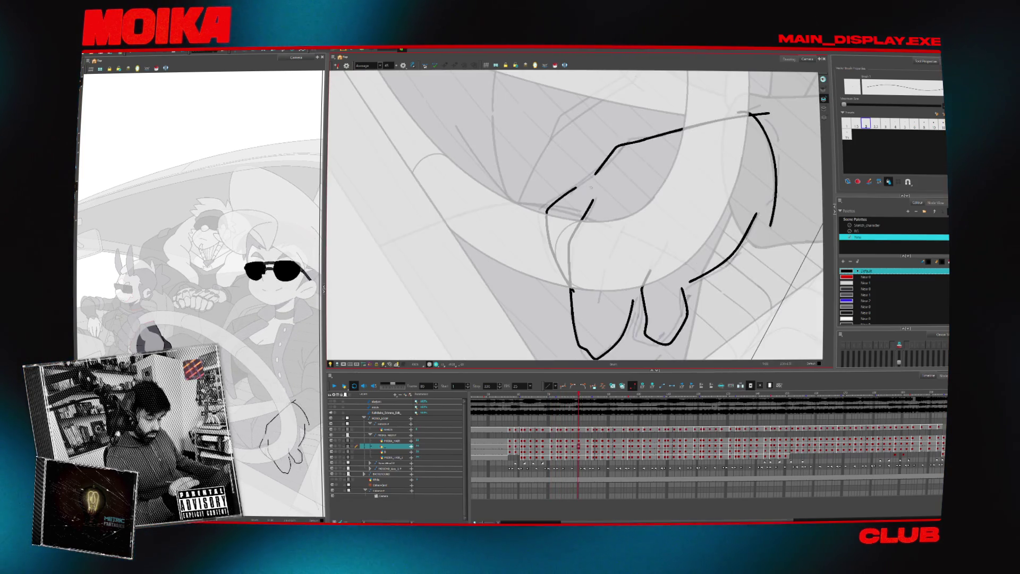
drag(576, 190, 596, 173)
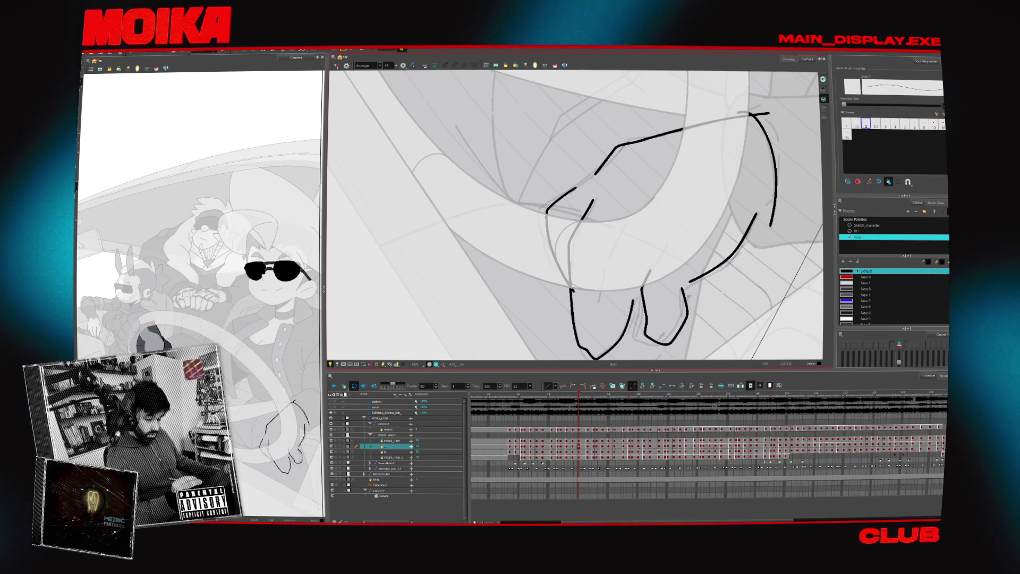
key(comma)
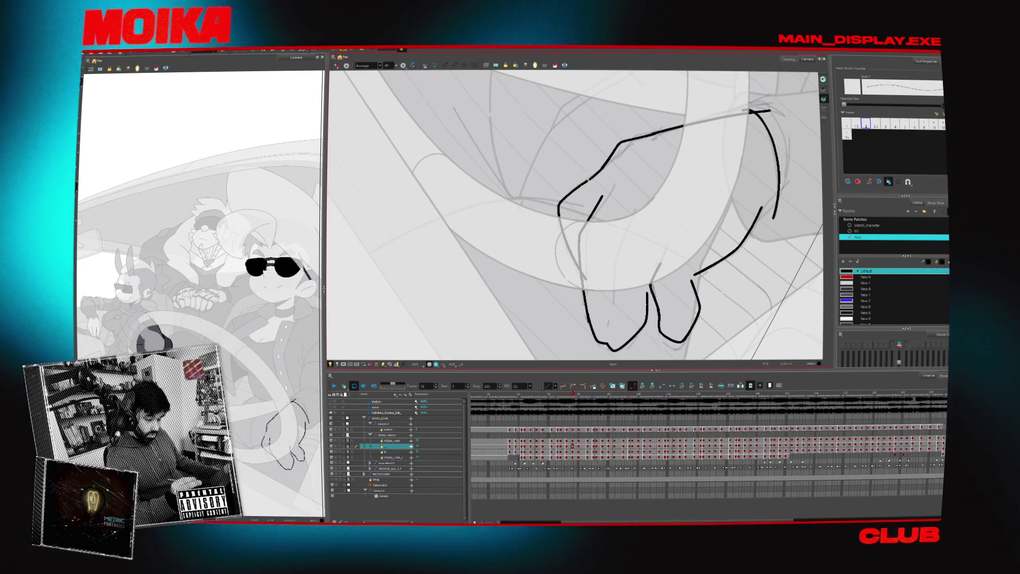
key(comma)
key(comma)
key(comma)
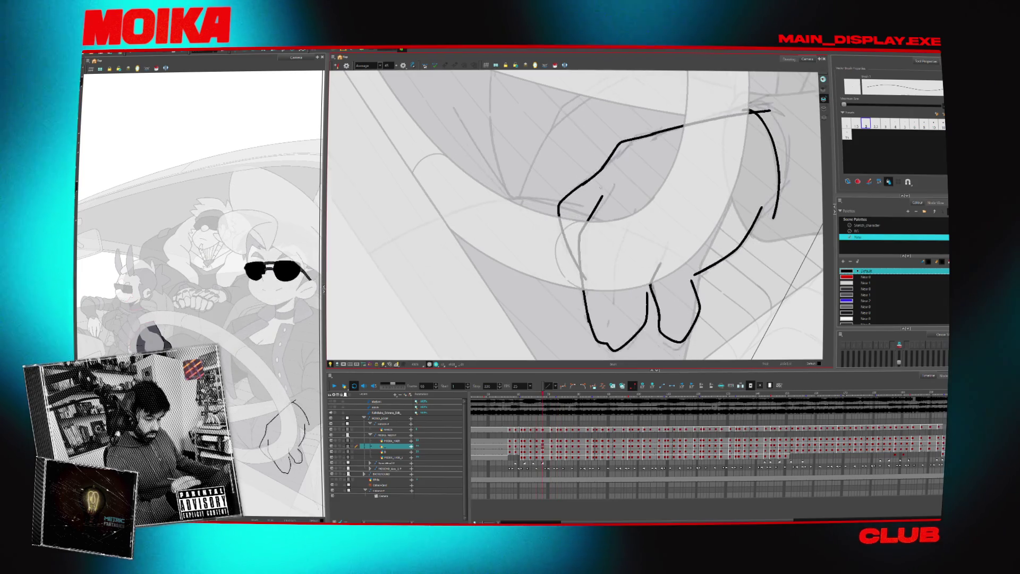
key(comma)
key(comma)
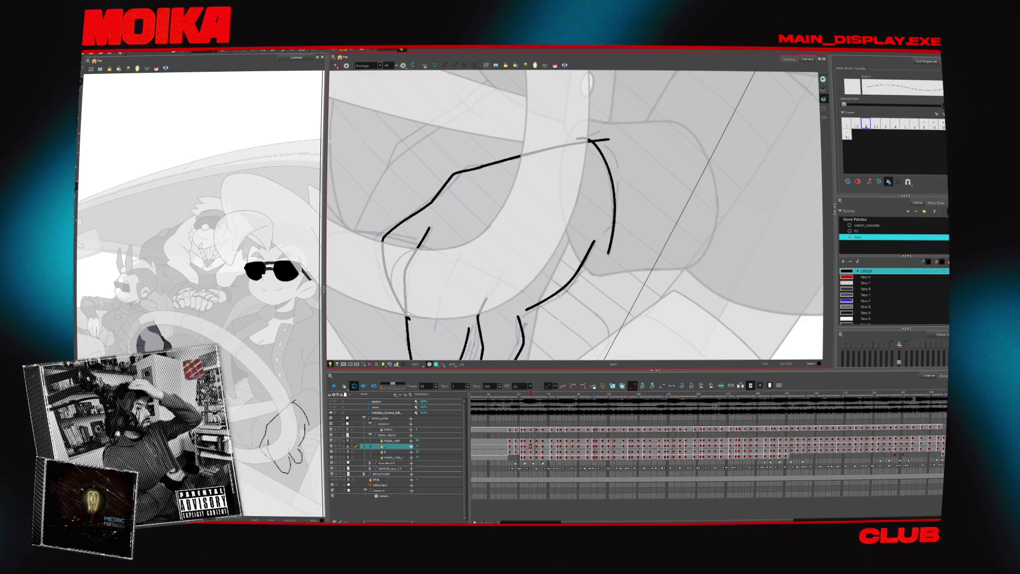
- Recentre the view on the hand's fingertips and step ahead through the later hand drawings
mouse_move(649, 259)
mouse_down()
mouse_move(609, 218)
mouse_move(652, 216)
mouse_up()
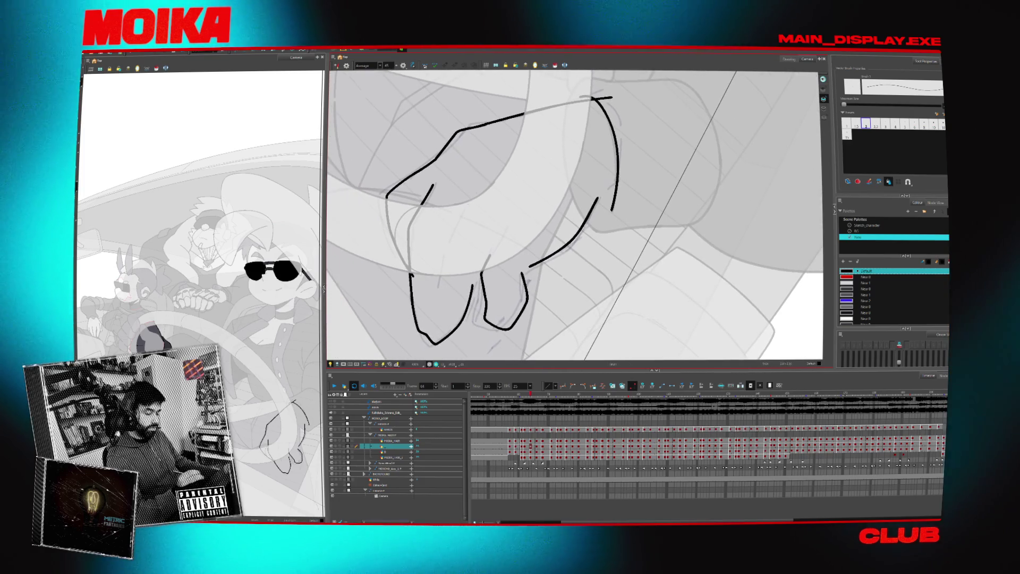
key(alt+s)
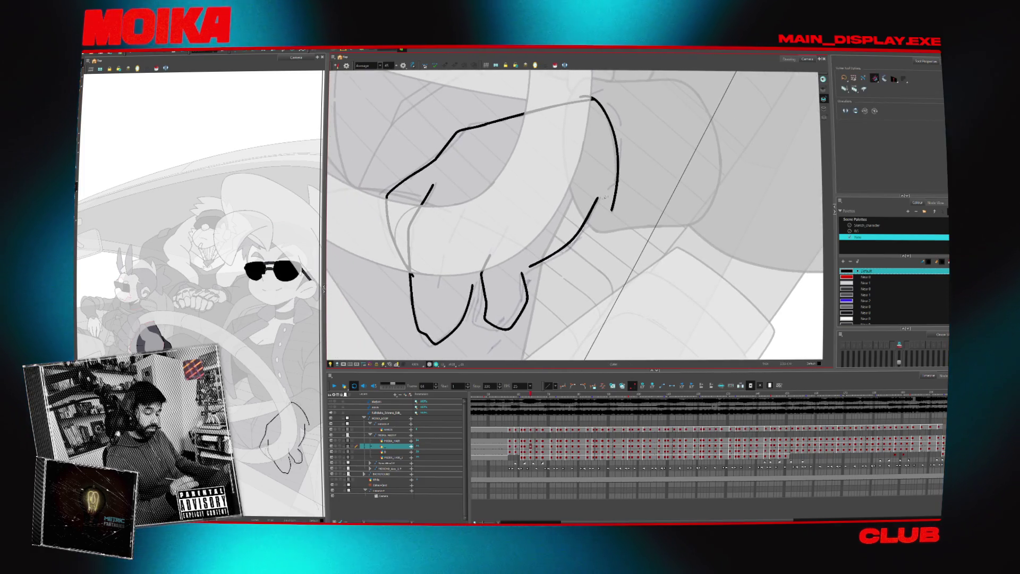
key(alt+b)
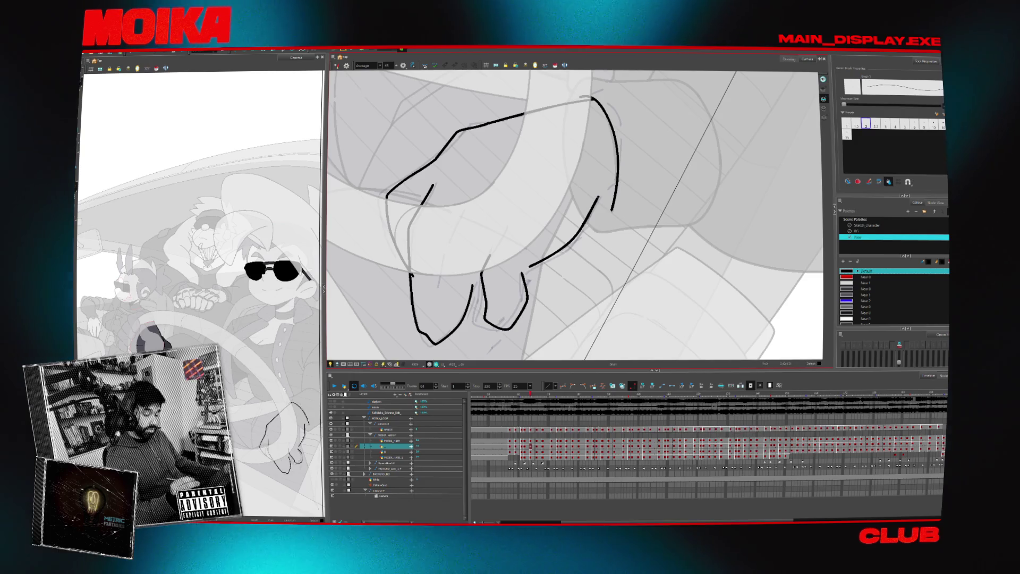
drag(625, 190, 590, 207)
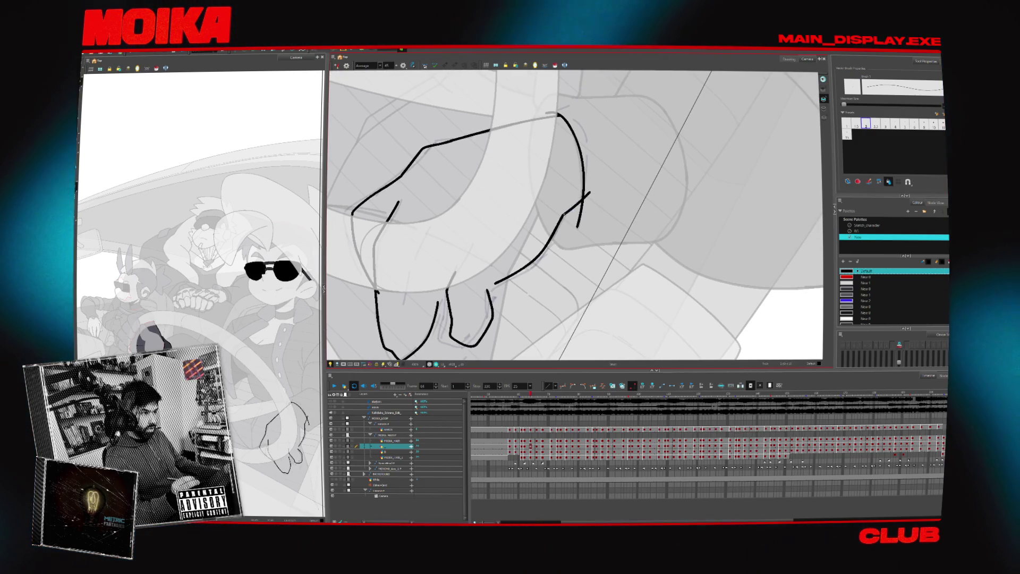
key(period)
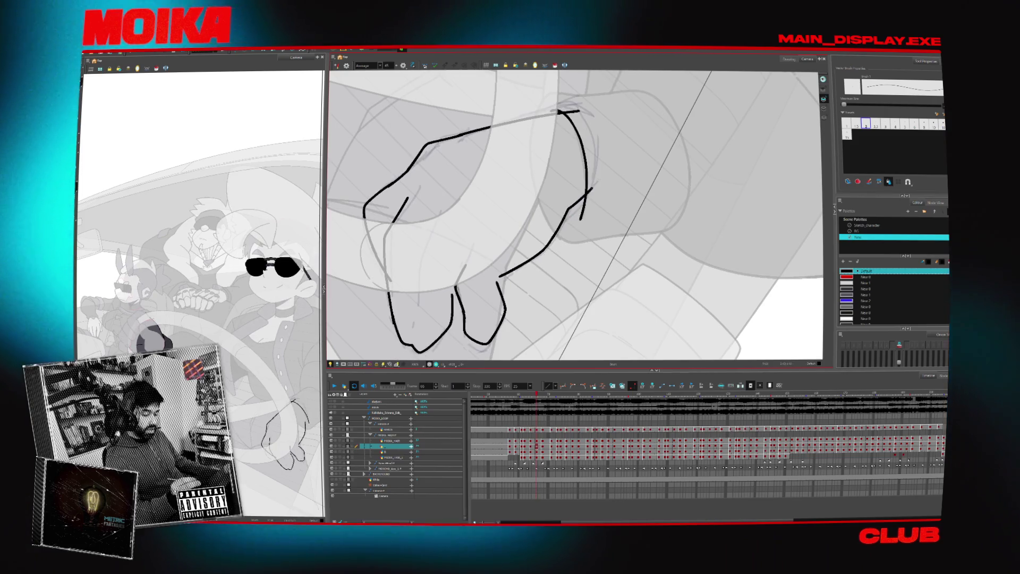
key(period)
key(period)
key(period)
key(period)
key(period)
key(period)
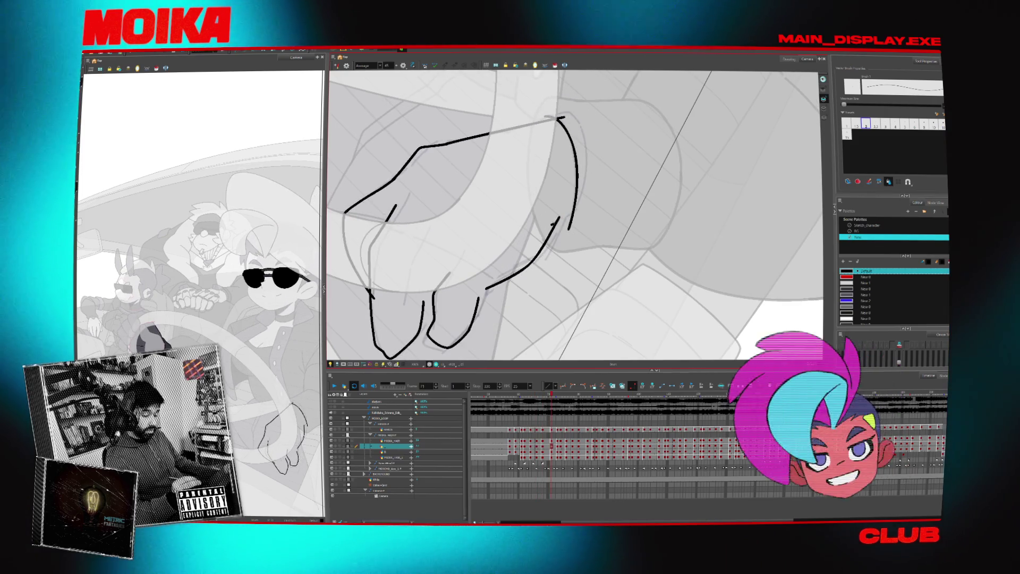
key(period)
key(period)
key(period)
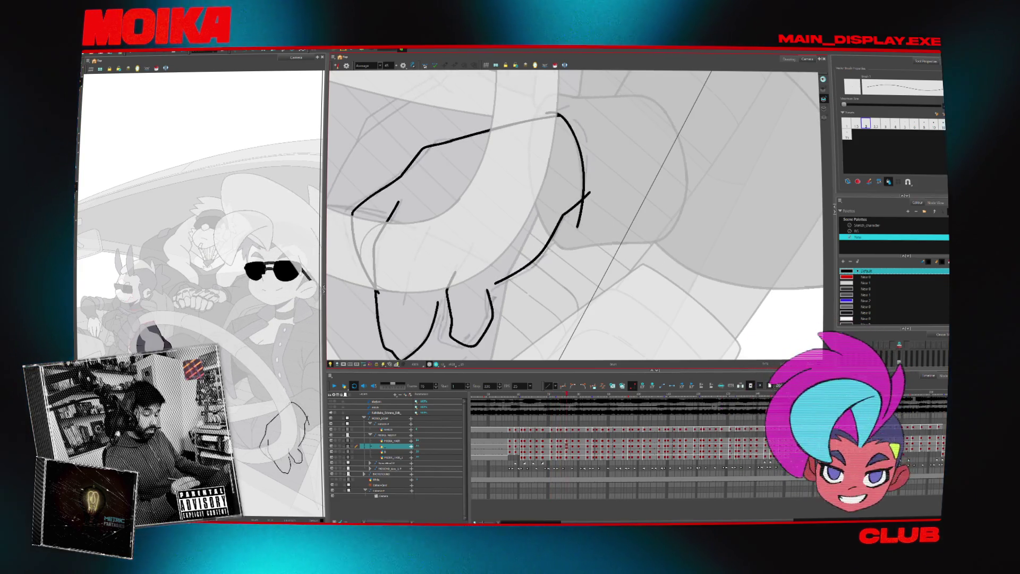
- Cut away the stroke overhang past the arm outline with the Cutter, then review earlier drawings
key(alt+t)
key(comma)
key(comma)
key(comma)
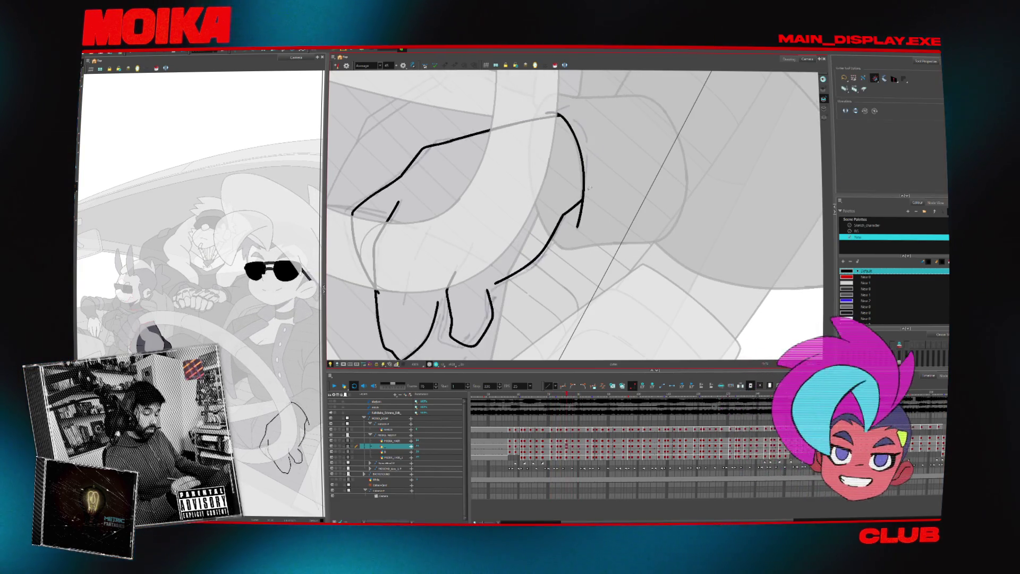
drag(580, 206, 558, 218)
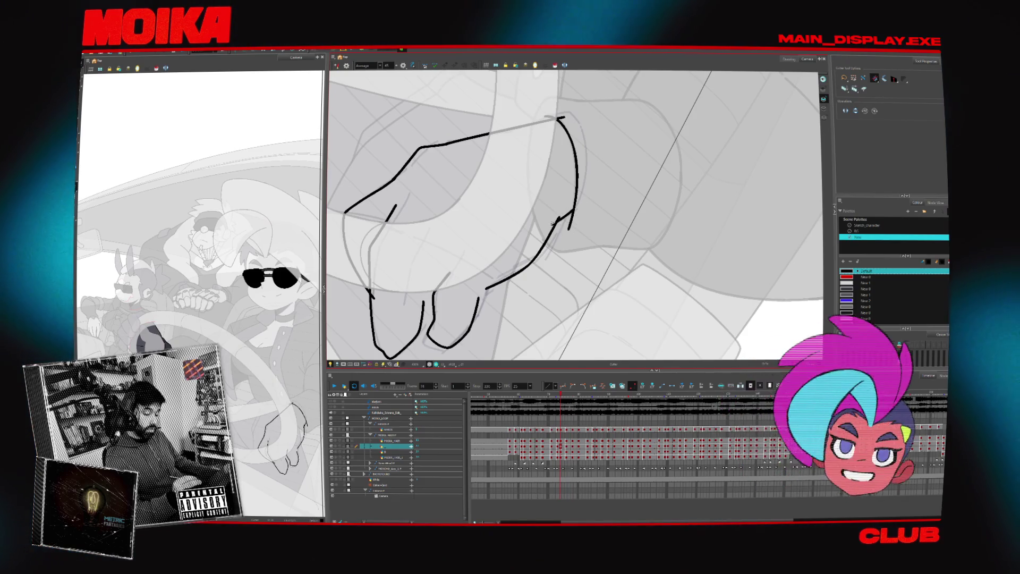
key(comma)
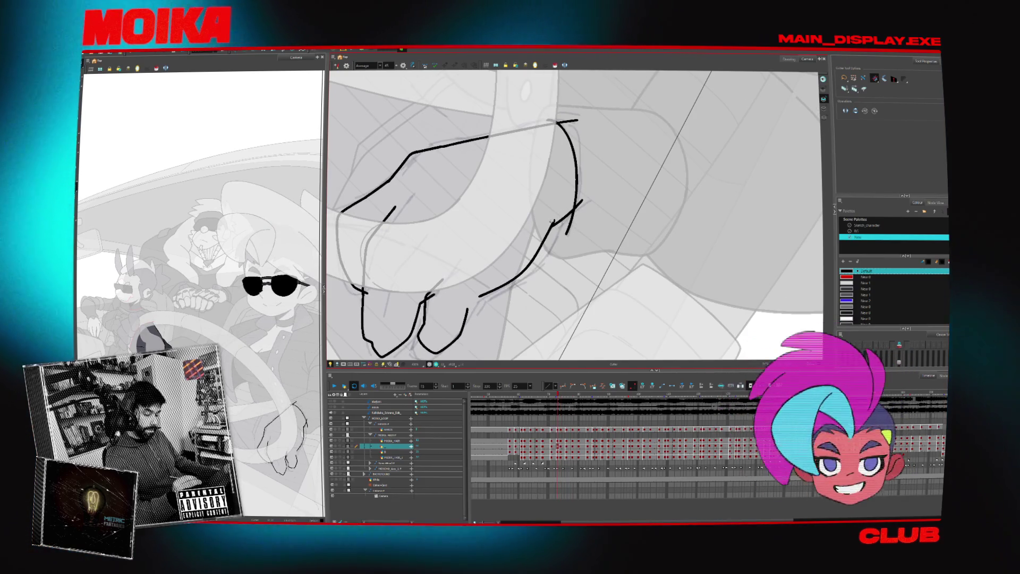
key(comma)
key(comma)
key(comma)
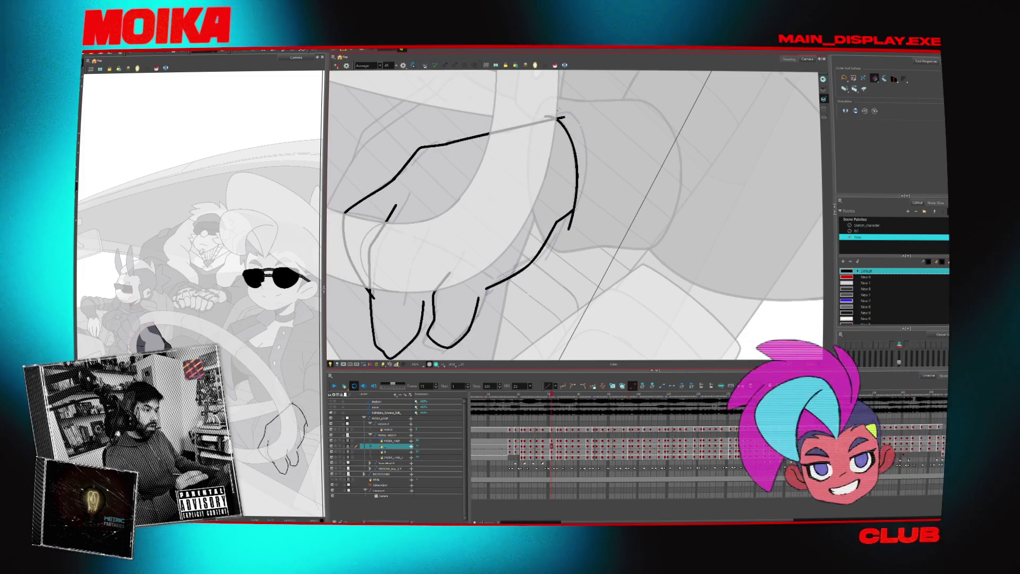
key(comma)
key(comma)
key(comma)
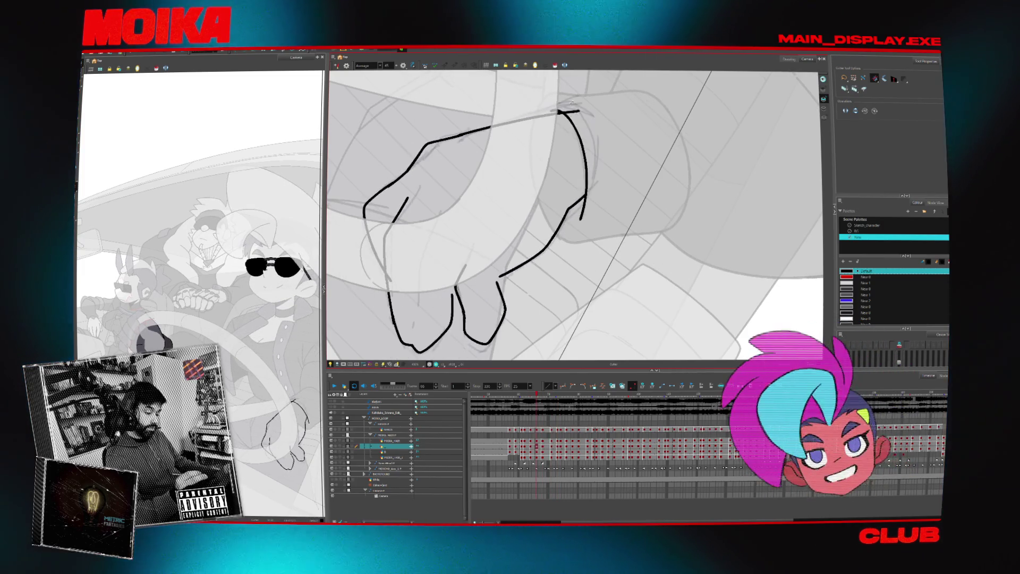
key(comma)
key(comma)
key(comma)
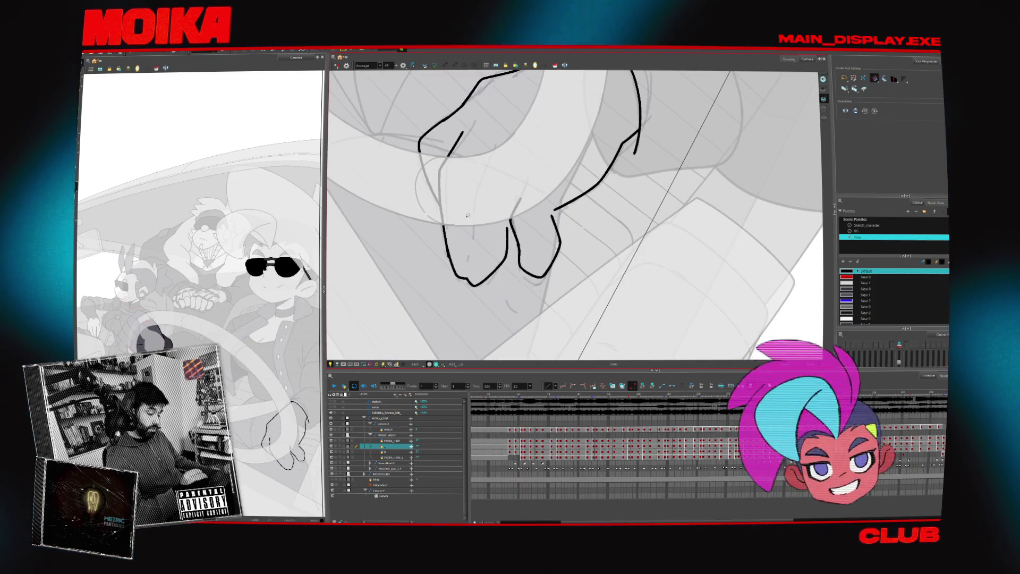
- Step through the hand drawings to frame 58 and narrow the finger stroke slightly
key(alt+b)
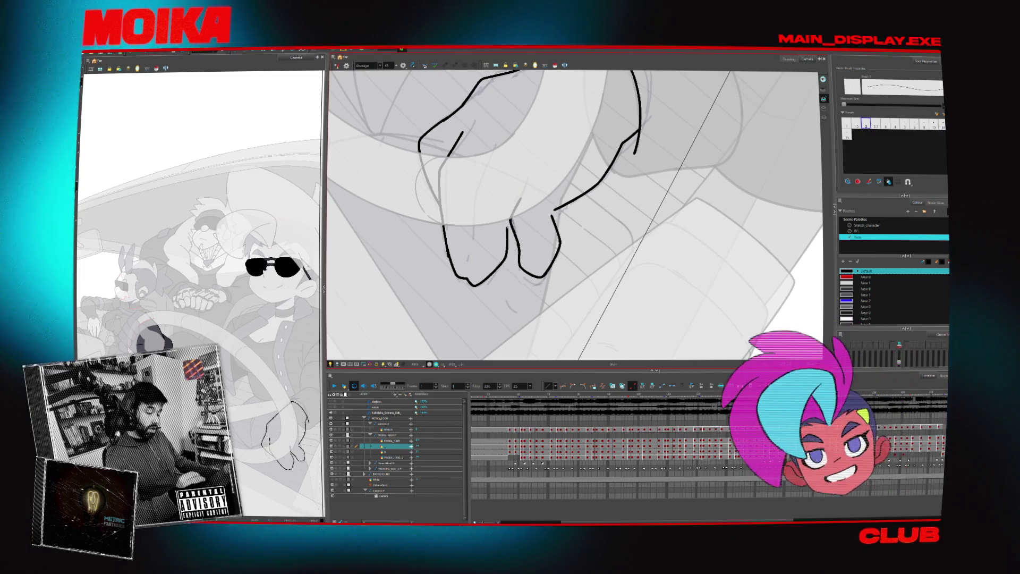
key(comma)
key(period)
key(period)
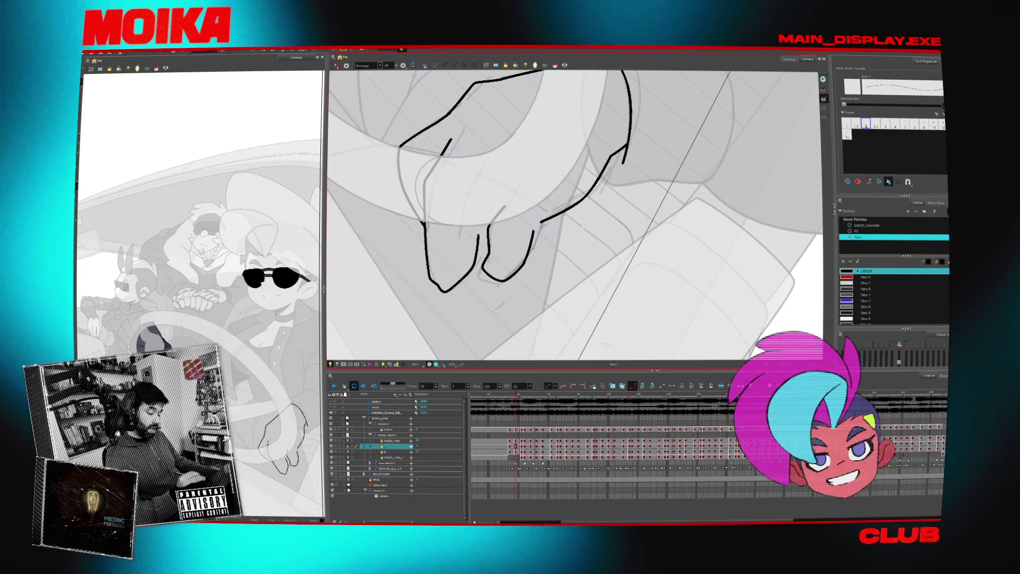
key(period)
key(period)
key(period)
key(period)
key(period)
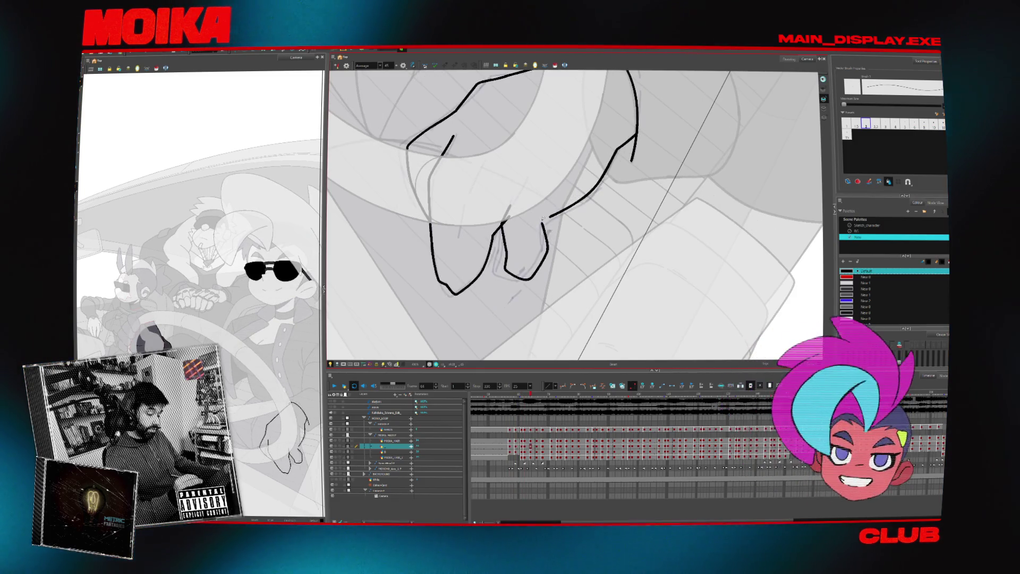
key(comma)
key(comma)
key(comma)
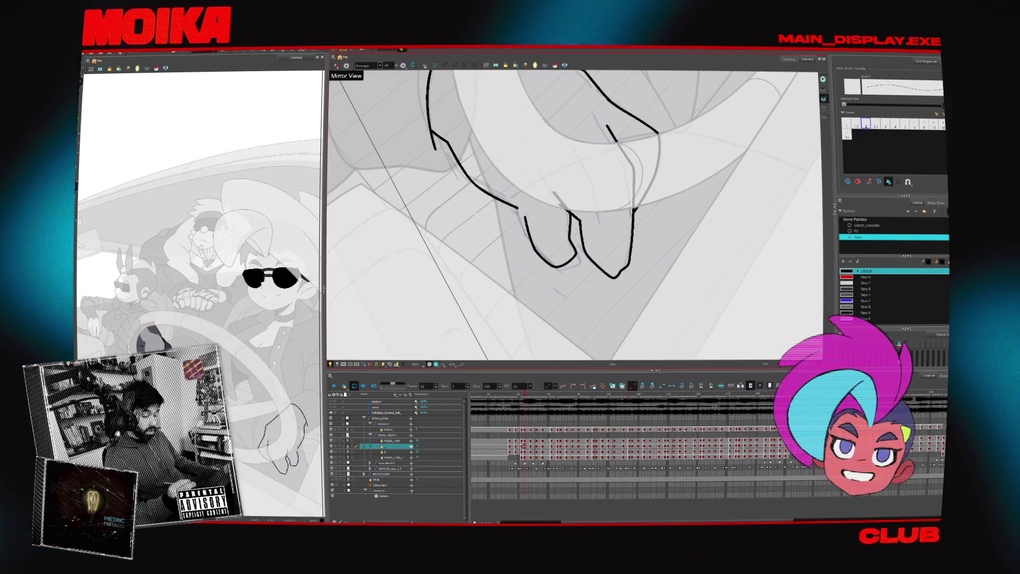
key(period)
key(period)
key(period)
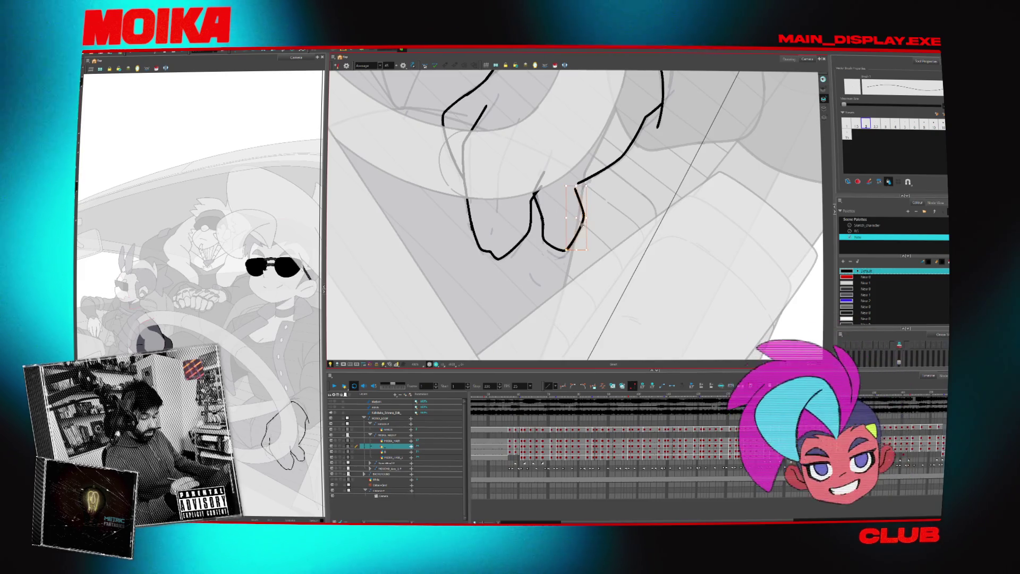
key(period)
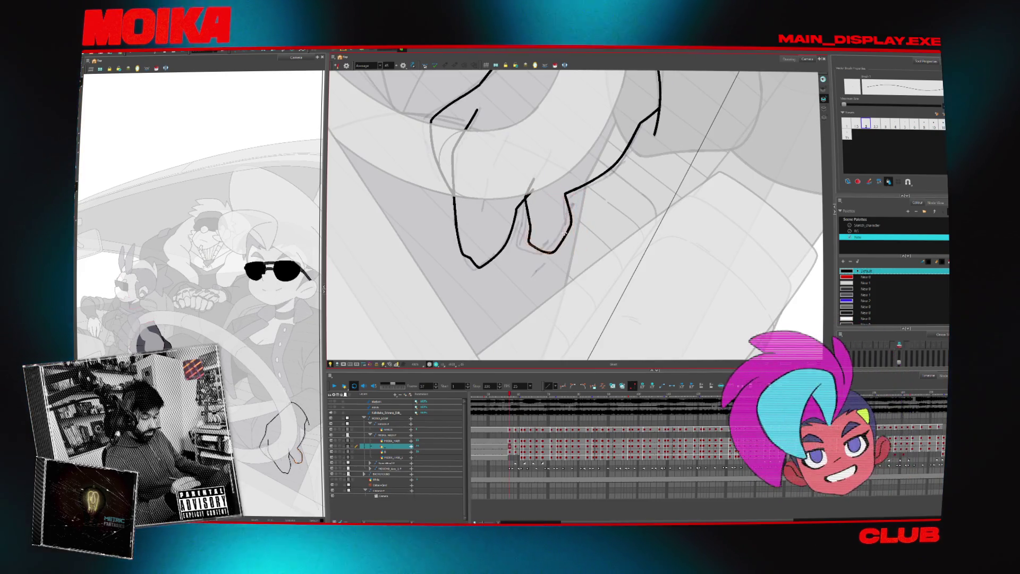
key(period)
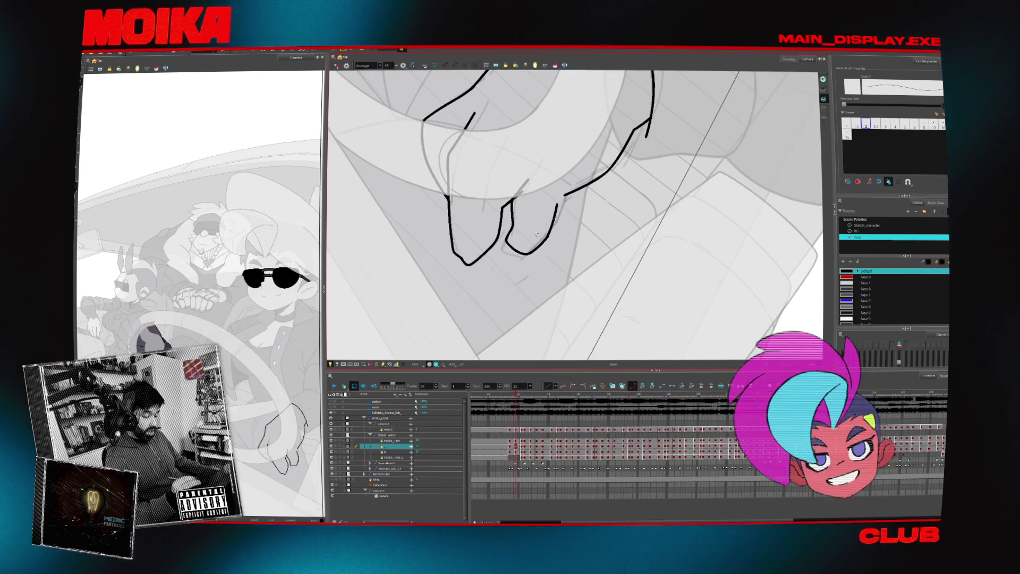
drag(558, 231, 554, 232)
- Select and clean up the finger stroke around frame 64 using the Select and Eraser tools
key(period)
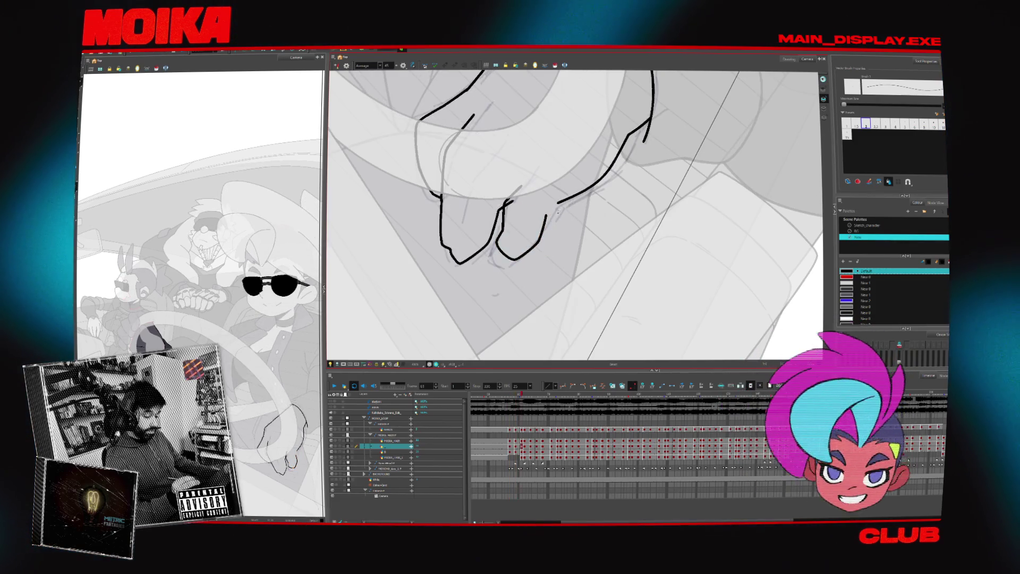
click(545, 236)
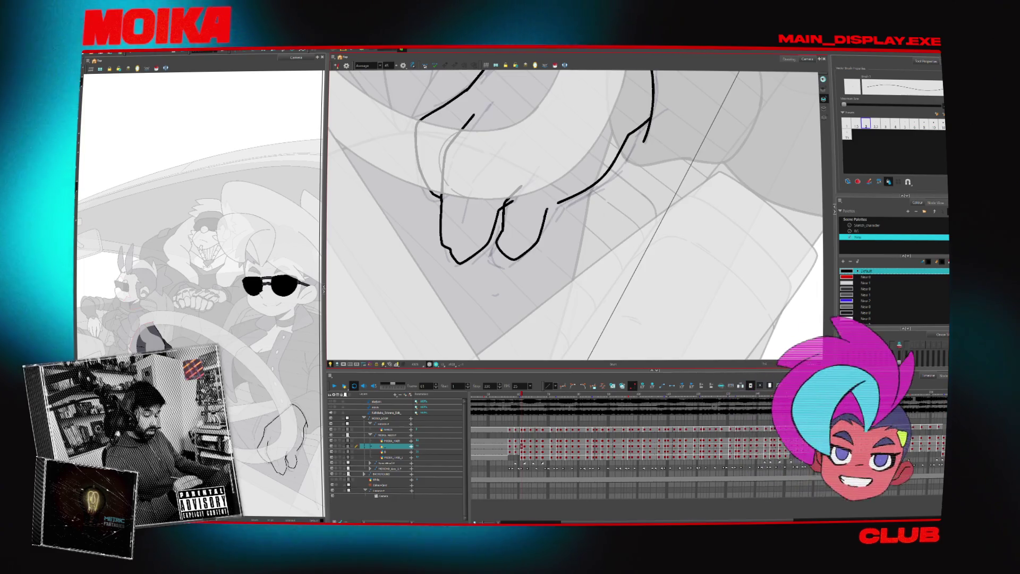
key(period)
key(period)
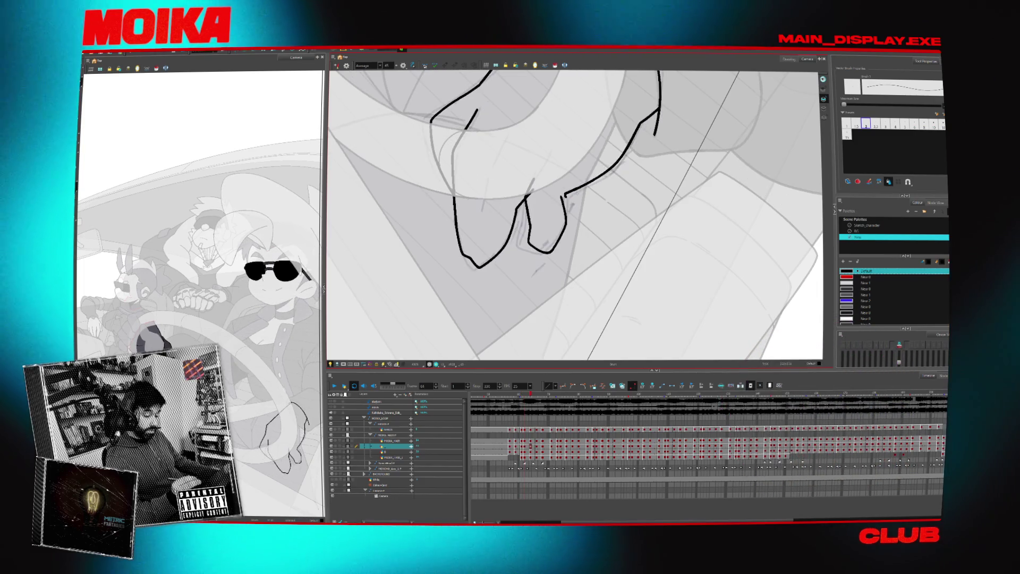
key(alt+s)
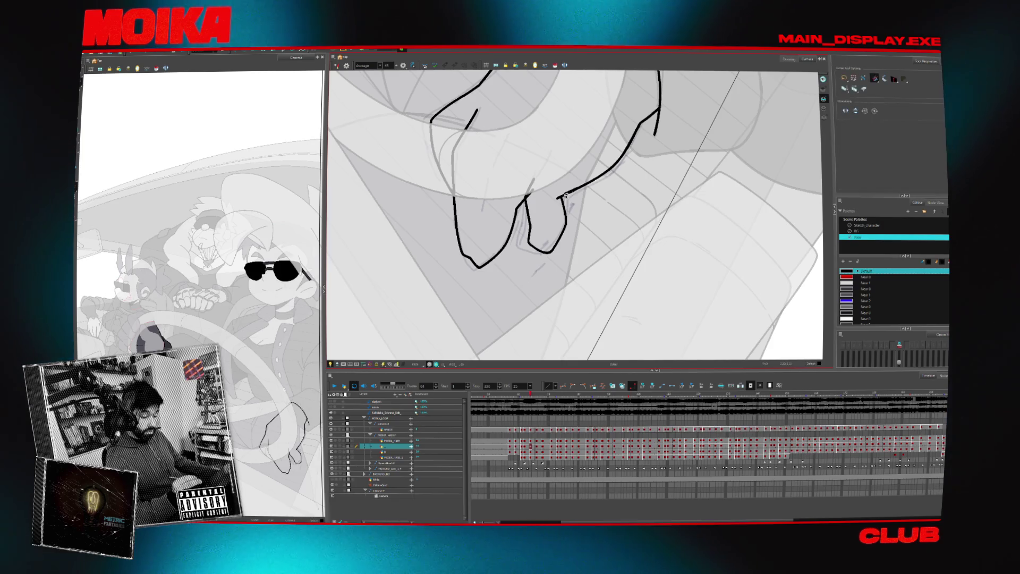
key(comma)
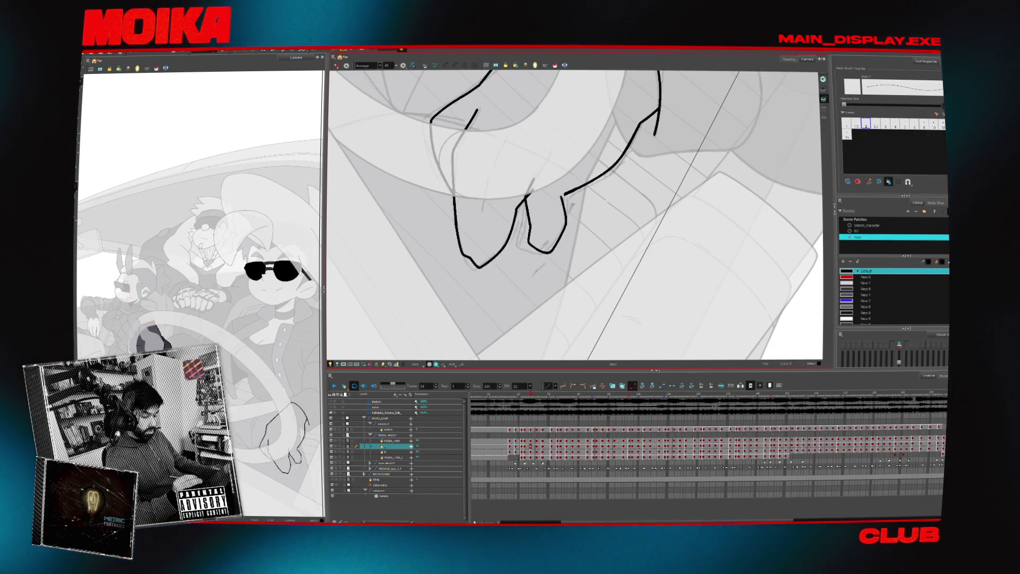
key(period)
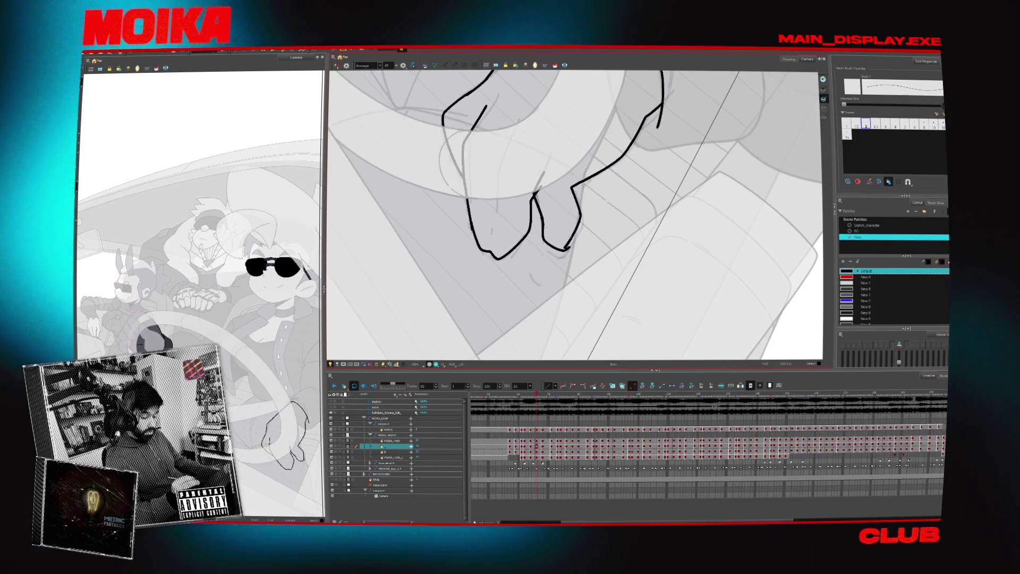
key(alt+e)
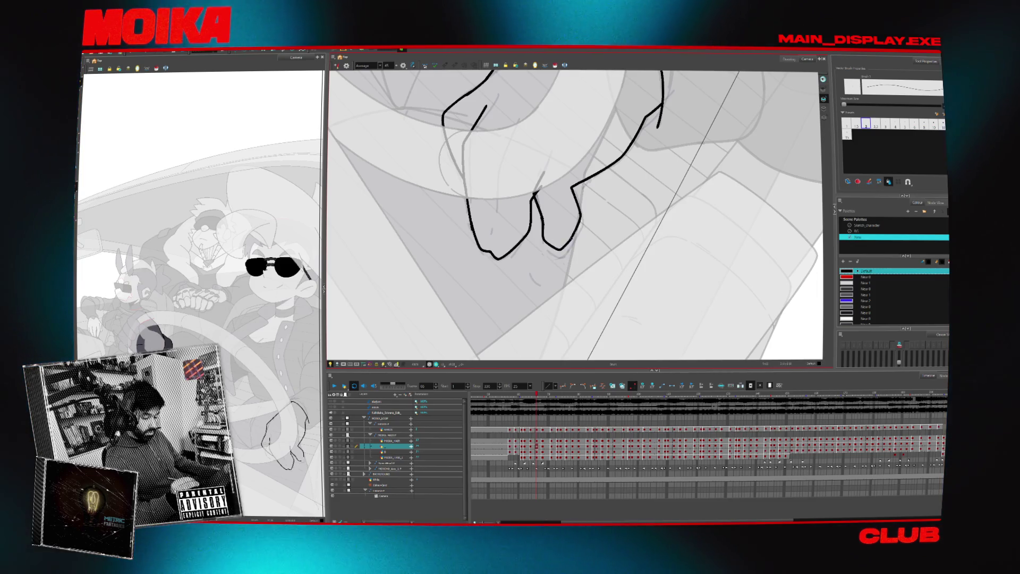
key(alt+s)
key(comma)
key(comma)
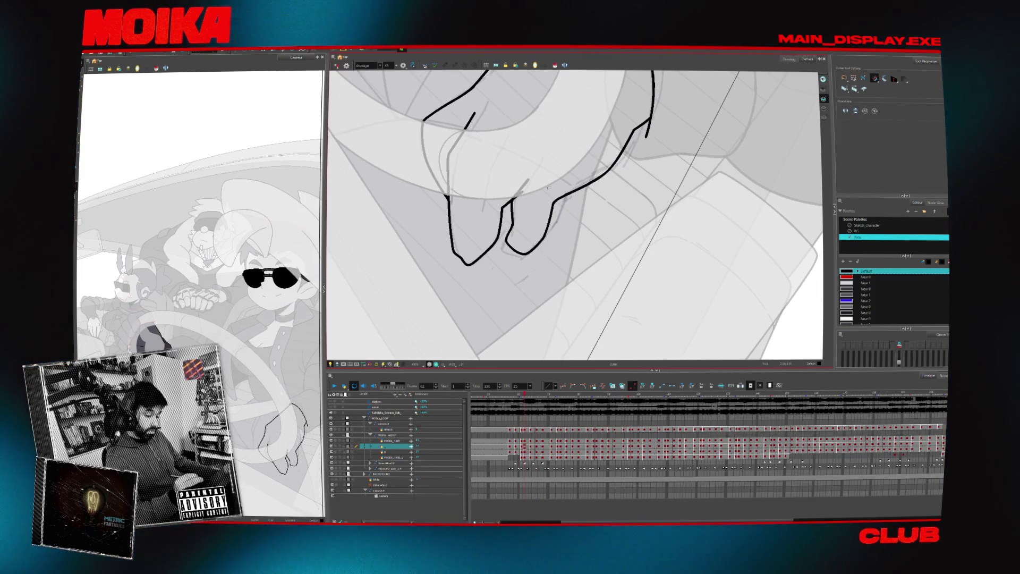
key(comma)
key(comma)
key(comma)
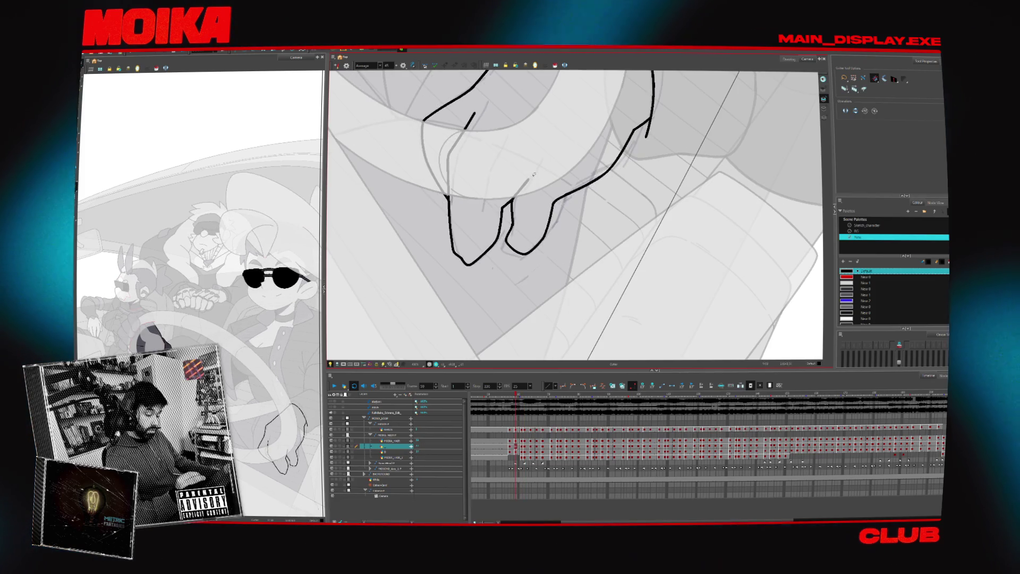
- Switch to a slightly smaller brush size and add a finger line to an earlier hand drawing
key(alt+b)
key(period)
key(period)
key(period)
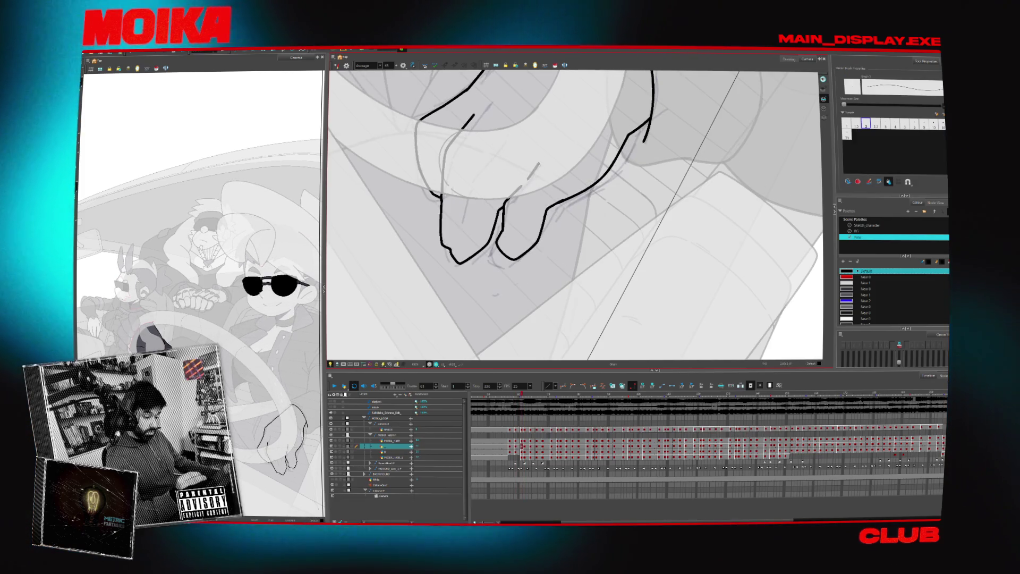
key(period)
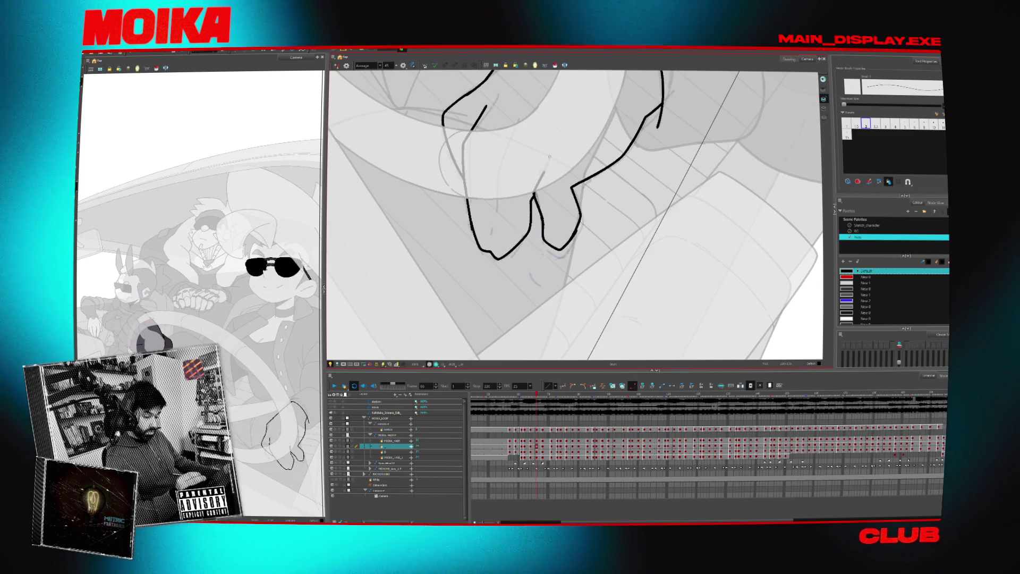
key(period)
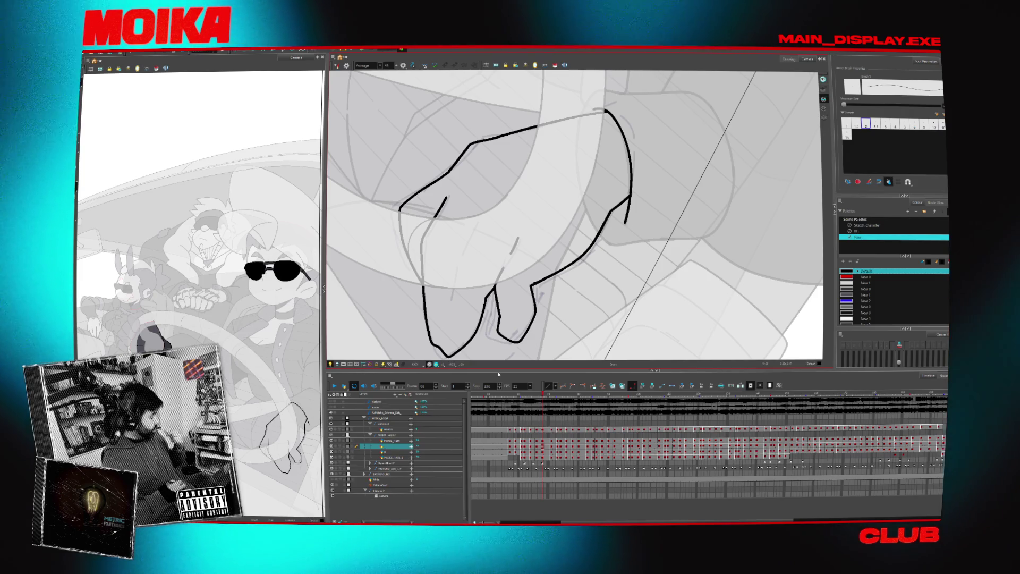
click(857, 125)
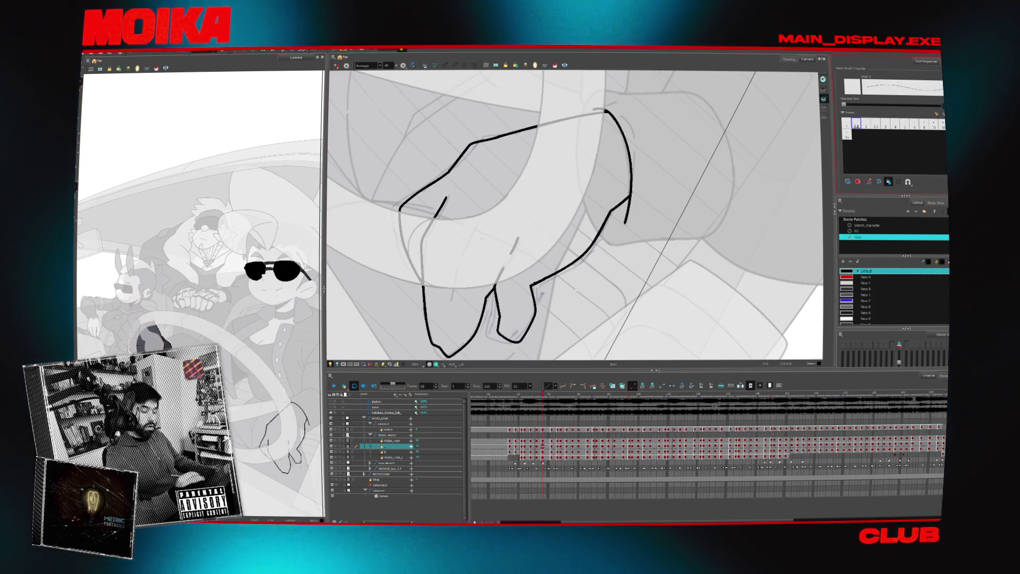
scroll(575, 215, down, 3)
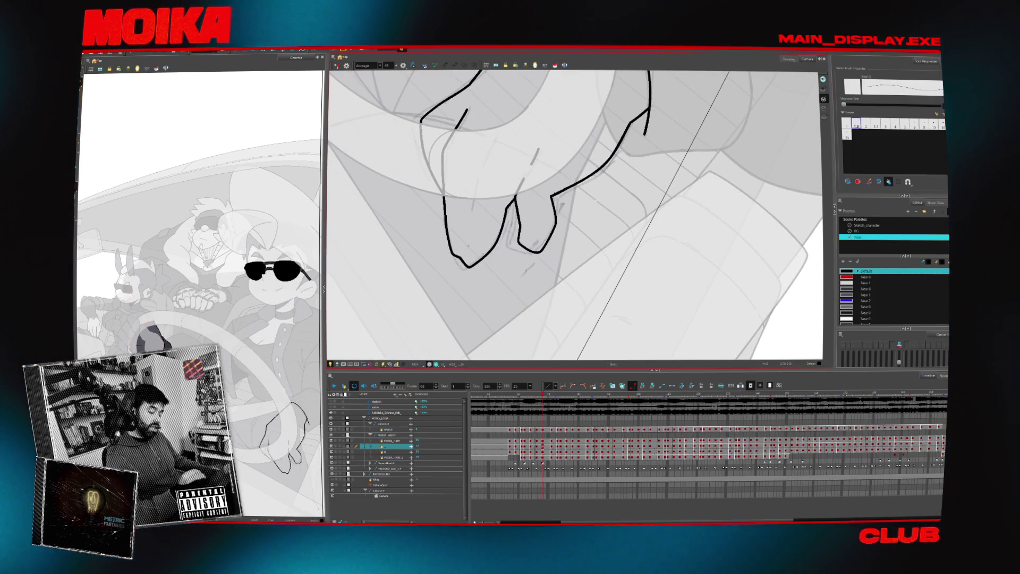
key(comma)
key(comma)
key(comma)
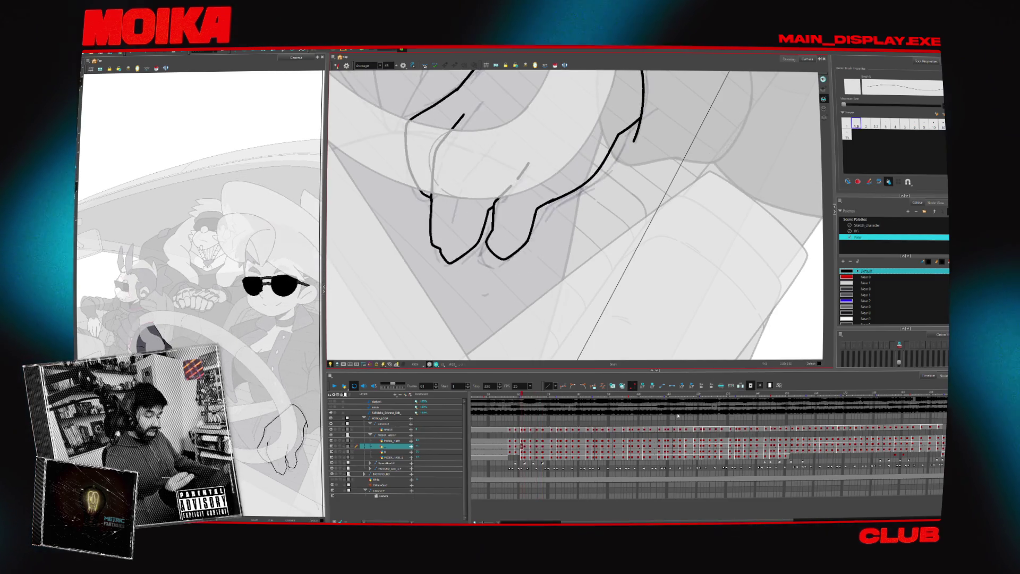
drag(472, 172, 460, 235)
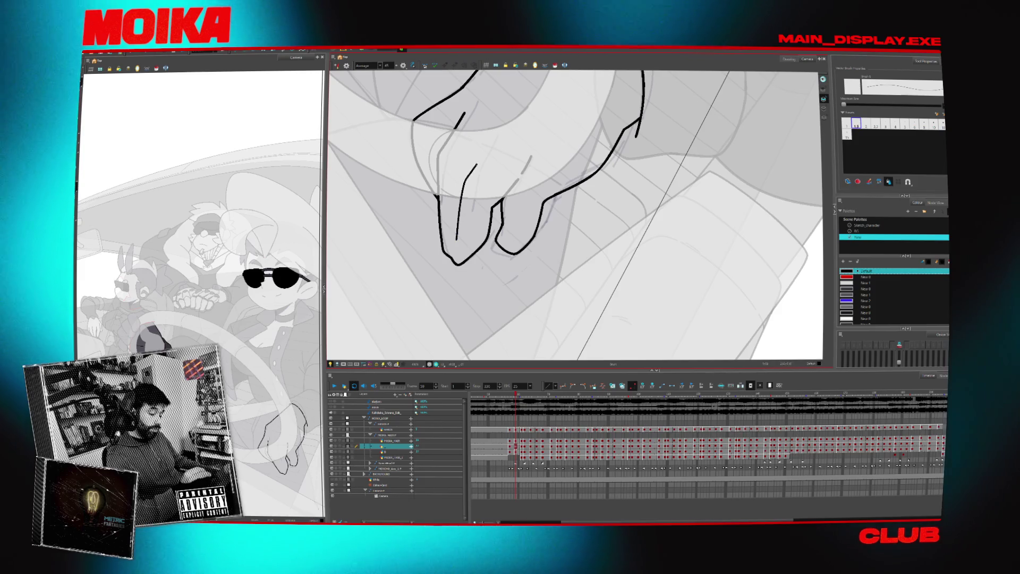
- Step forward through the later hand drawings to review the finger lines
key(period)
key(period)
key(period)
key(period)
key(period)
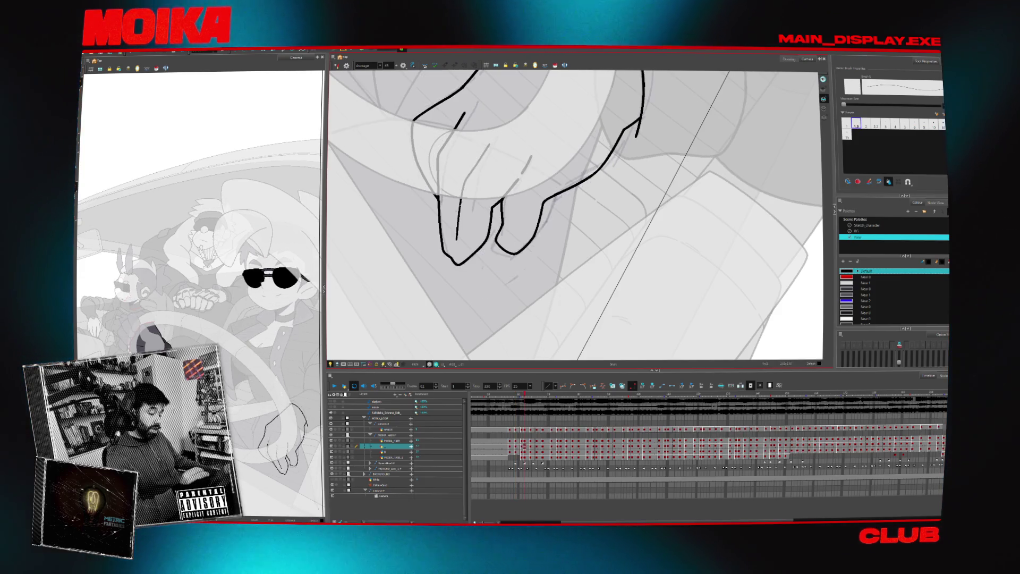
key(period)
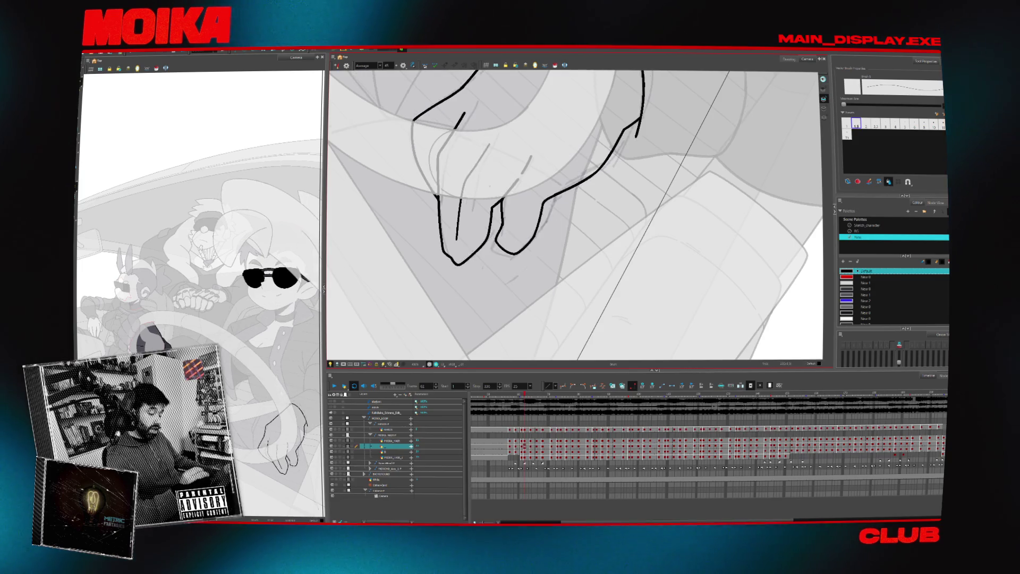
key(period)
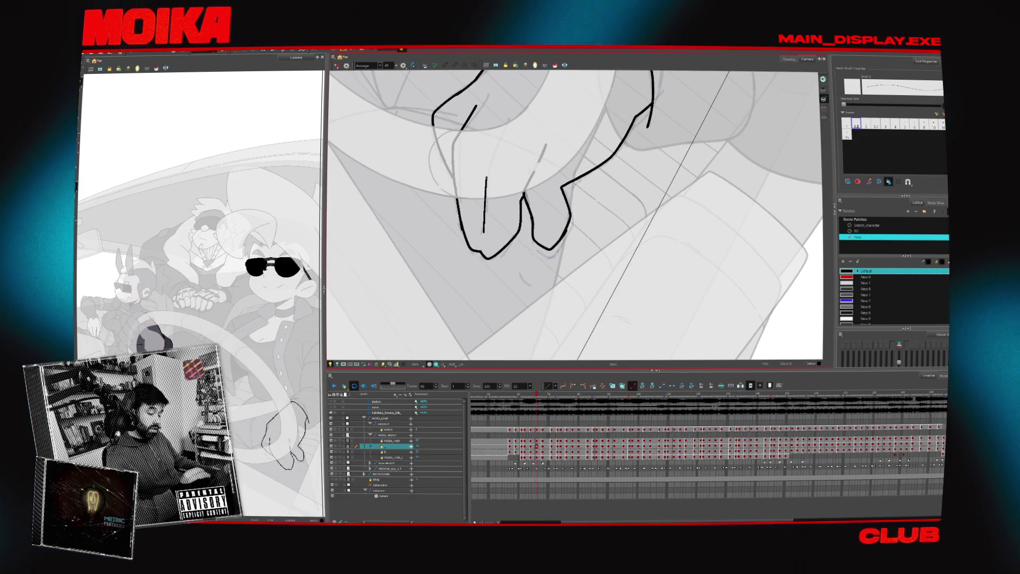
key(period)
key(period)
key(period)
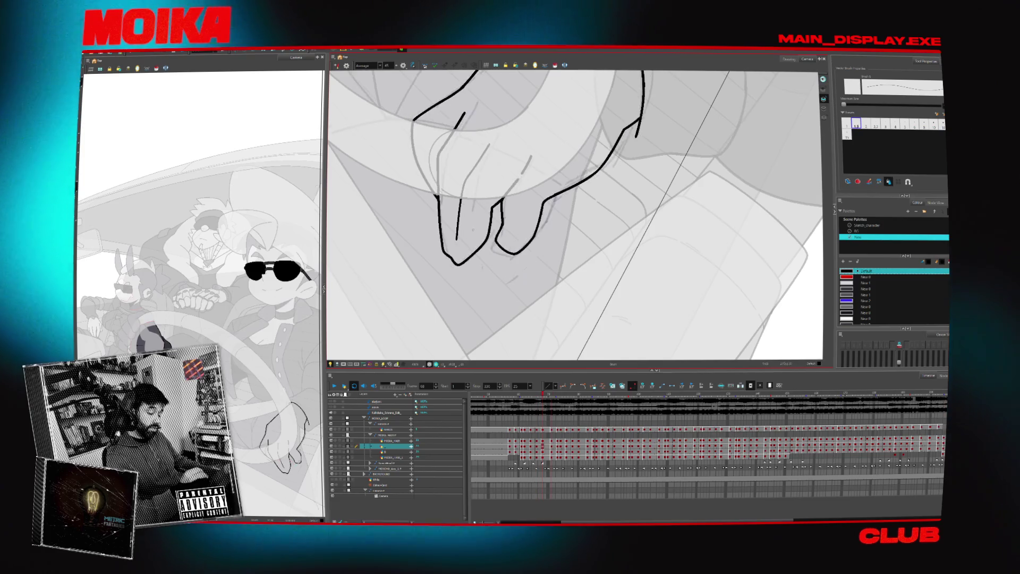
key(period)
key(period)
key(period)
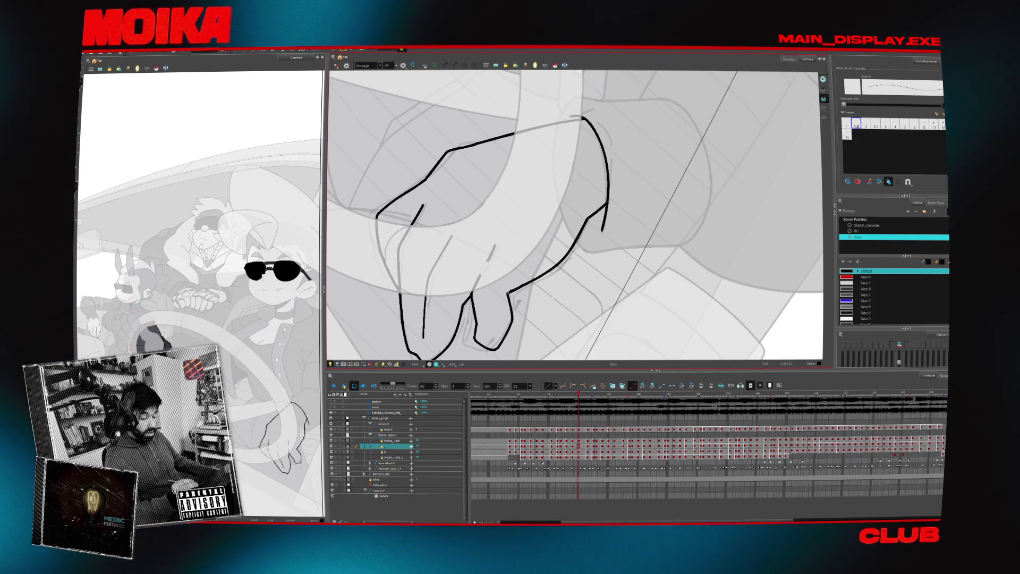
- Rotate and zoom the canvas around the hand, then zoom out to see the whole car scene
key(comma)
key(comma)
key(comma)
scroll(573, 234, down, 4)
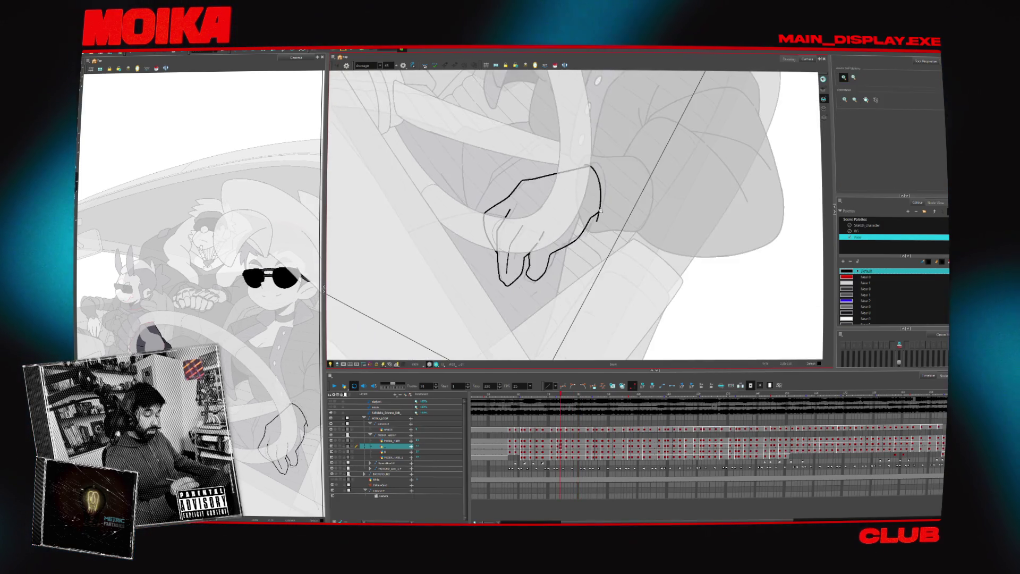
drag(573, 235, 552, 250)
key(period)
key(period)
key(period)
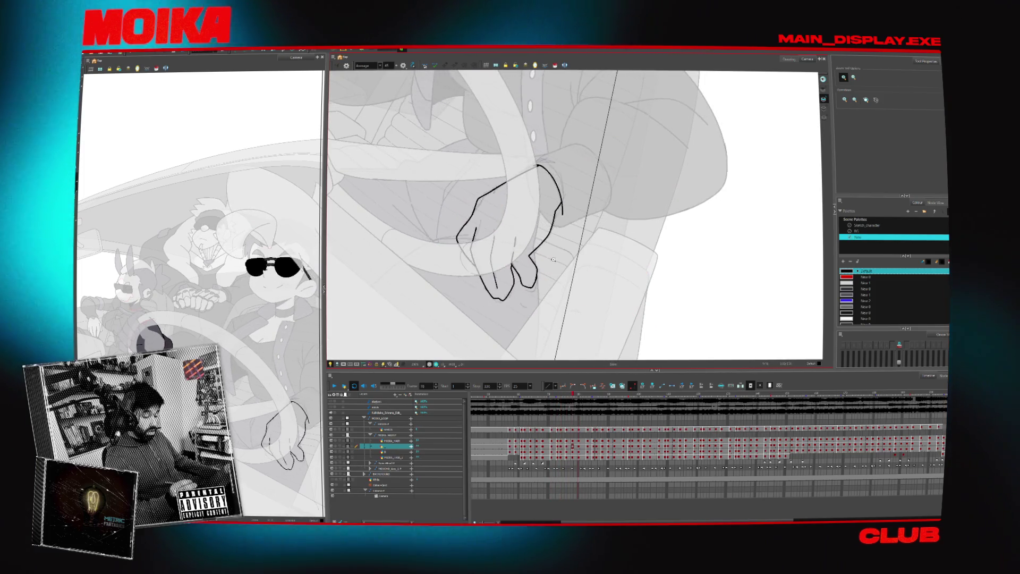
key(comma)
key(comma)
key(comma)
key(alt+b)
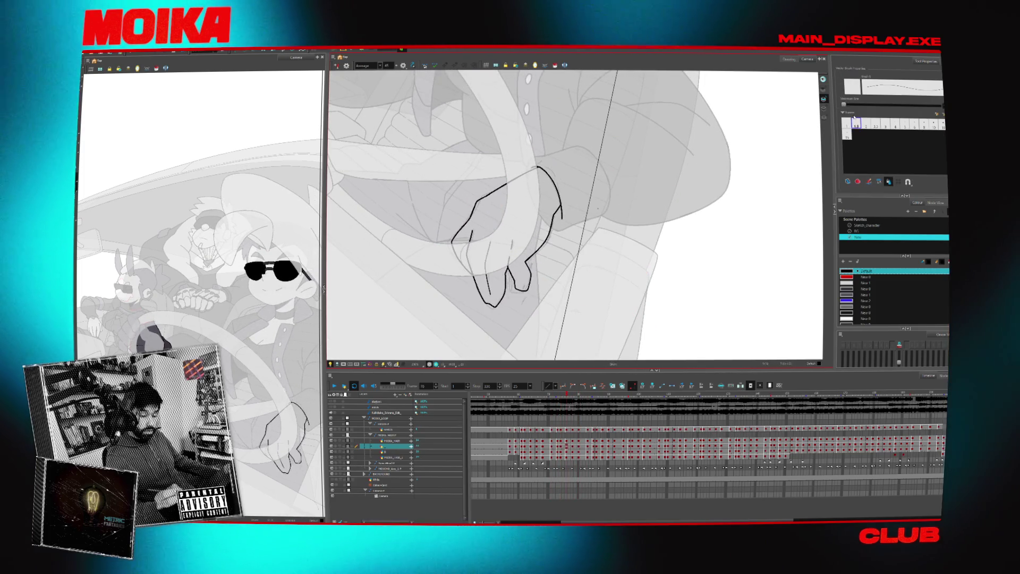
scroll(530, 251, up, 5)
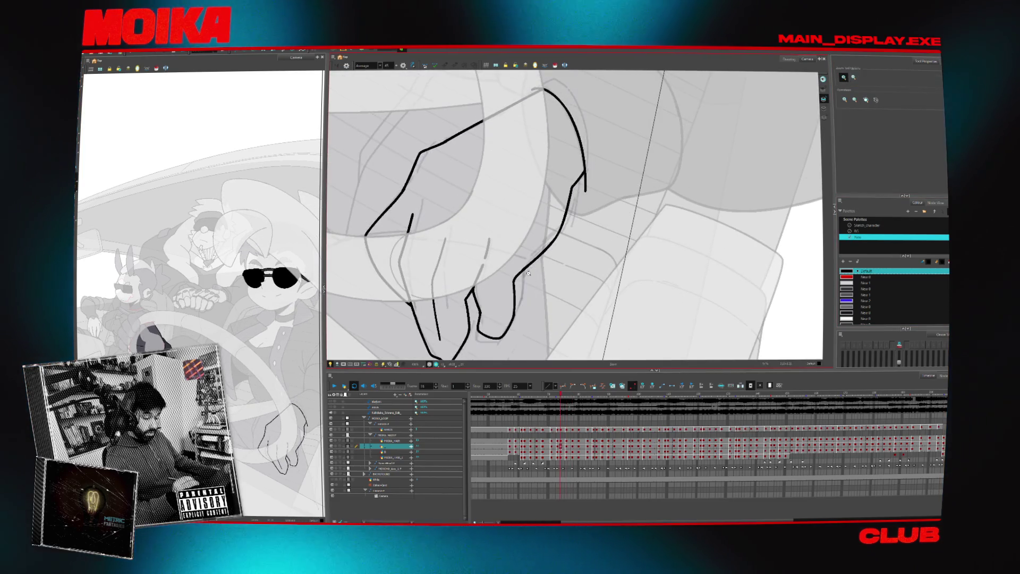
key(period)
key(period)
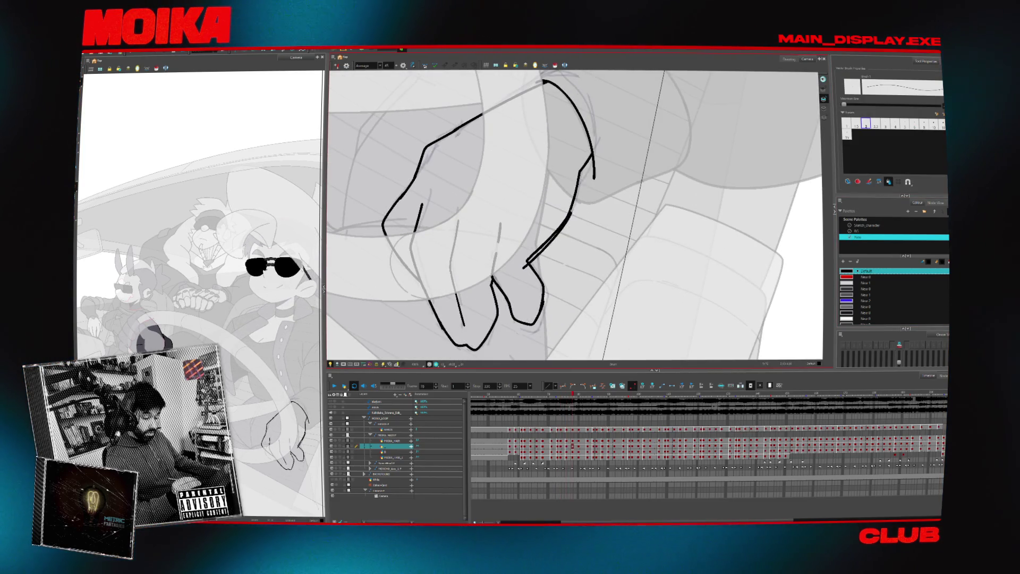
key(alt+t)
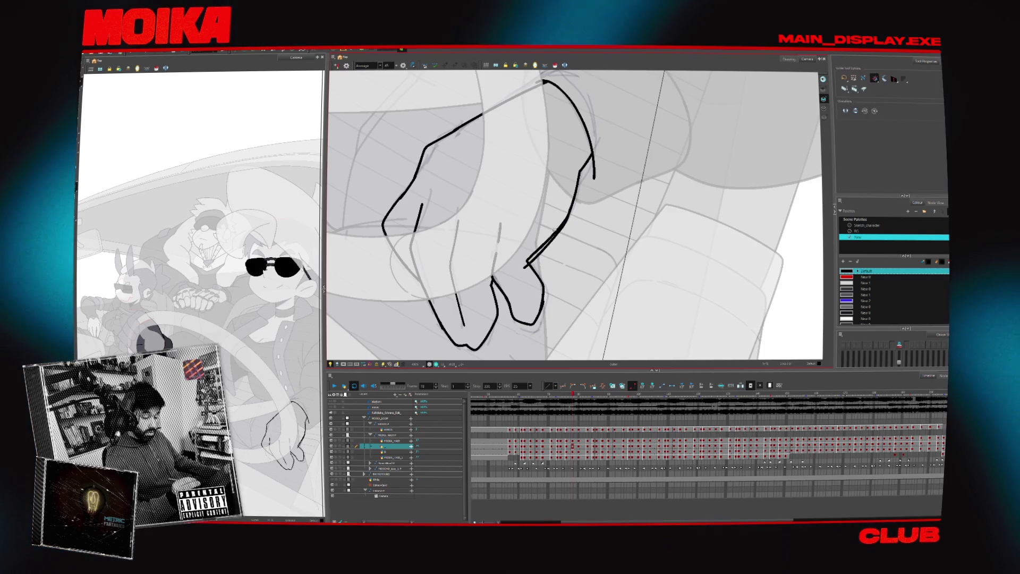
drag(526, 260, 553, 282)
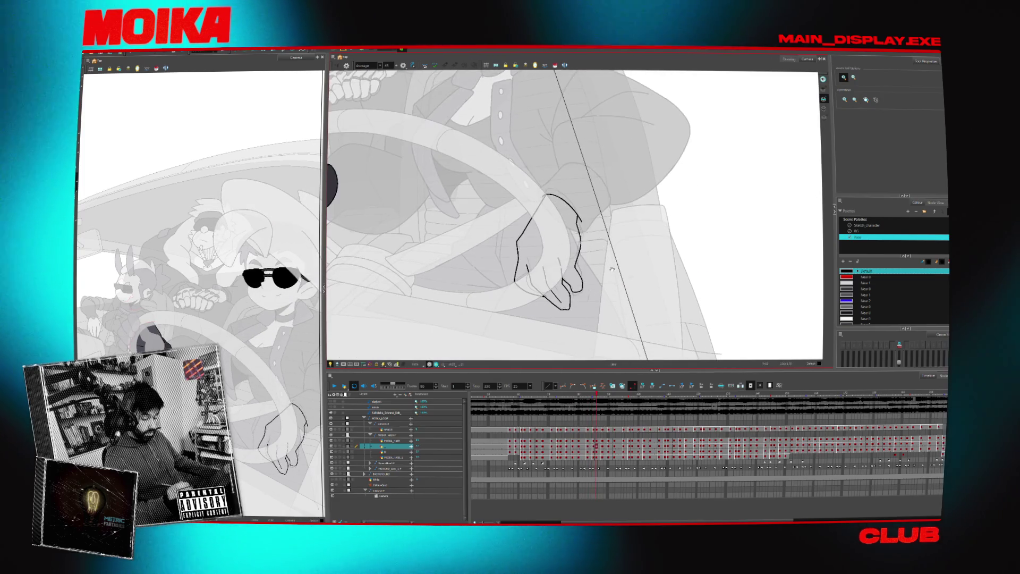
- Clear the selection, go back to an earlier hand drawing and centre the hand in view
click(556, 65)
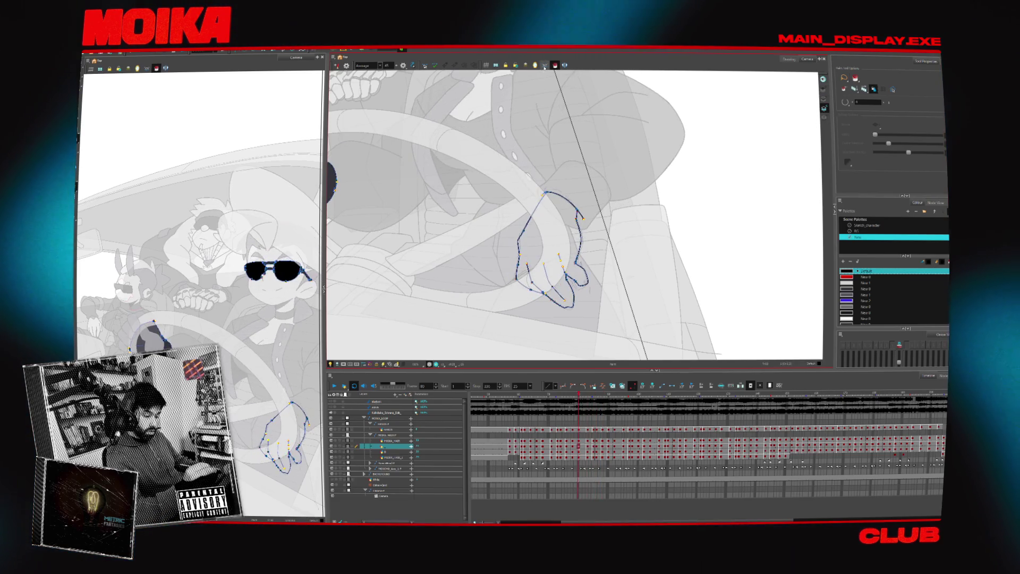
key(Escape)
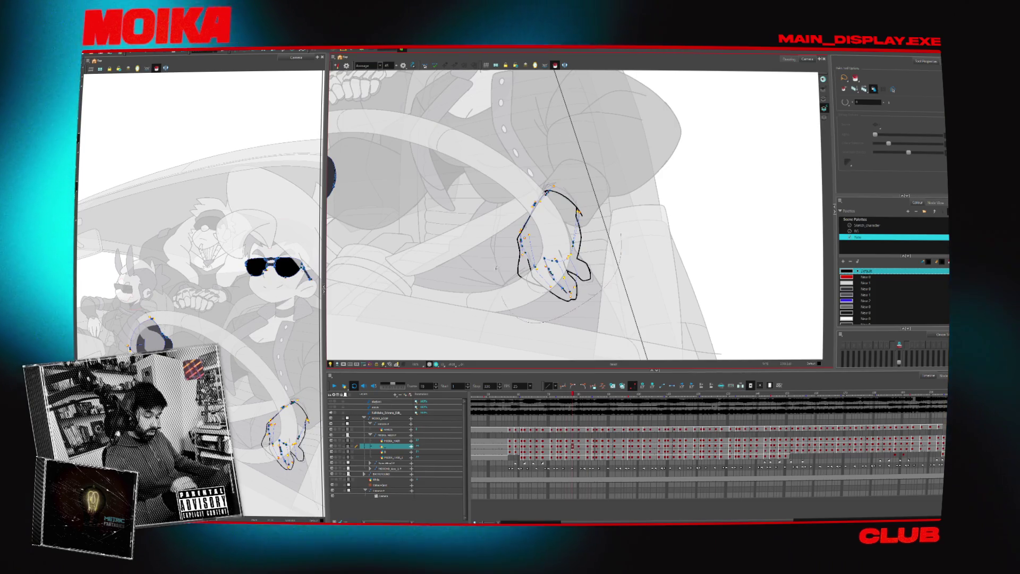
key(comma)
key(comma)
key(comma)
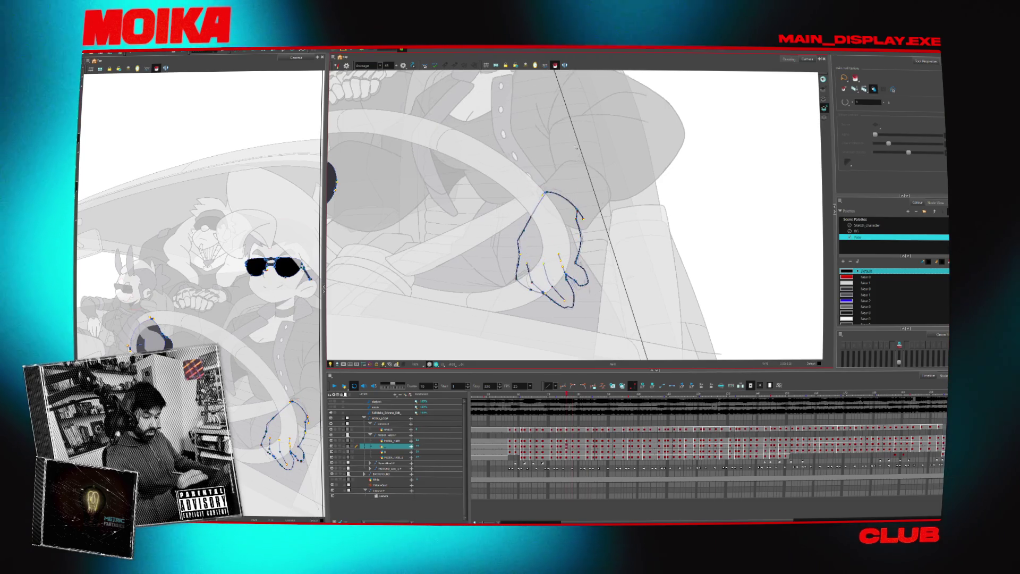
drag(498, 296, 599, 307)
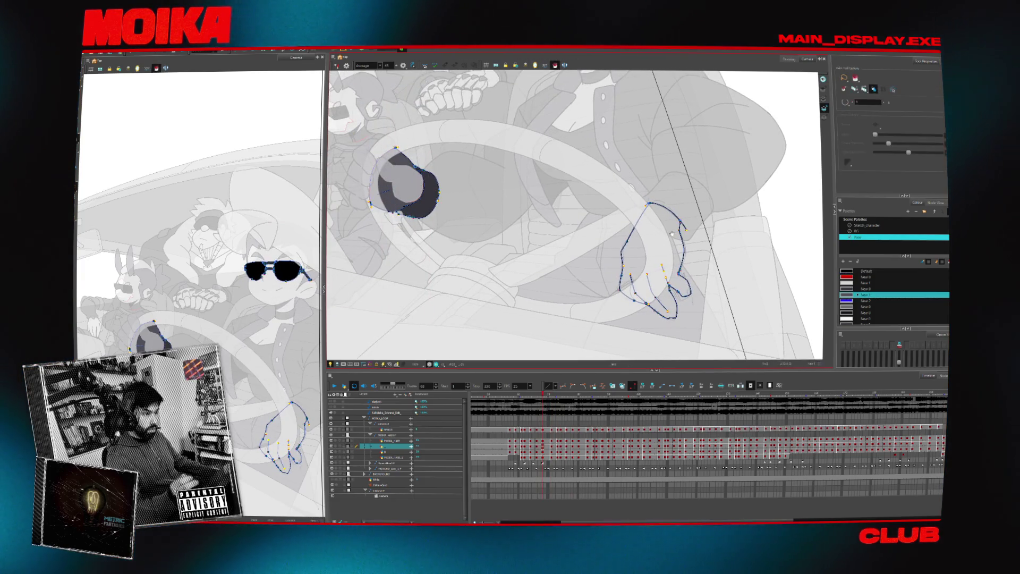
drag(671, 226, 609, 248)
- Advance two frames, choose the Select tool and switch to the Sketch_character palette
key(period)
key(period)
key(period)
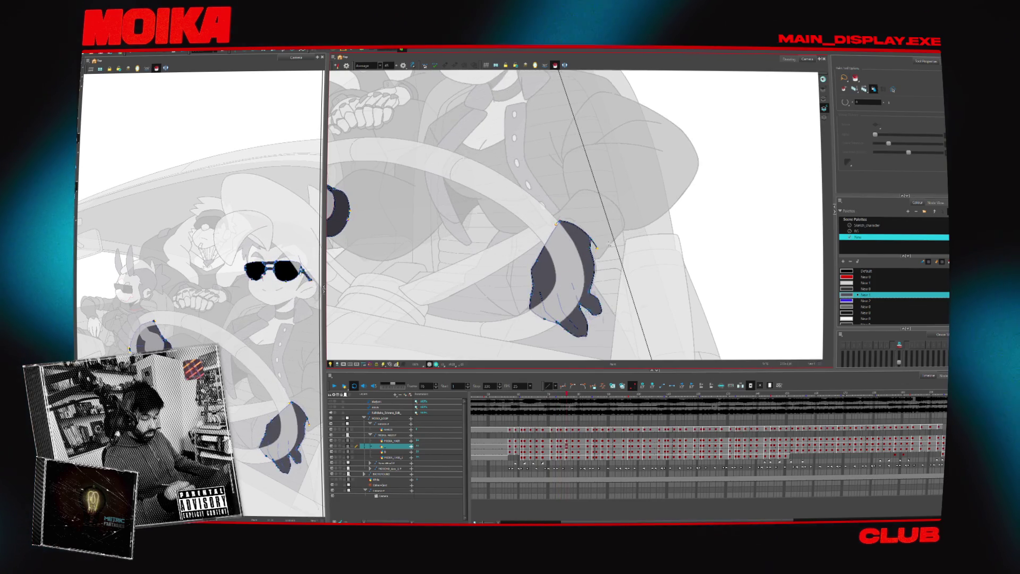
key(period)
key(period)
key(period)
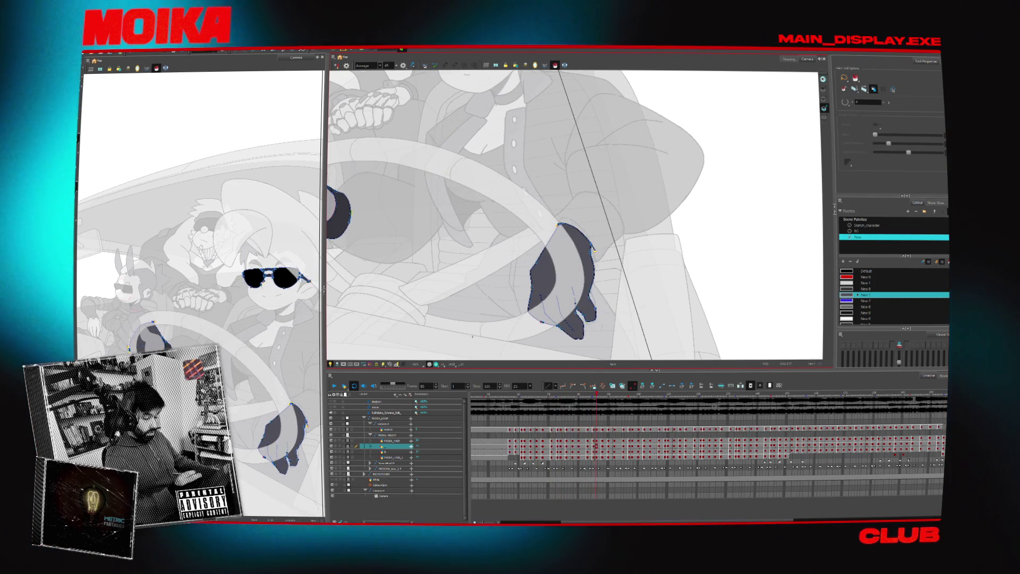
click(92, 68)
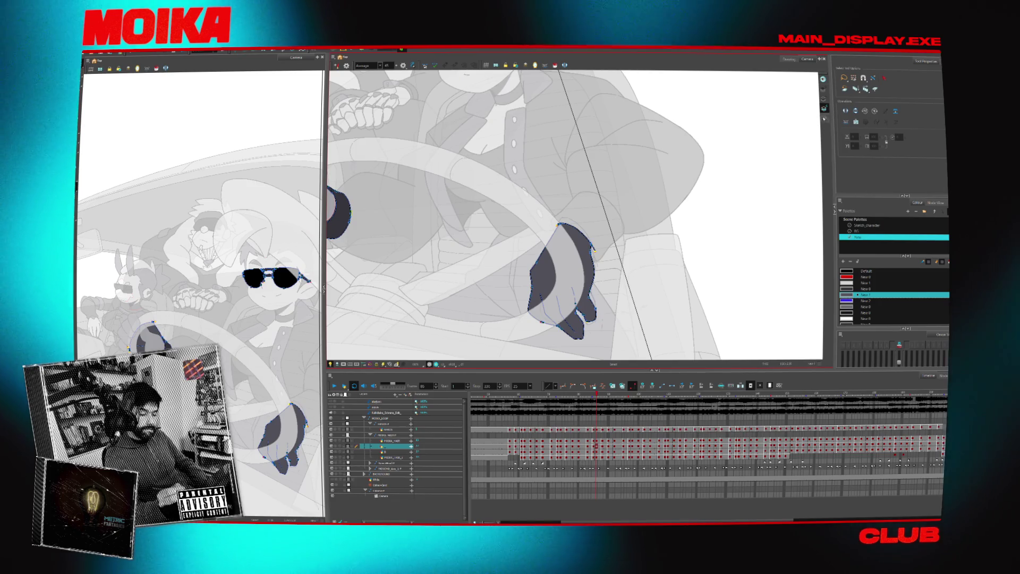
drag(531, 213, 570, 197)
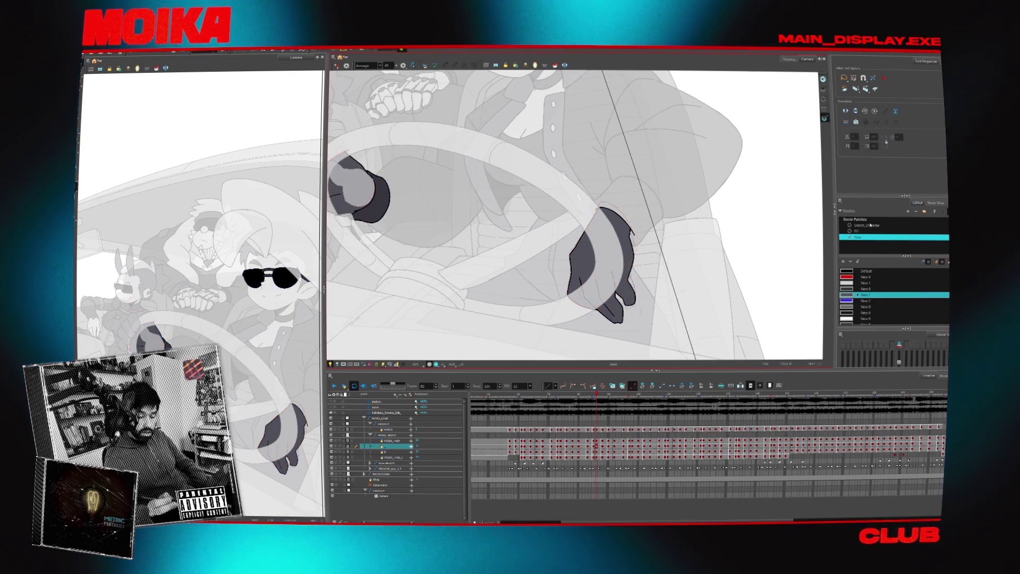
click(870, 226)
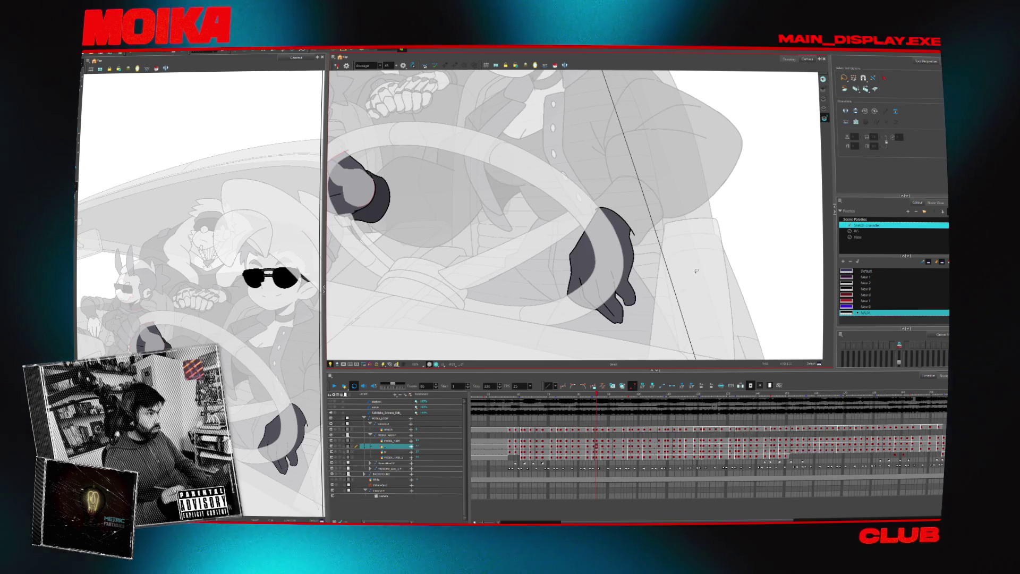
- Review the dark-filled hands forward to frame 100, back to frame 93, then fit the camera frame
key(period)
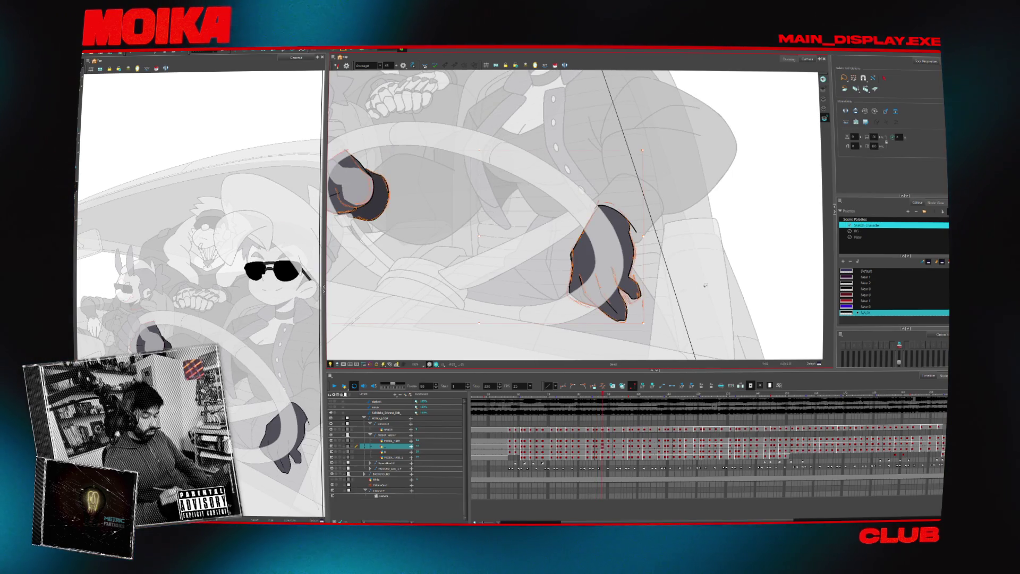
key(period)
key(period)
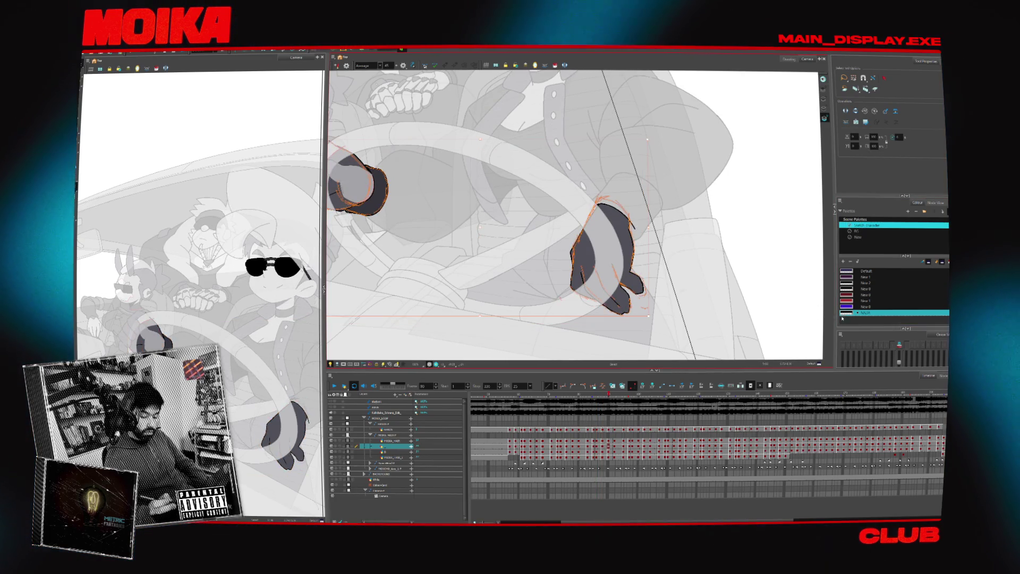
key(period)
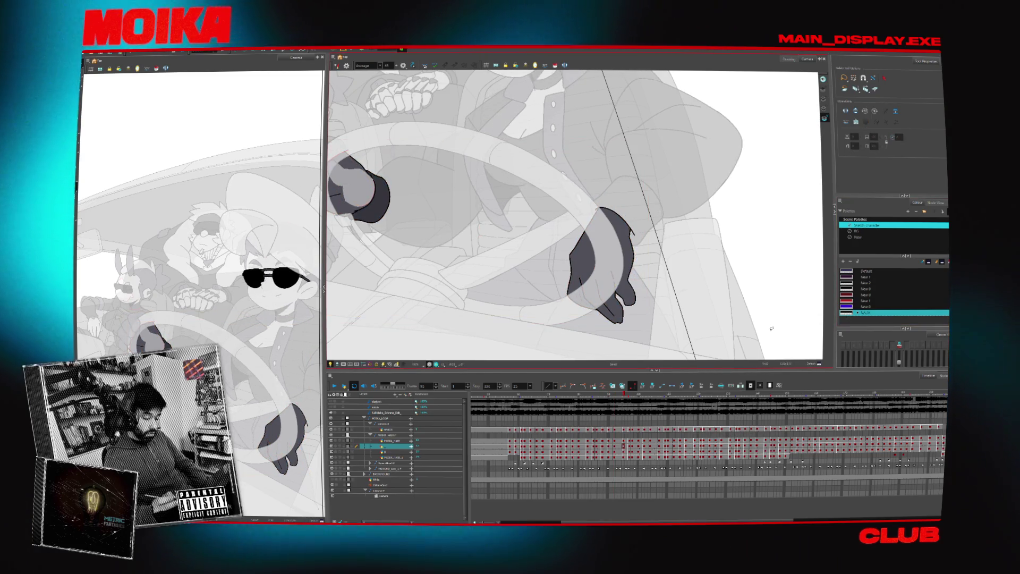
key(period)
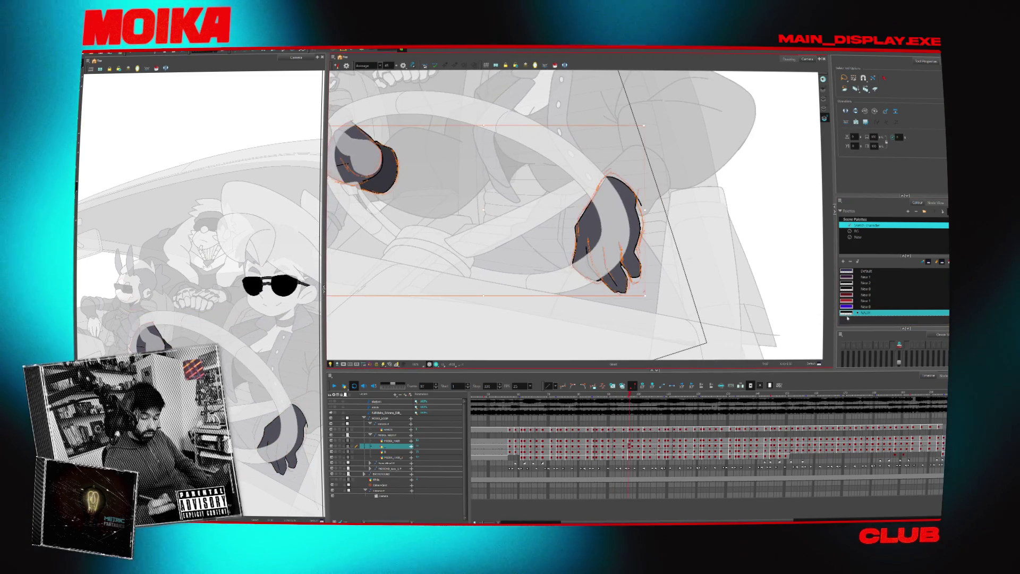
key(period)
key(period)
key(period)
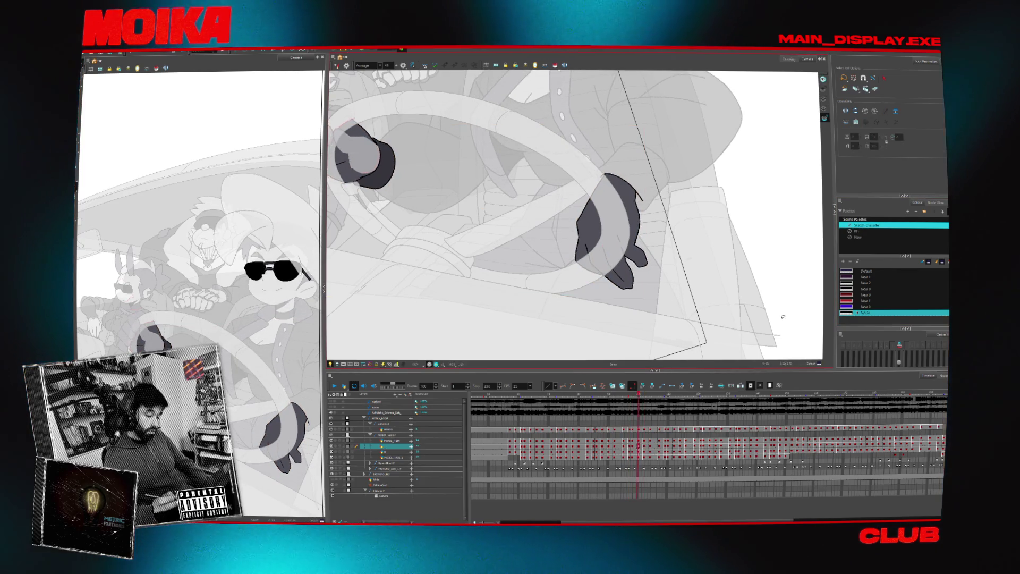
key(comma)
key(comma)
key(comma)
key(shift+m)
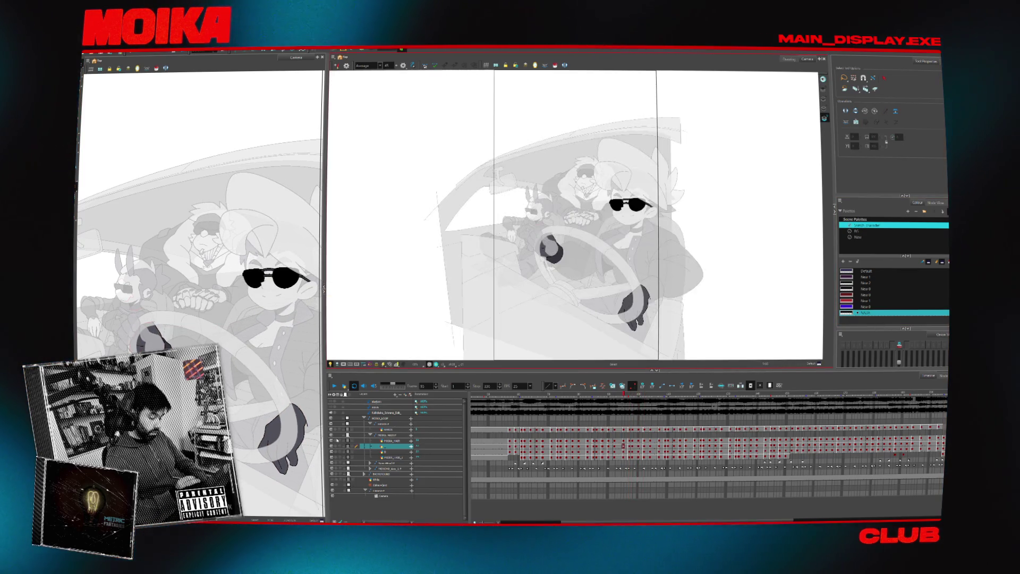
- Play the car scene, stop at frame 219, then bring up the browser
key(Return)
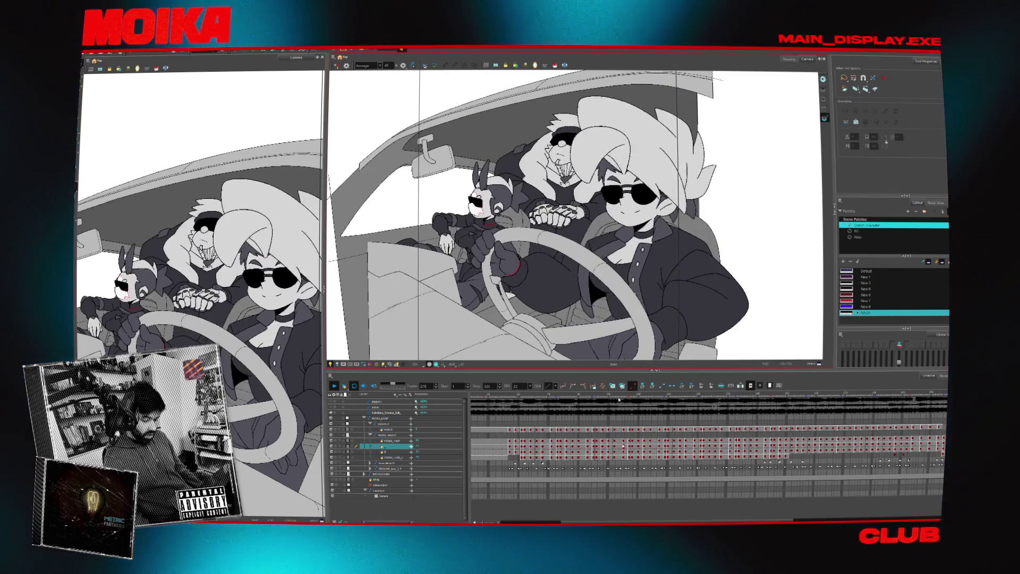
click(619, 396)
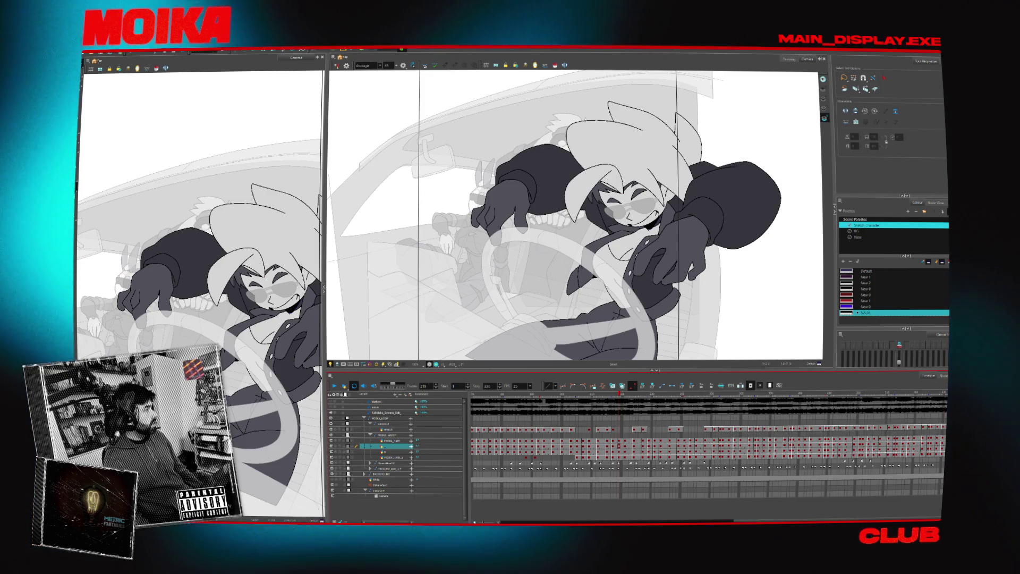
key(alt+Tab)
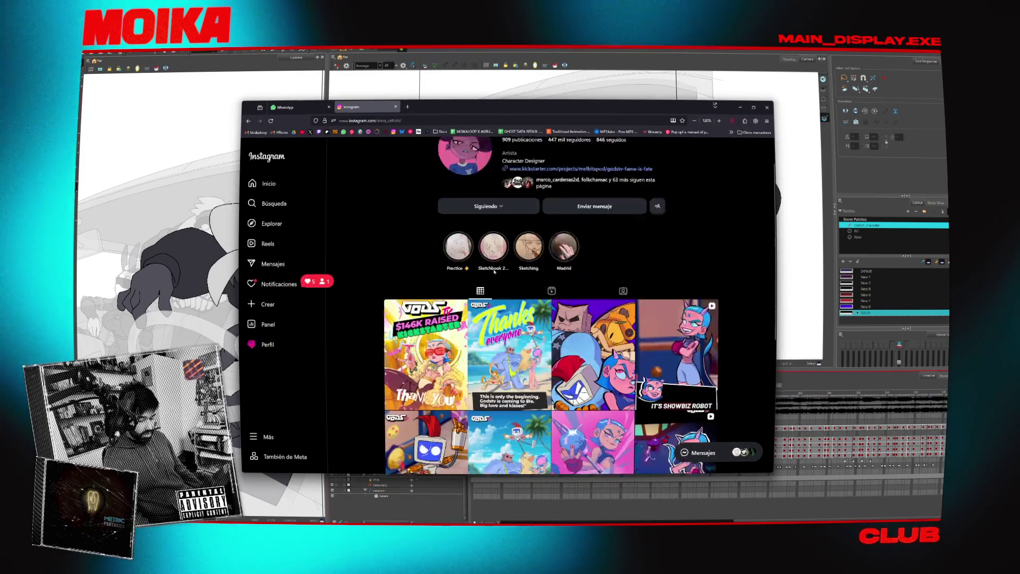
scroll(350, 238, down, 5)
scroll(350, 238, down, 5)
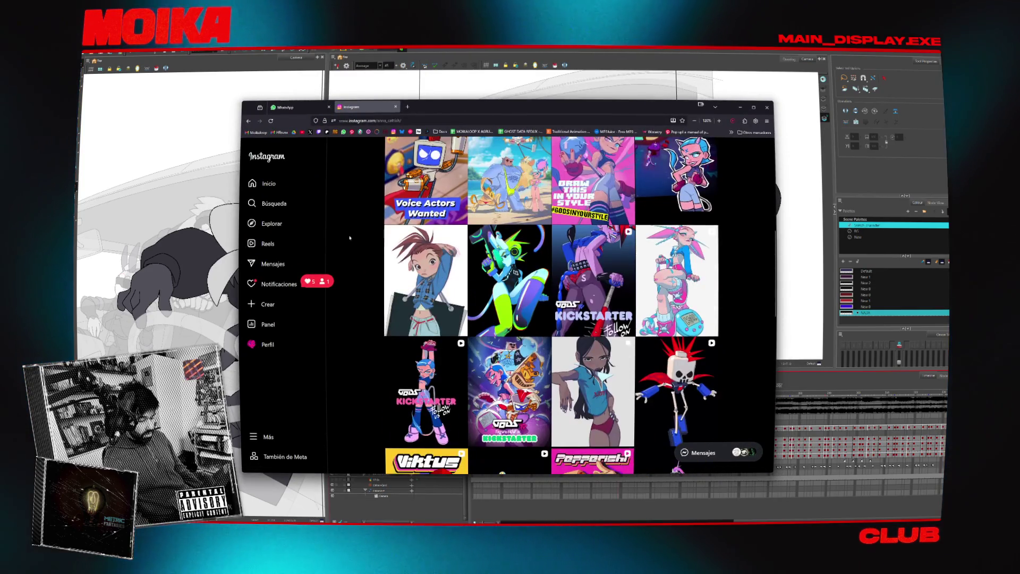
scroll(348, 266, down, 5)
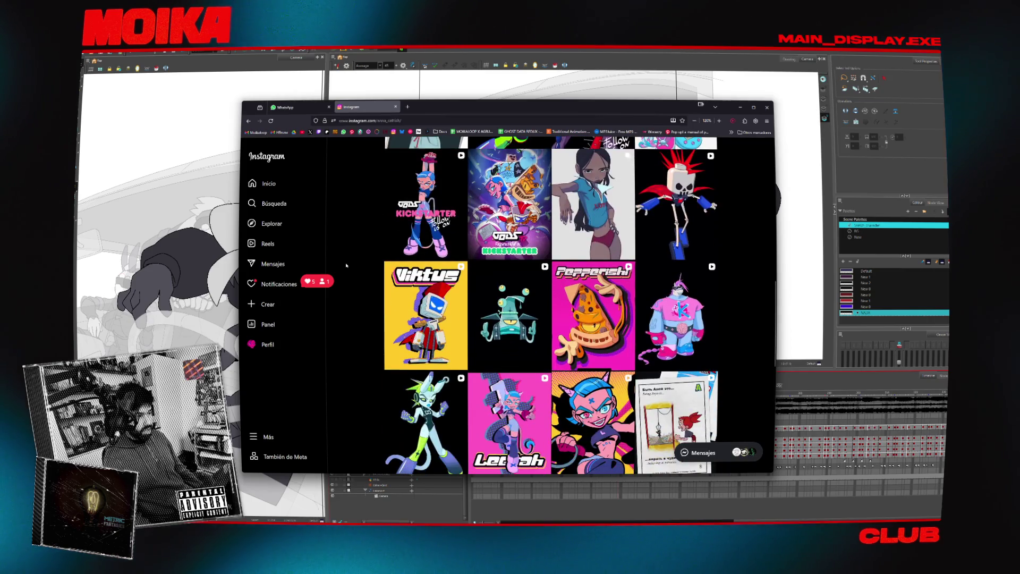
scroll(351, 266, down, 7)
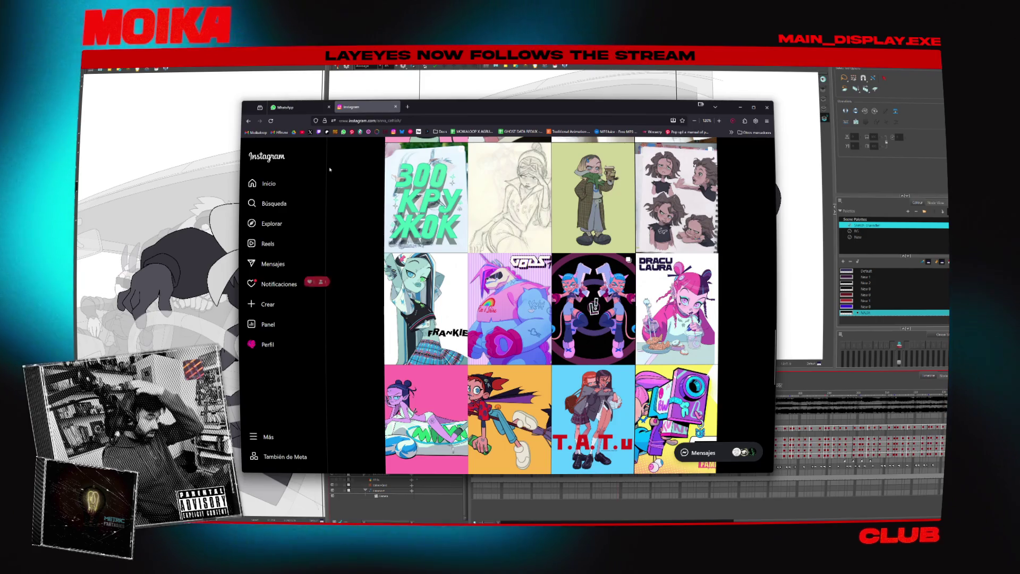
click(407, 107)
- Search the illustrator's name, then 'zutomayo artist', and open the Instagram reel result
text(nna bushi)
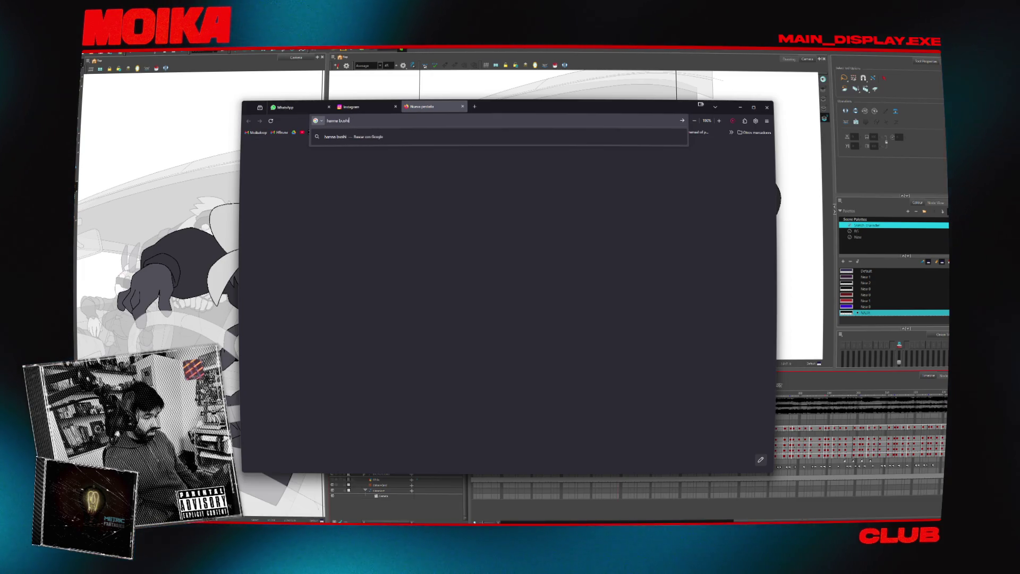
key(Return)
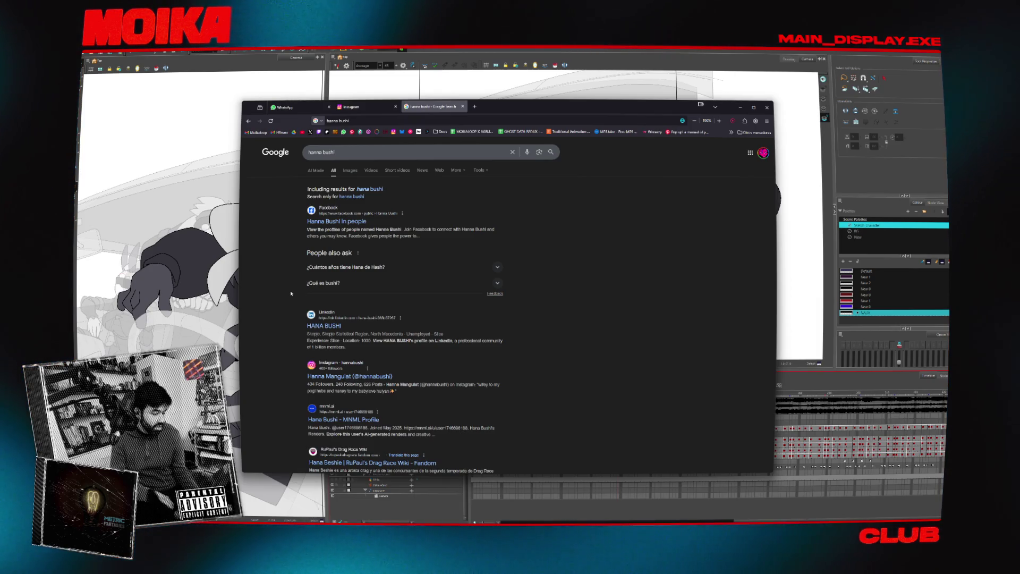
triple_click(382, 152)
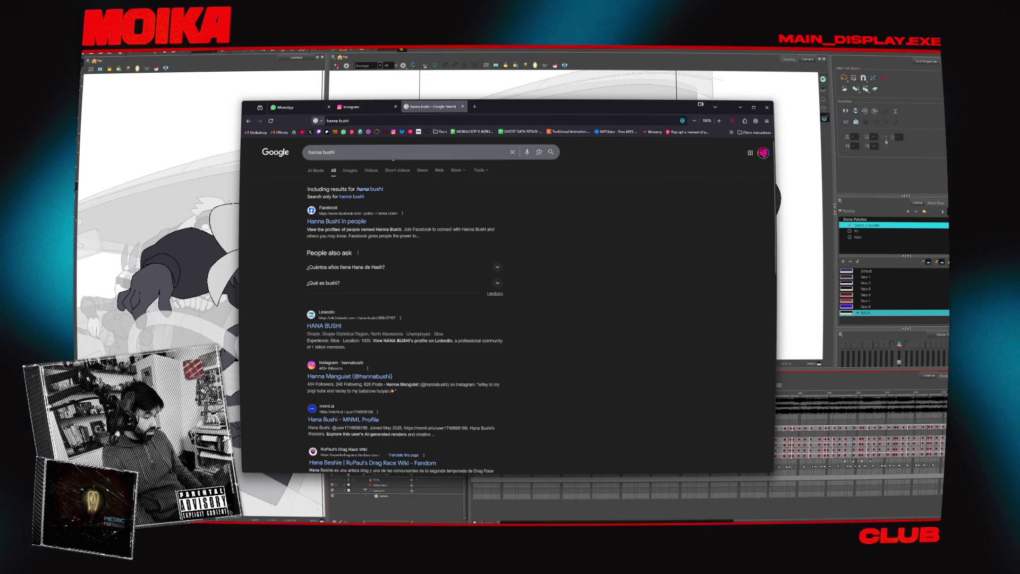
text(zutomayo artist)
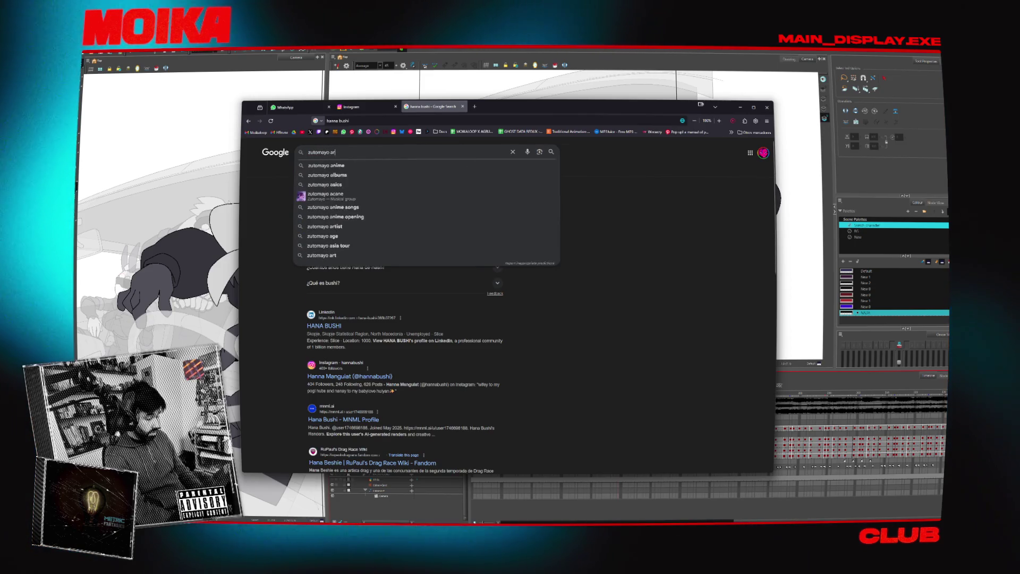
key(Return)
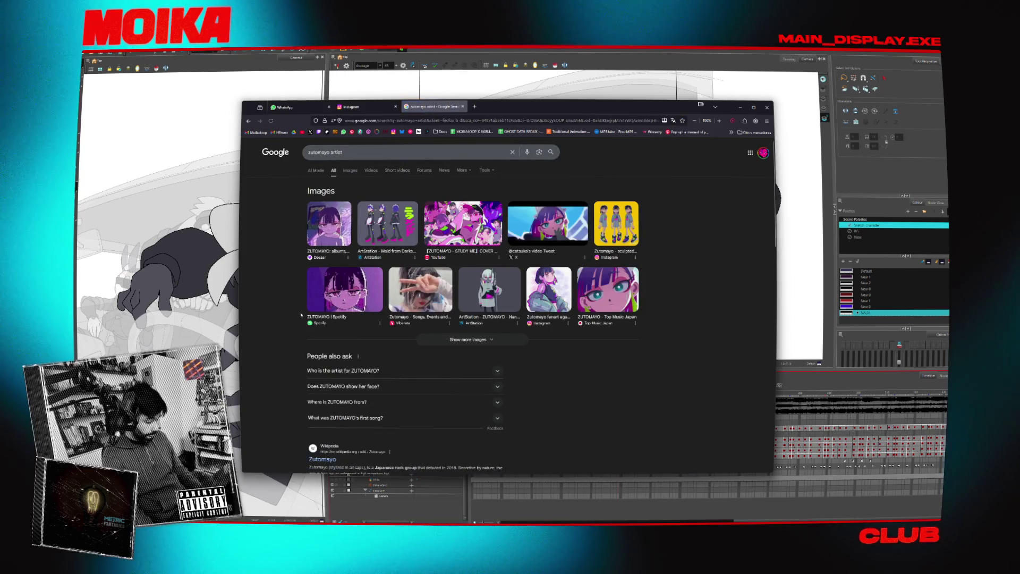
scroll(354, 406, down, 2)
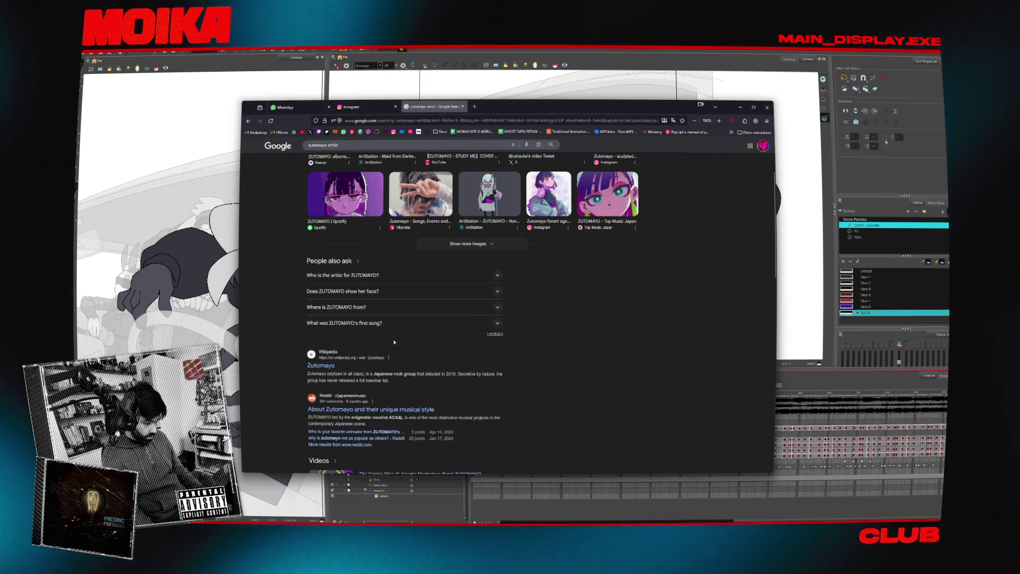
scroll(394, 341, down, 4)
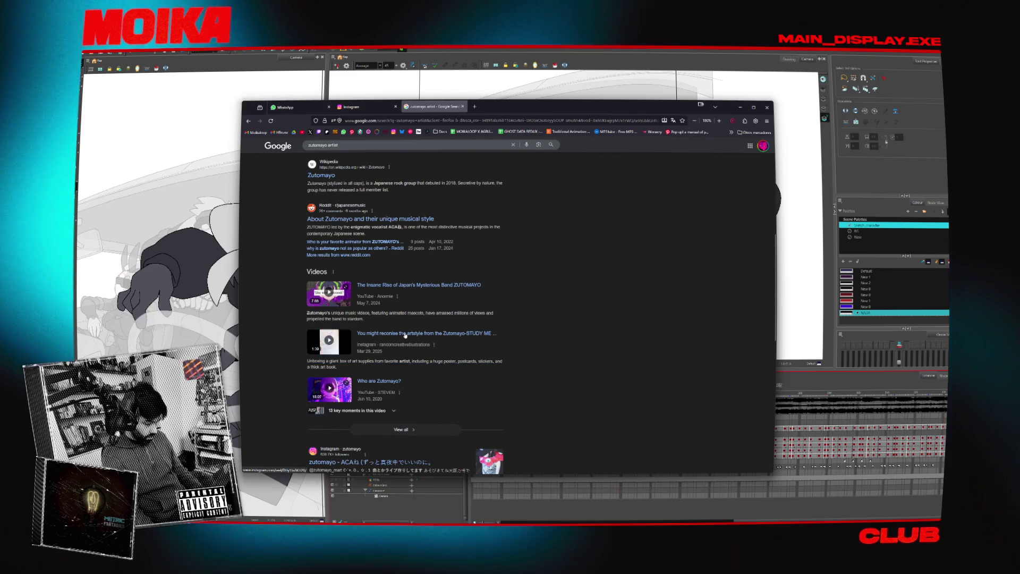
click(355, 364)
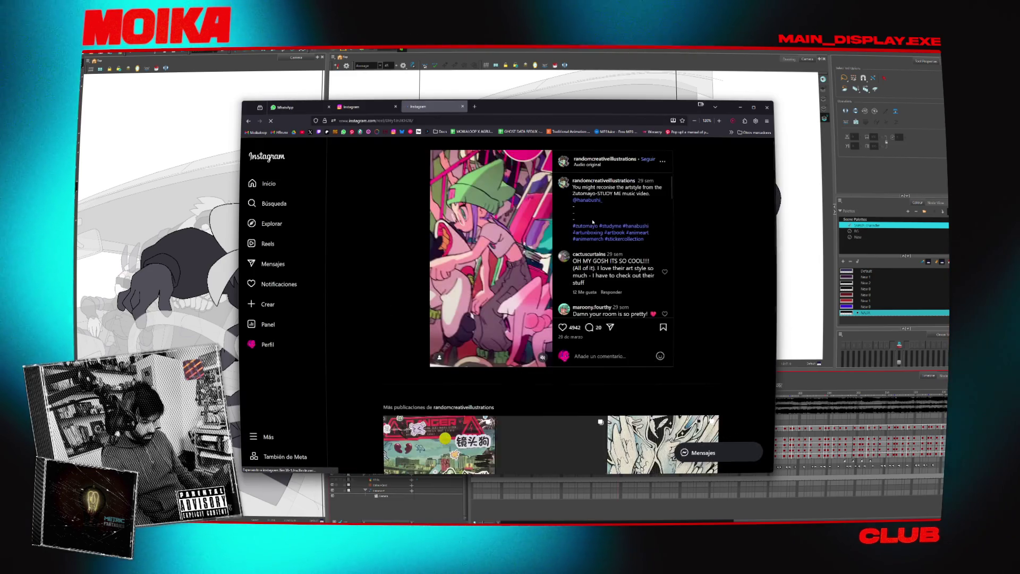
- Open the illustrator's profile and view posts, including the street scene with 31,9 mil likes
click(599, 201)
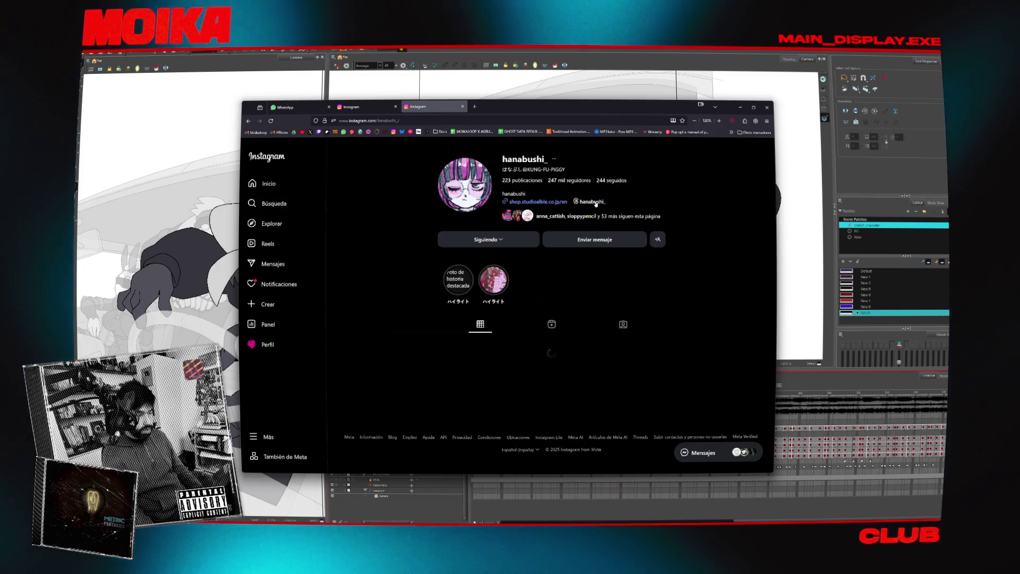
scroll(364, 239, down, 3)
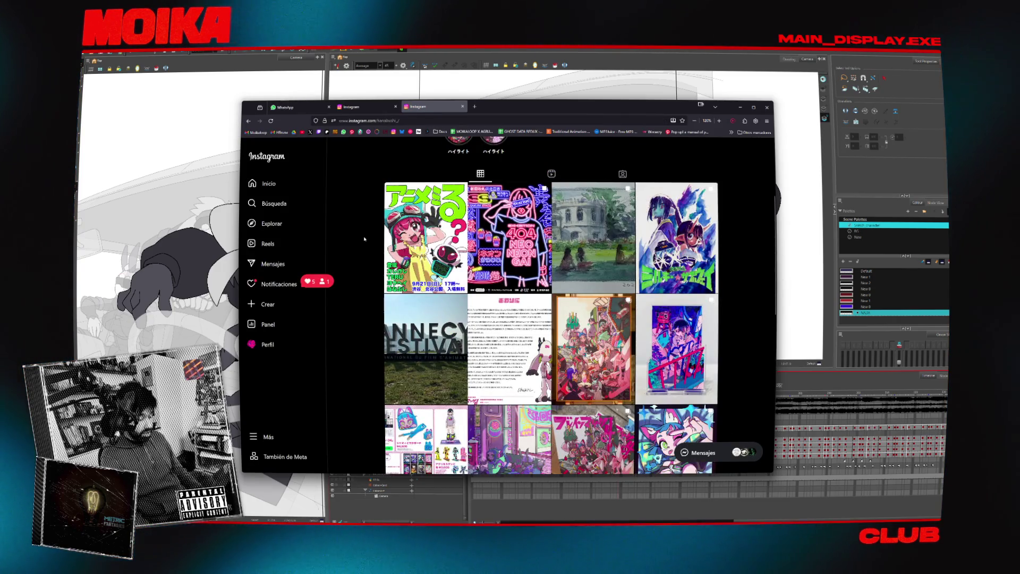
scroll(365, 239, down, 3)
scroll(364, 239, down, 3)
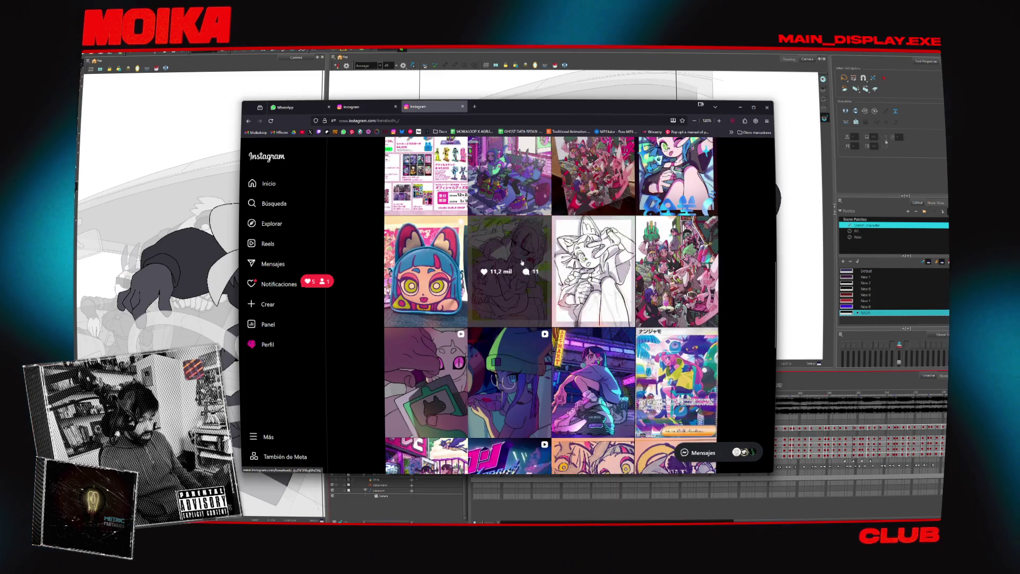
click(530, 248)
key(Escape)
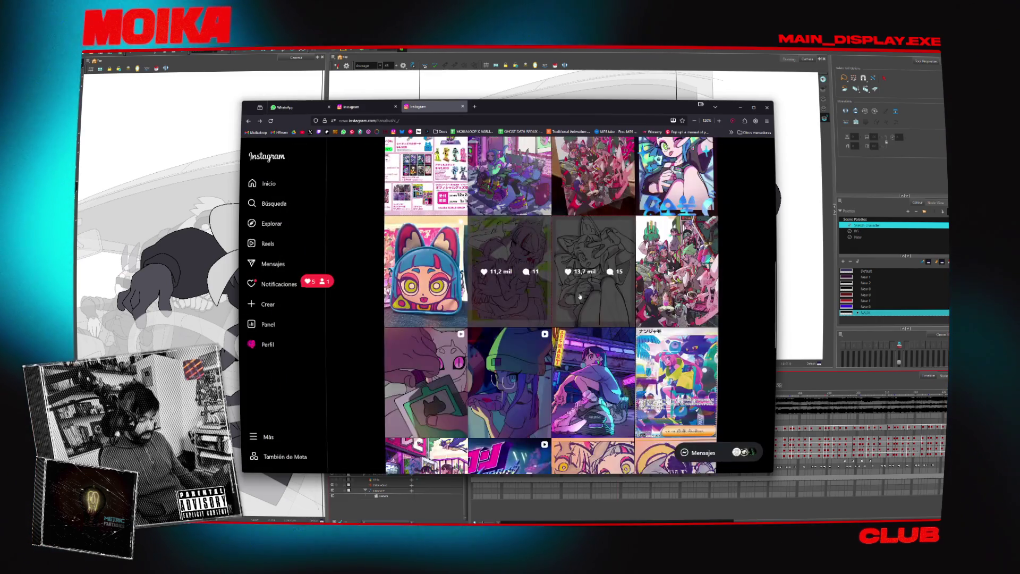
scroll(586, 296, down, 1)
click(561, 318)
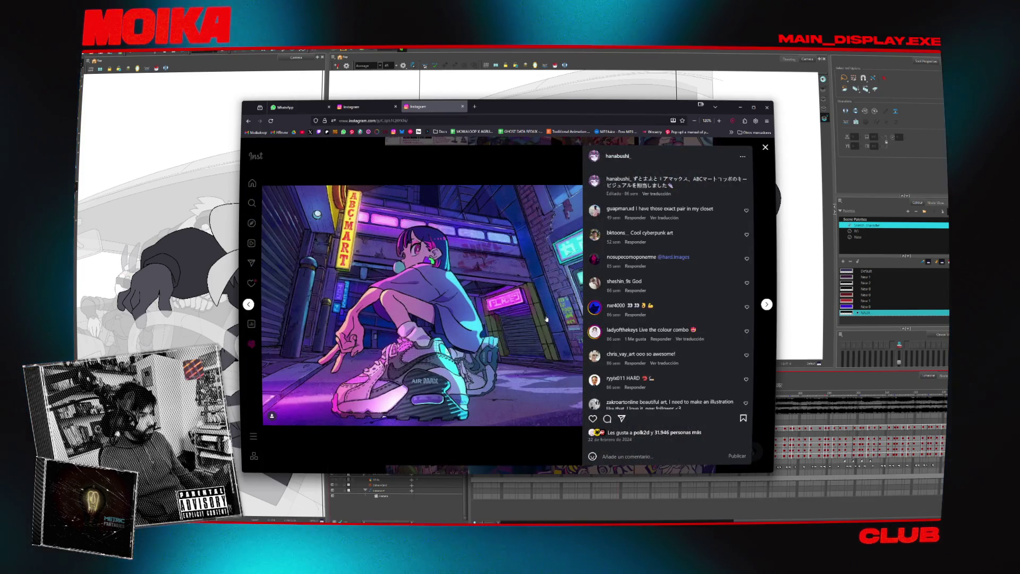
key(Escape)
- View the 37,3 mil-like street scene and the maid illustration, then minimise the browser
scroll(446, 257, down, 2)
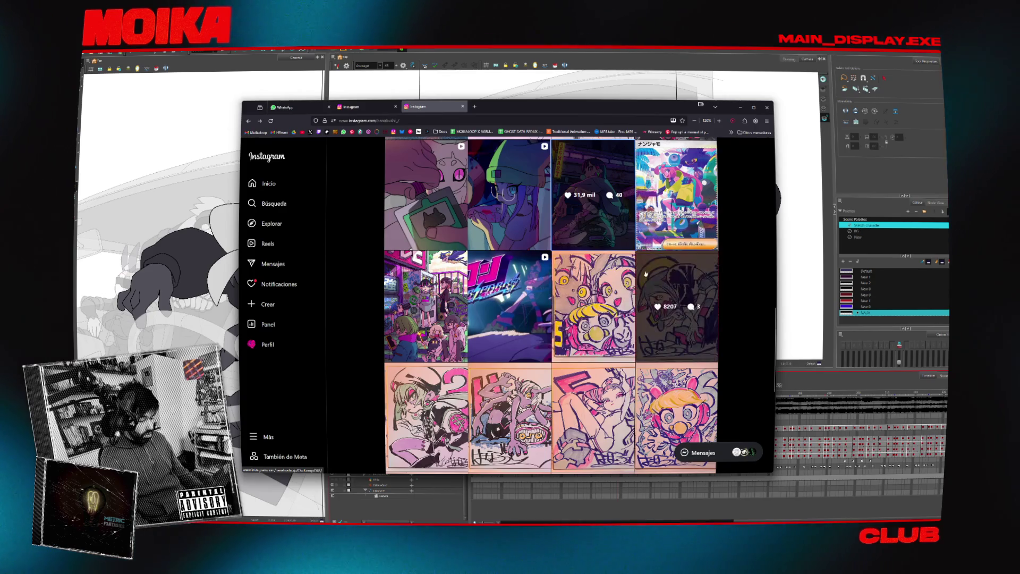
click(446, 257)
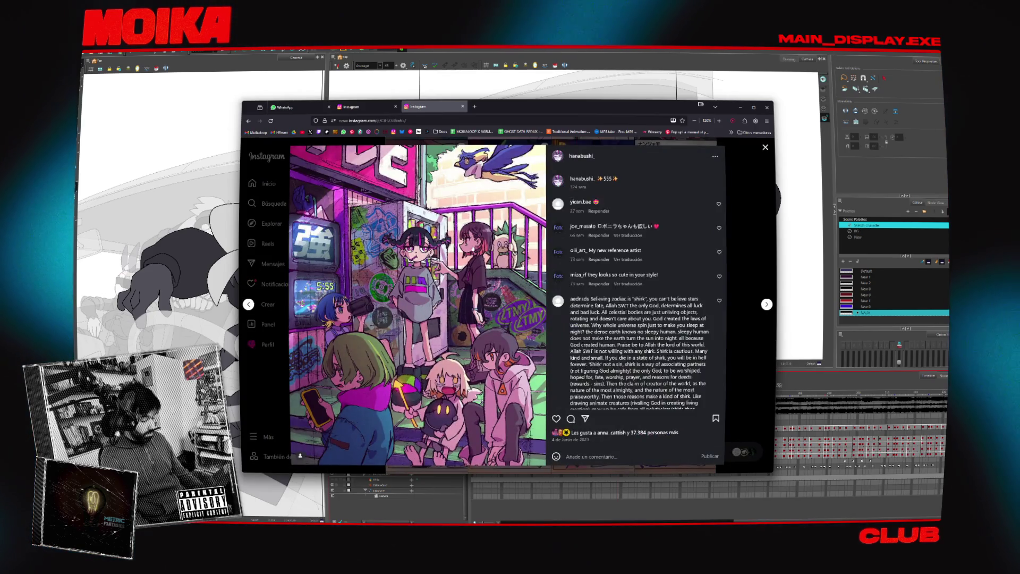
key(Escape)
scroll(434, 246, down, 5)
scroll(372, 228, down, 3)
scroll(404, 276, down, 3)
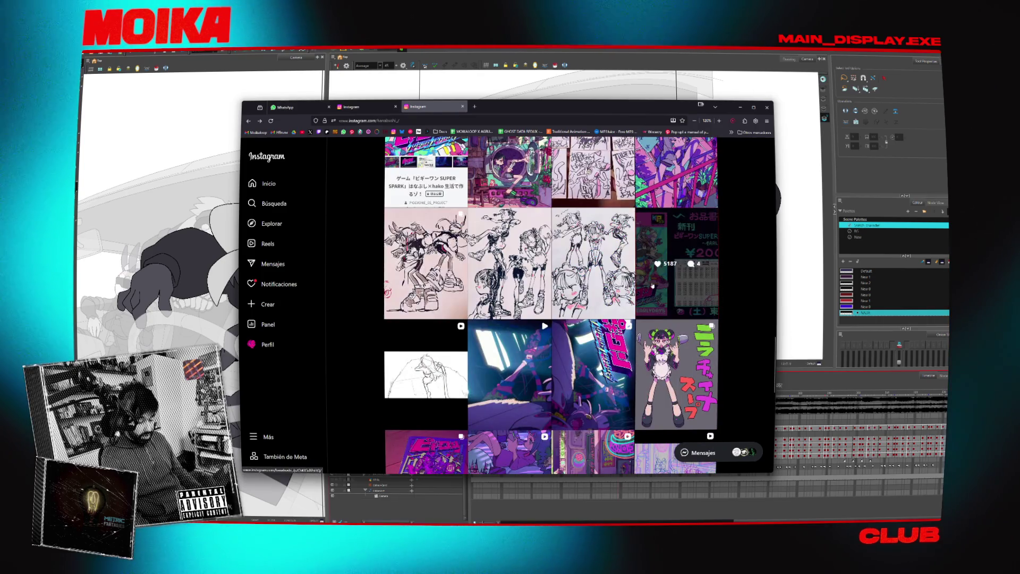
click(713, 325)
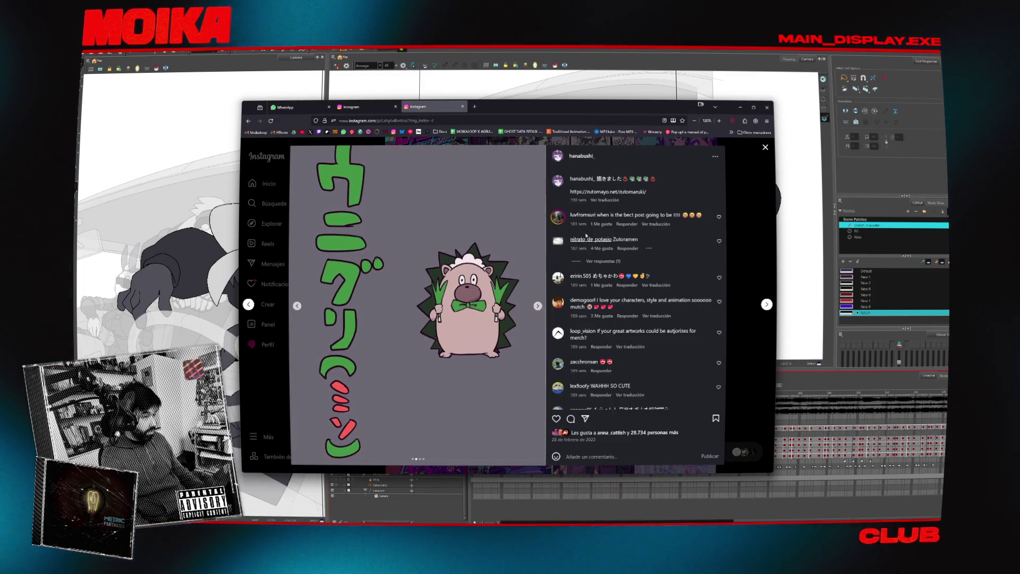
click(740, 108)
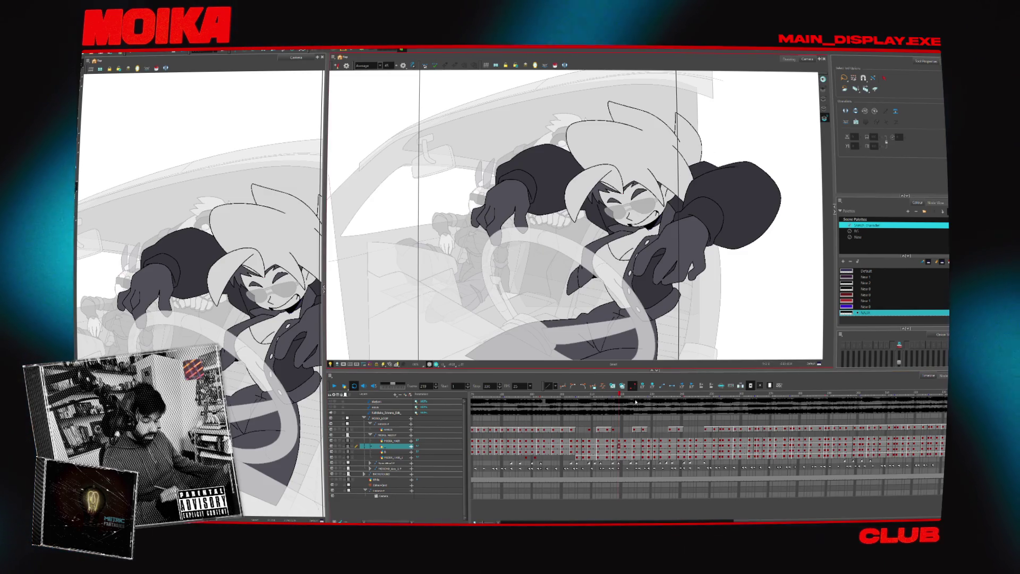
- Play the car scene, scrub between frames 198, 310 and 178, and play it again
key(Return)
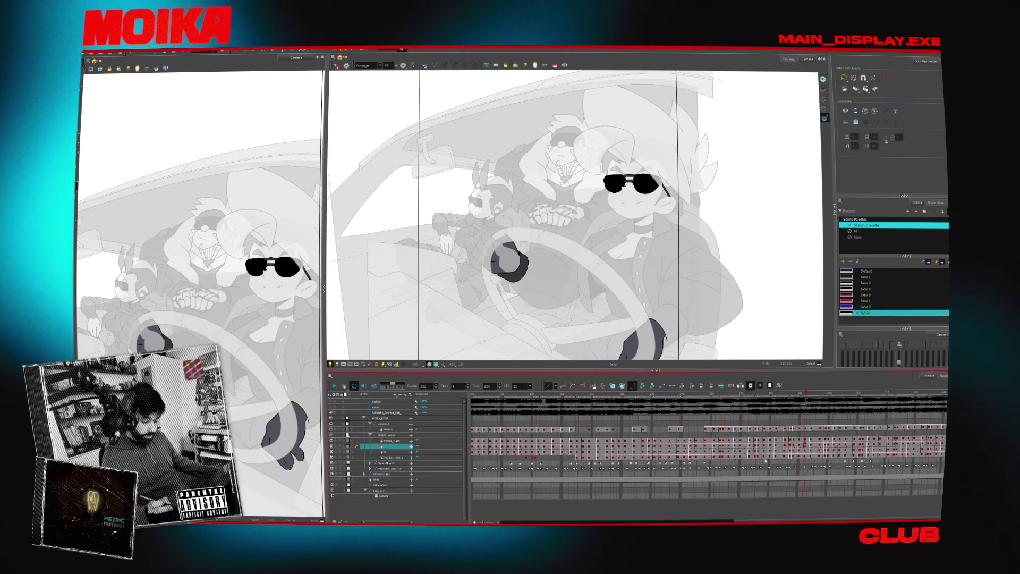
click(559, 398)
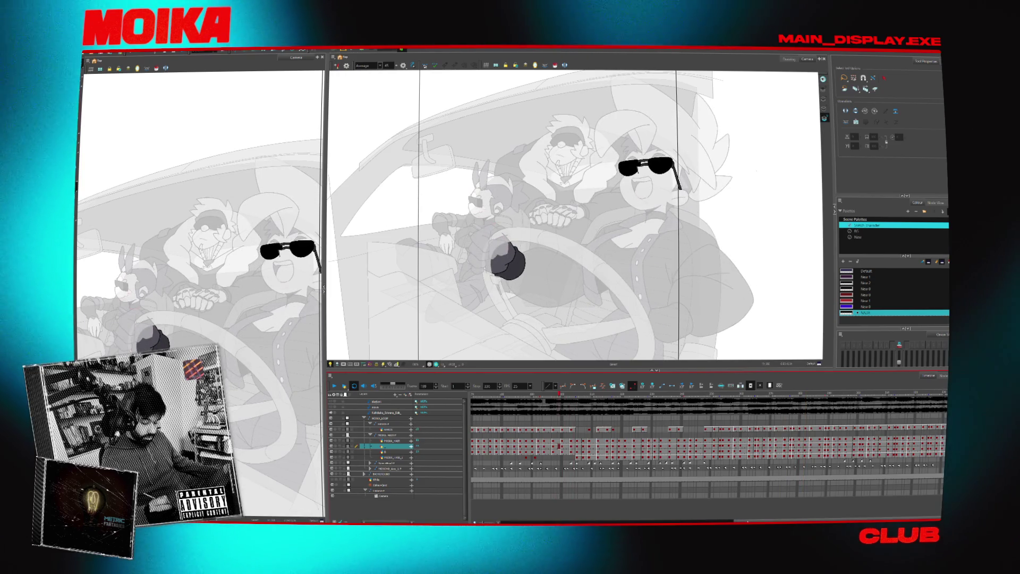
click(912, 393)
drag(913, 394, 492, 394)
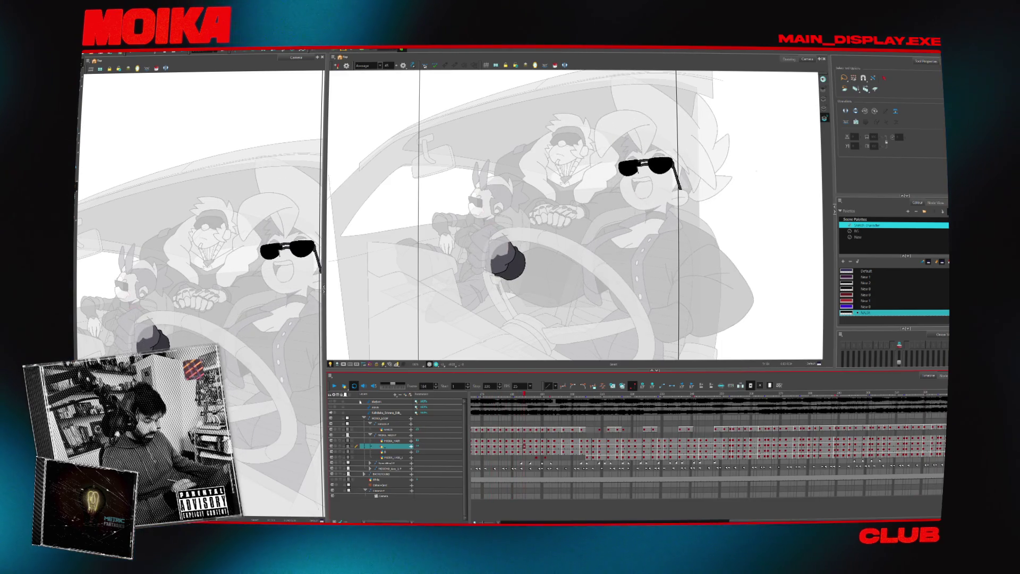
click(334, 386)
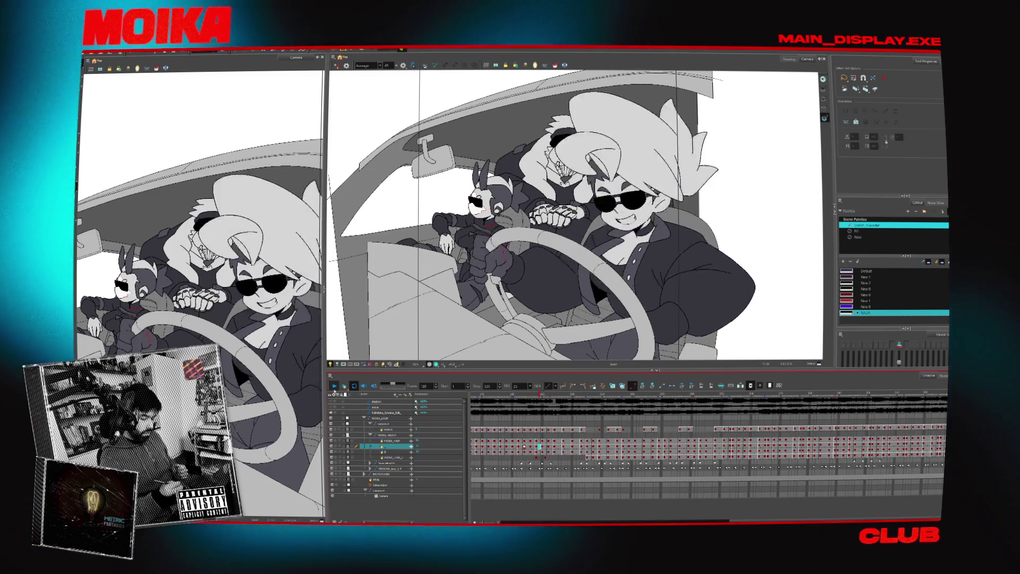
- Zoom the Camera view in closely on the driver's jacket
key(alt+z)
click(708, 307)
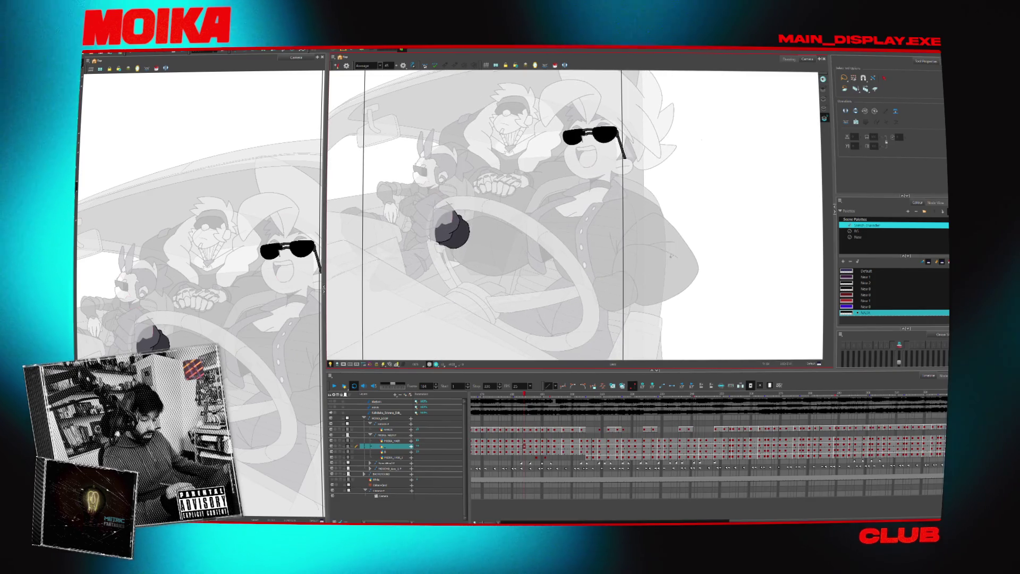
click(708, 307)
click(708, 307)
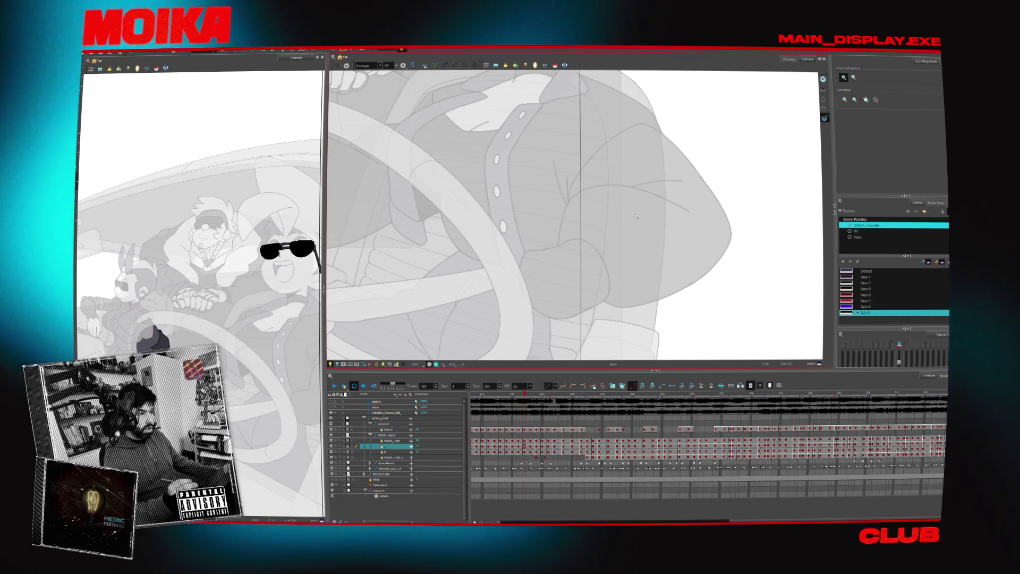
- Zoom in further and draw a stroke on the jacket sleeve with the New 1 colour brush
click(646, 228)
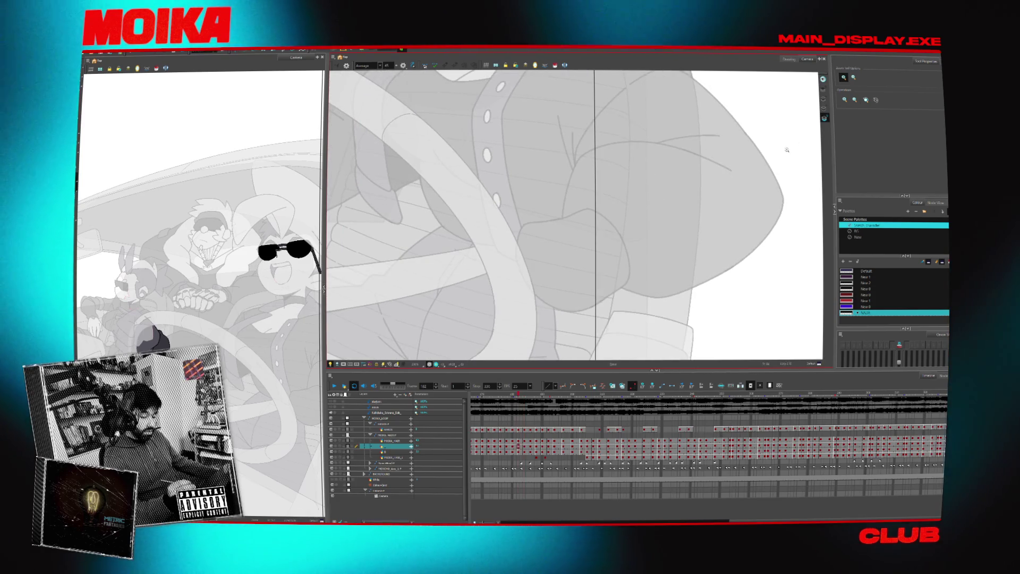
click(865, 277)
key(alt+b)
drag(537, 282, 573, 262)
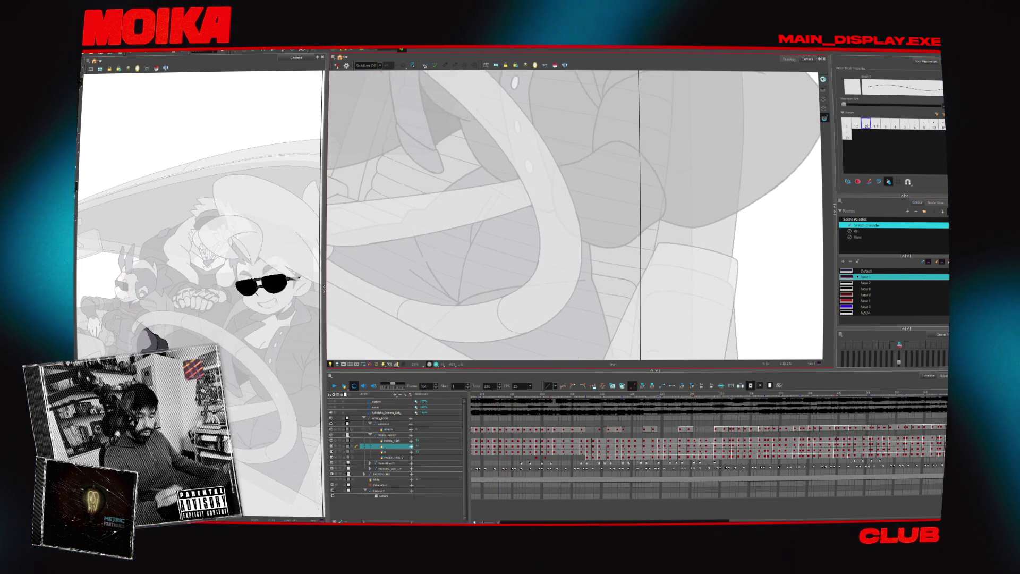
- Jump to frames 243 and 124, play the scene to review hands, then sketch a wrist curve
click(696, 395)
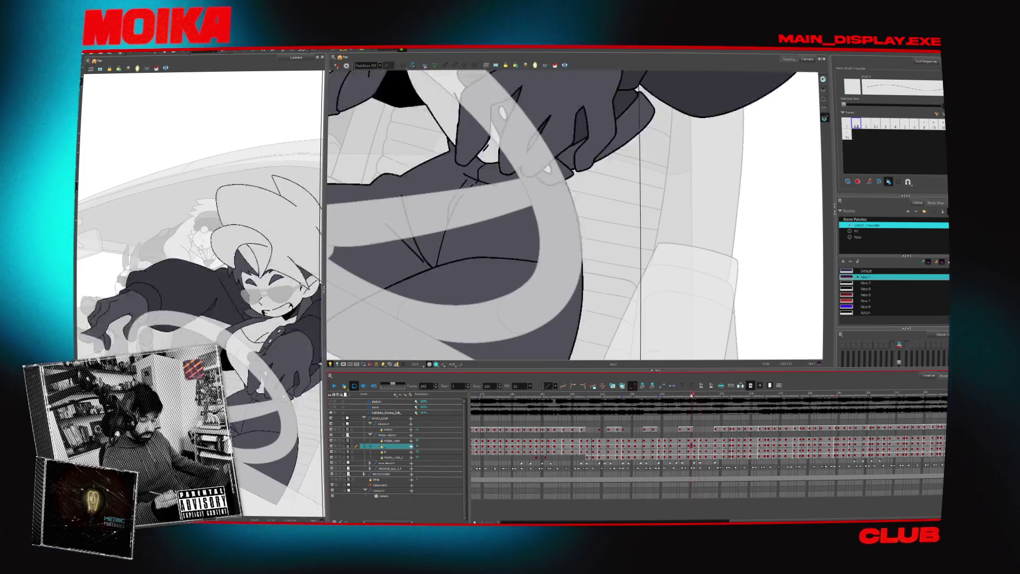
click(494, 412)
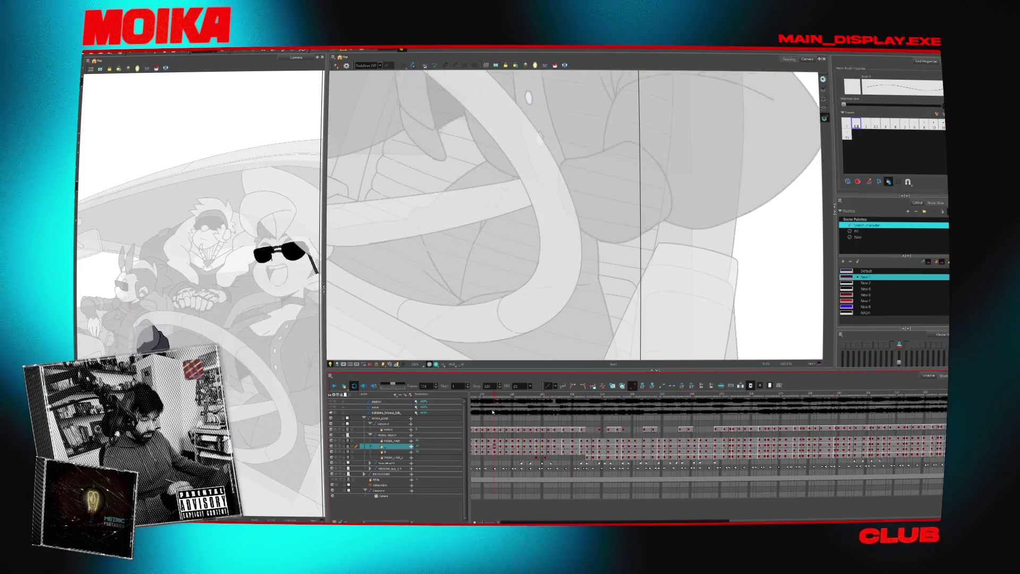
click(864, 414)
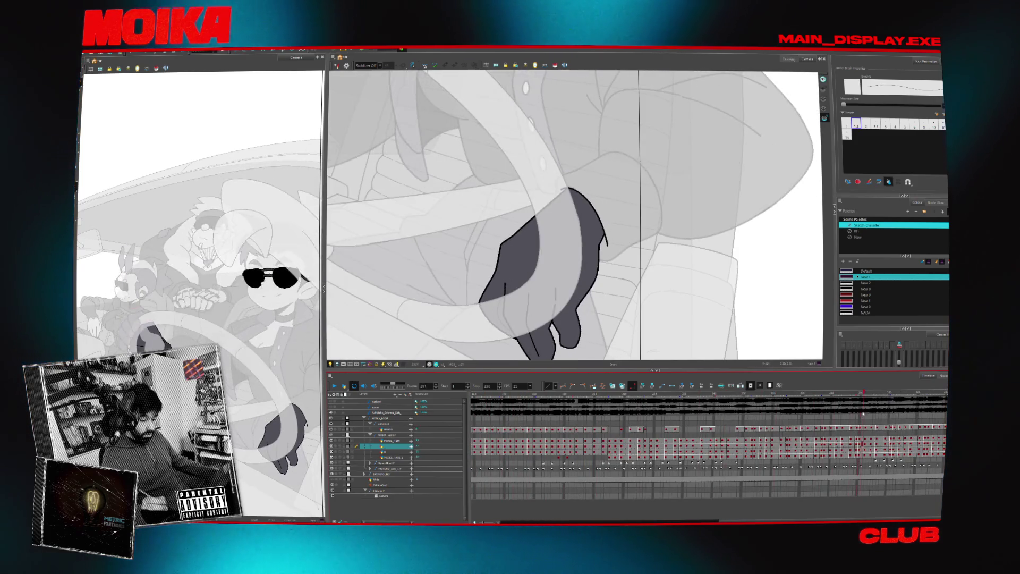
key(space)
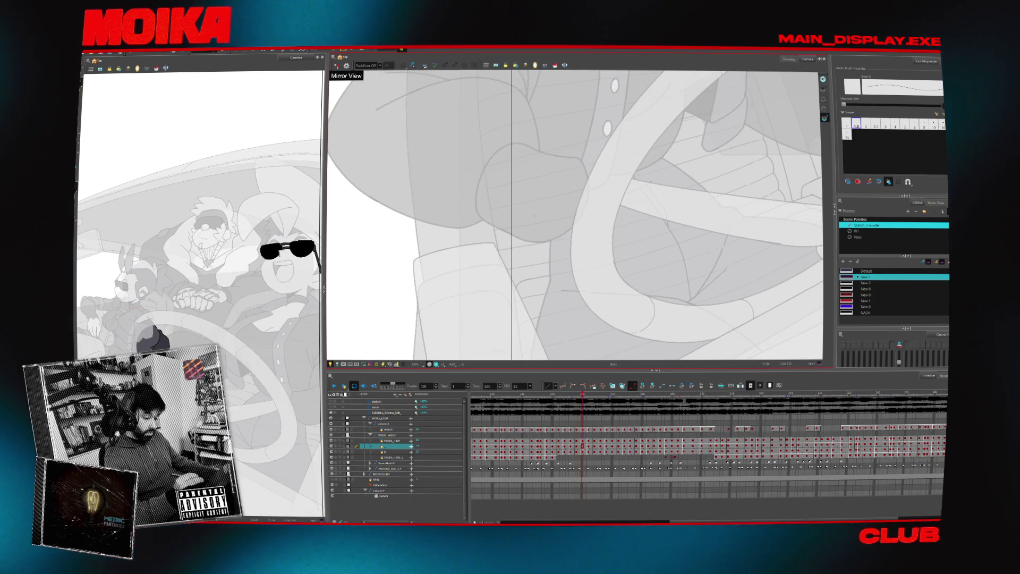
drag(528, 229, 576, 169)
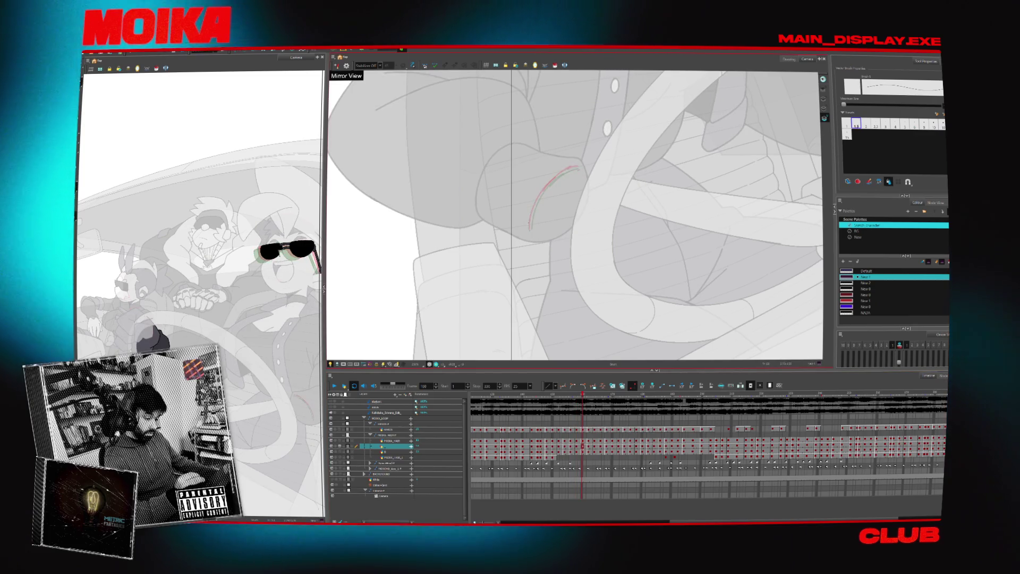
- Redraw the wrist curve, comparing it against neighbouring hand frames, and undo a misplaced stroke
drag(529, 229, 563, 170)
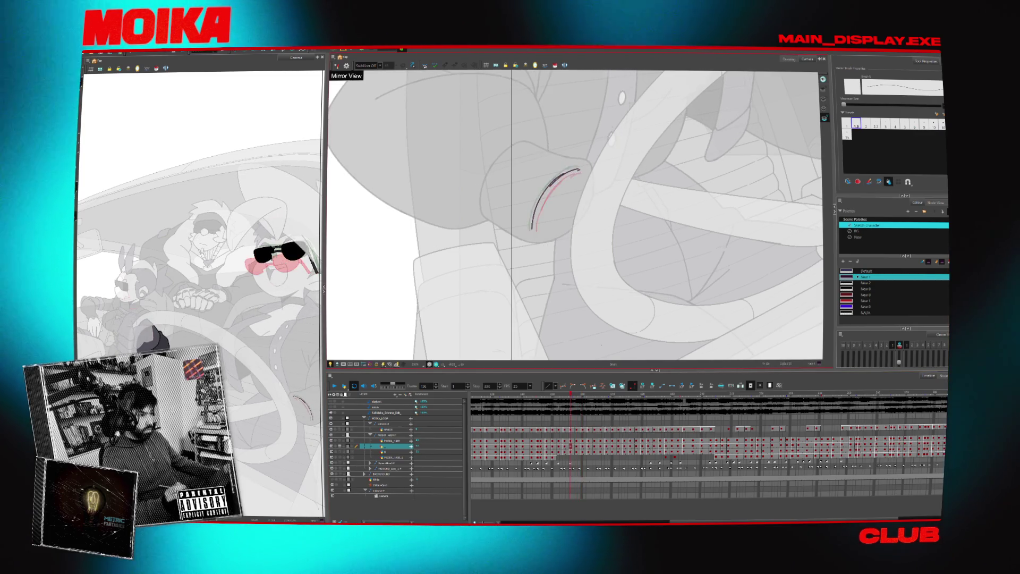
click(335, 65)
key(comma)
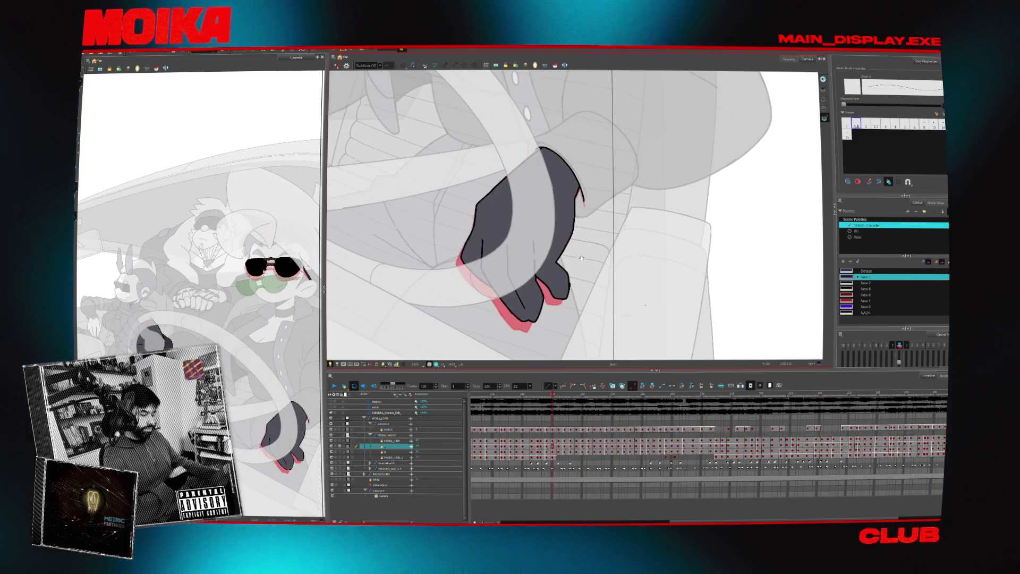
key(period)
key(period)
key(period)
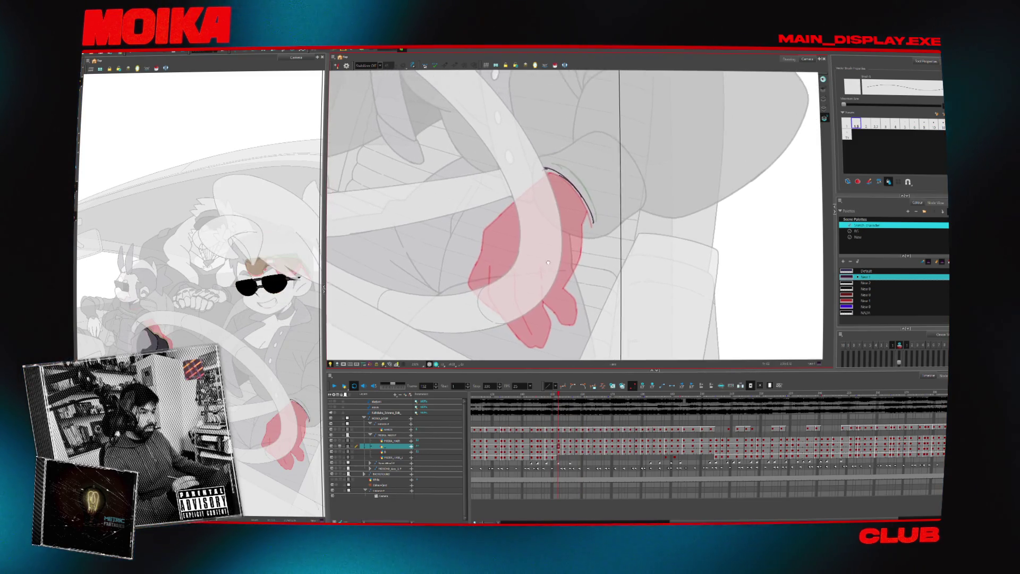
key(comma)
key(comma)
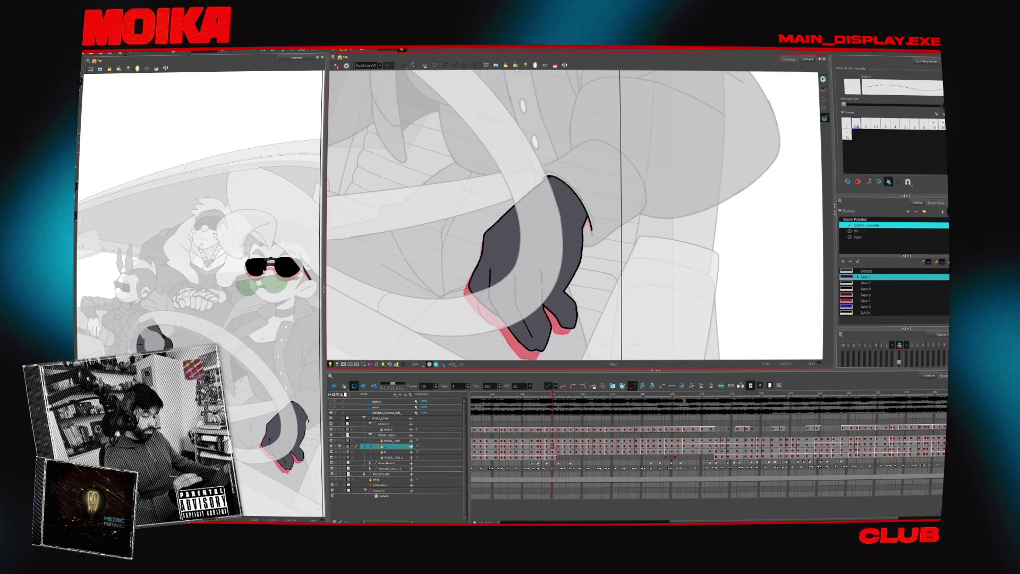
key(period)
key(period)
key(period)
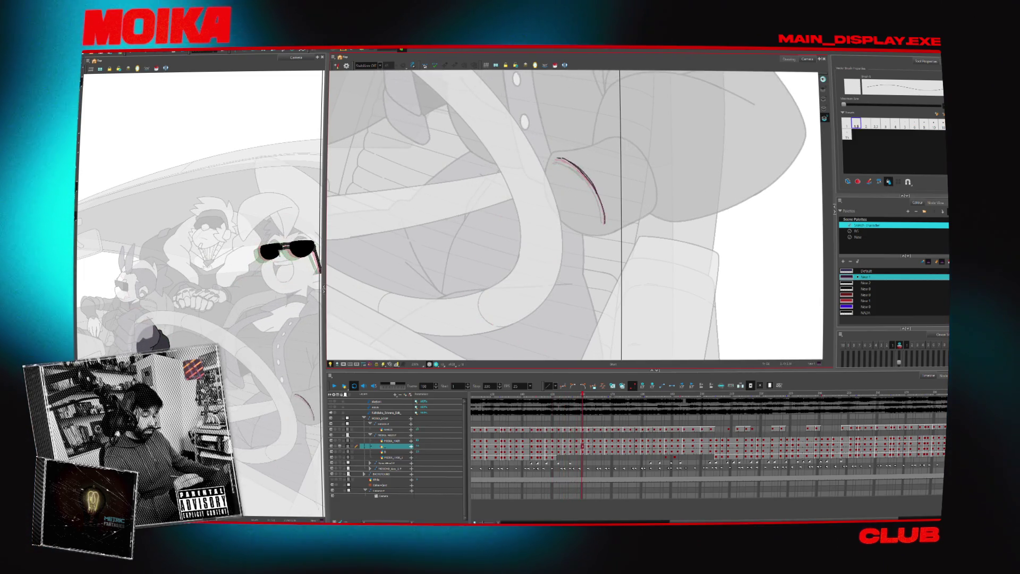
key(ctrl+z)
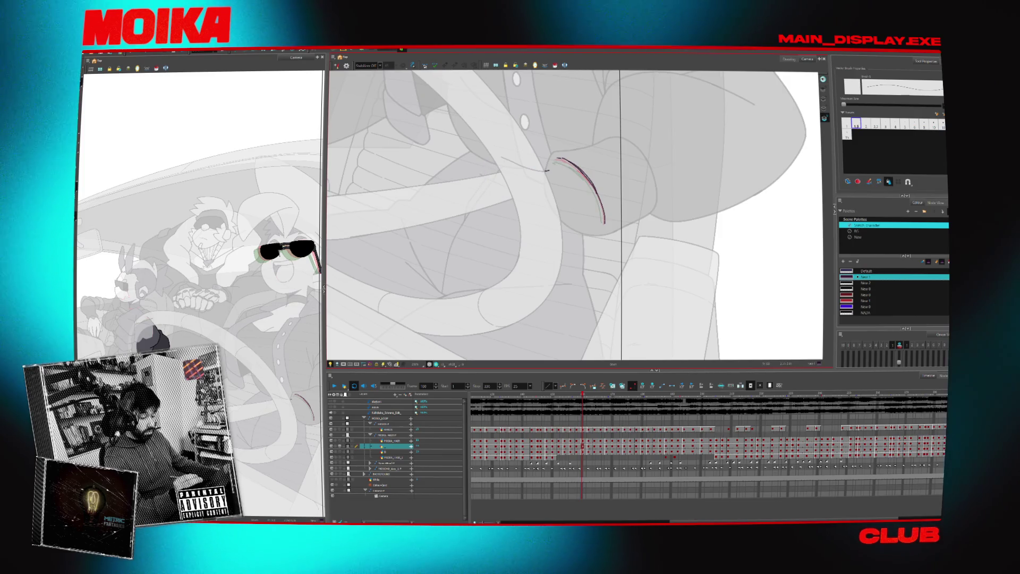
- Sketch the hand's top line and finger curves, checking in Mirror View and undoing stray strokes
drag(524, 162, 569, 165)
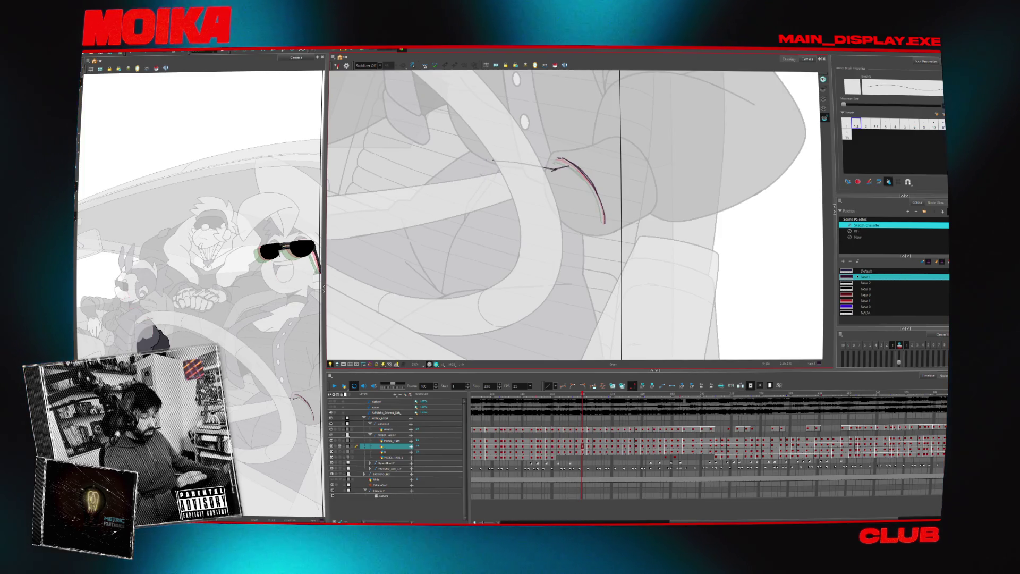
mouse_move(584, 191)
mouse_down()
mouse_move(558, 173)
mouse_move(478, 215)
mouse_move(662, 215)
mouse_up()
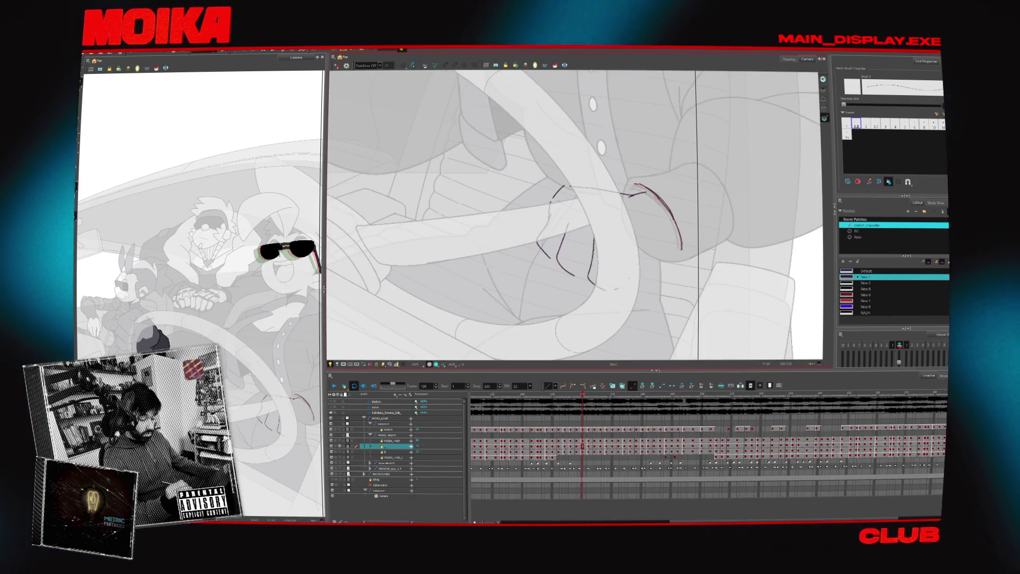
key(4)
key(4)
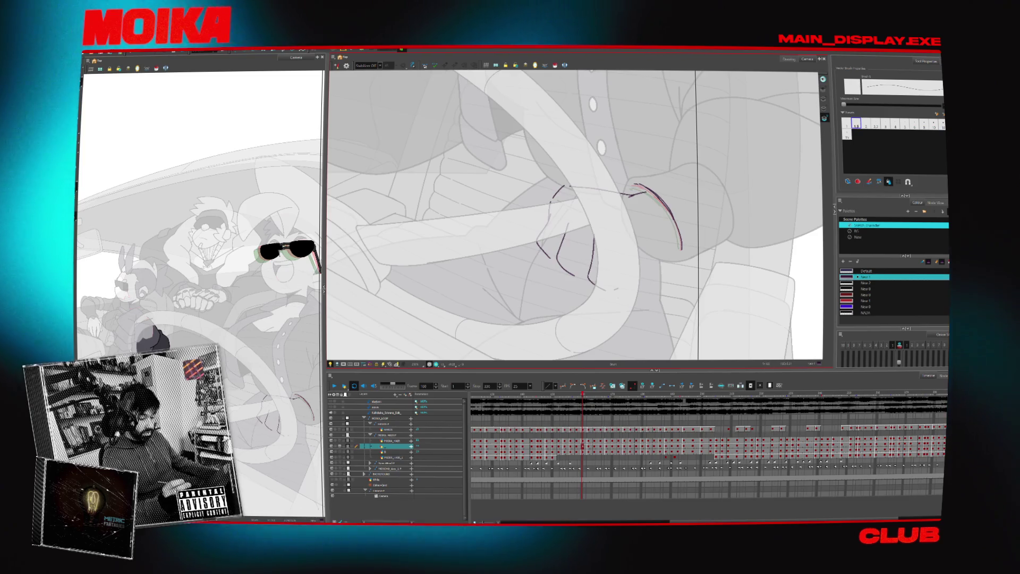
mouse_move(527, 219)
mouse_down()
mouse_move(486, 246)
mouse_move(504, 254)
mouse_up()
key(ctrl+z)
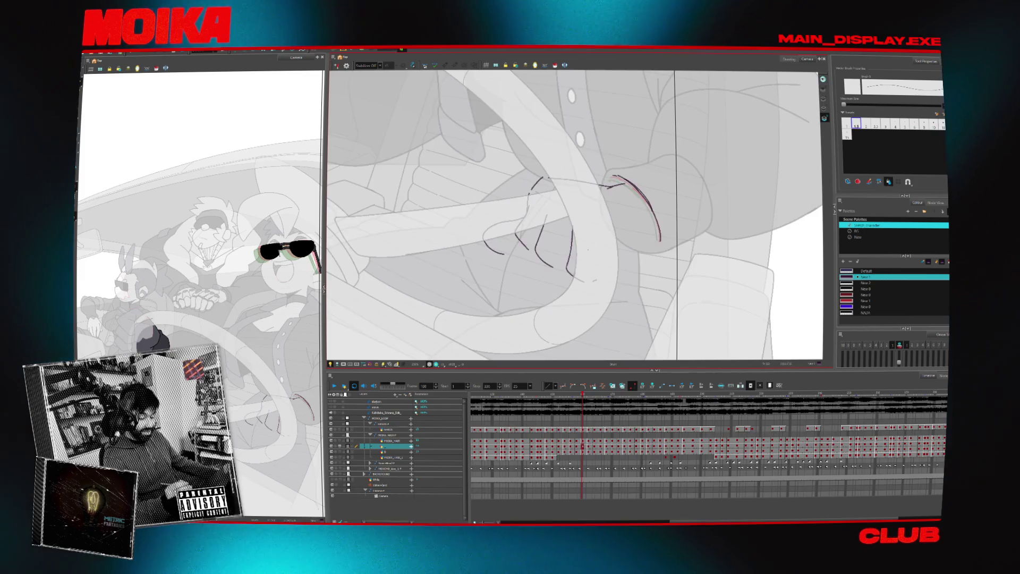
drag(639, 254, 616, 262)
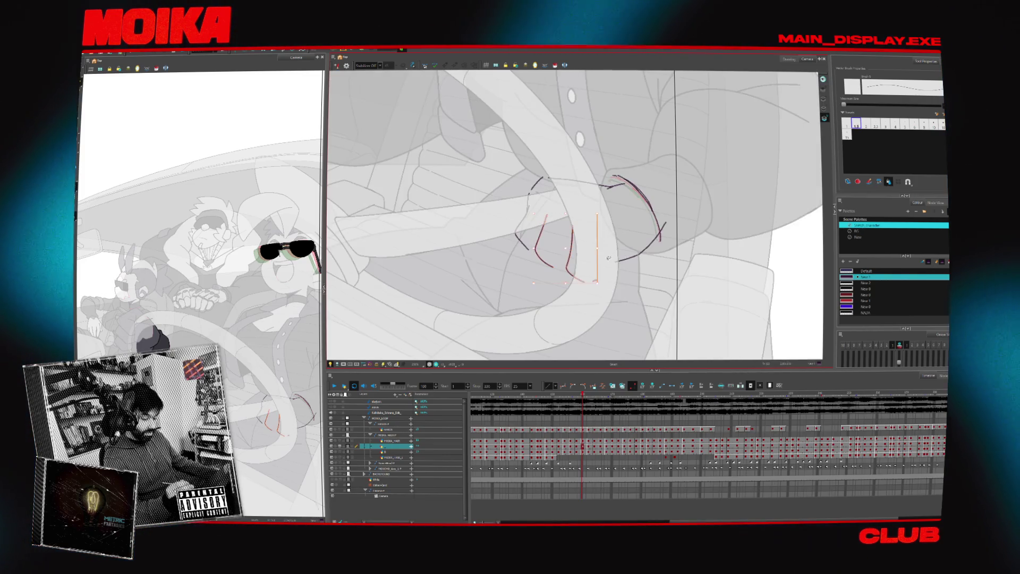
key(ctrl+z)
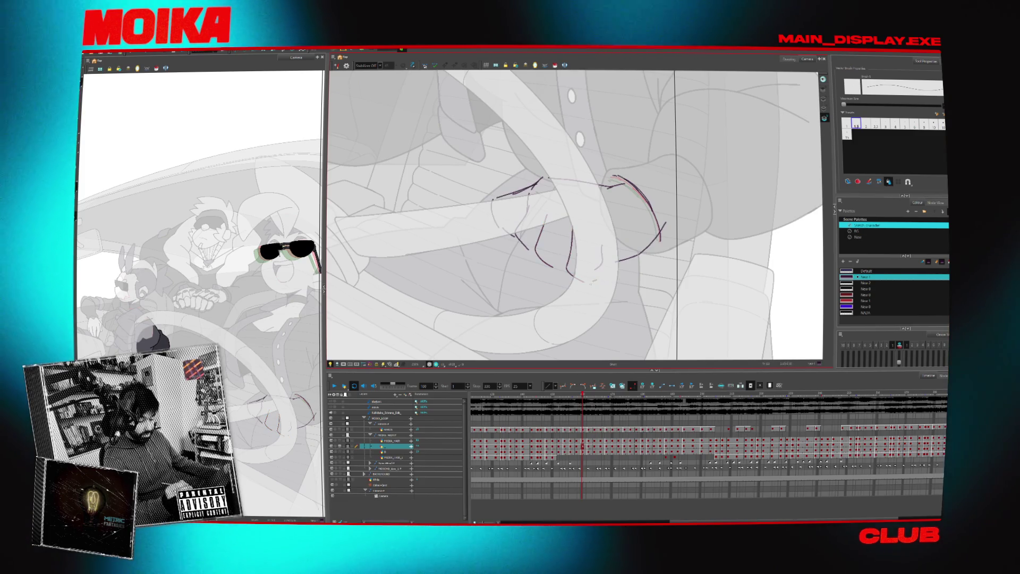
scroll(616, 271, up, 2)
- Add a short stroke at the finger base and zoom the view around the hand
drag(614, 268, 618, 279)
scroll(617, 271, down, 2)
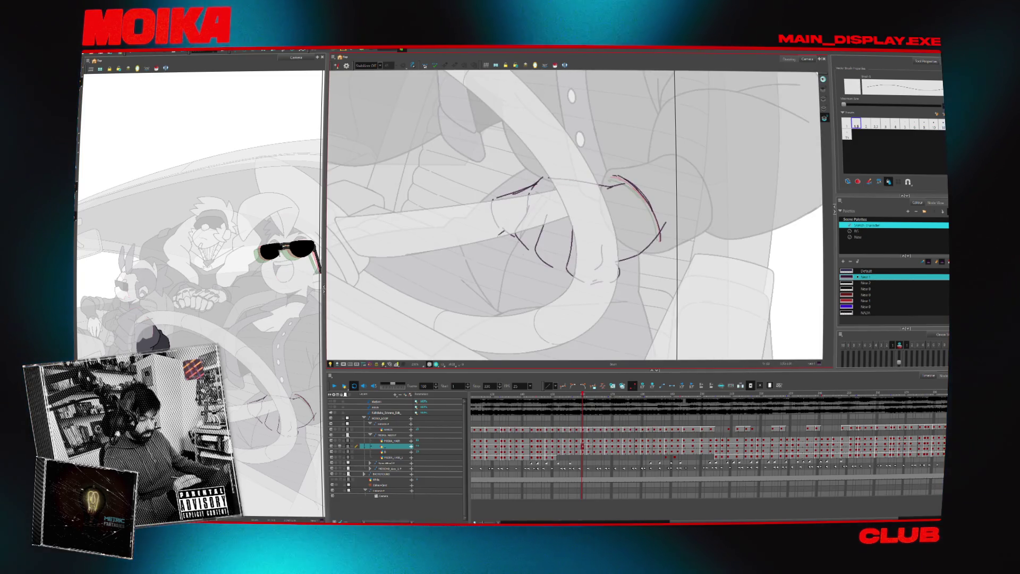
key(alt+z)
scroll(581, 293, down, 3)
scroll(581, 292, up, 3)
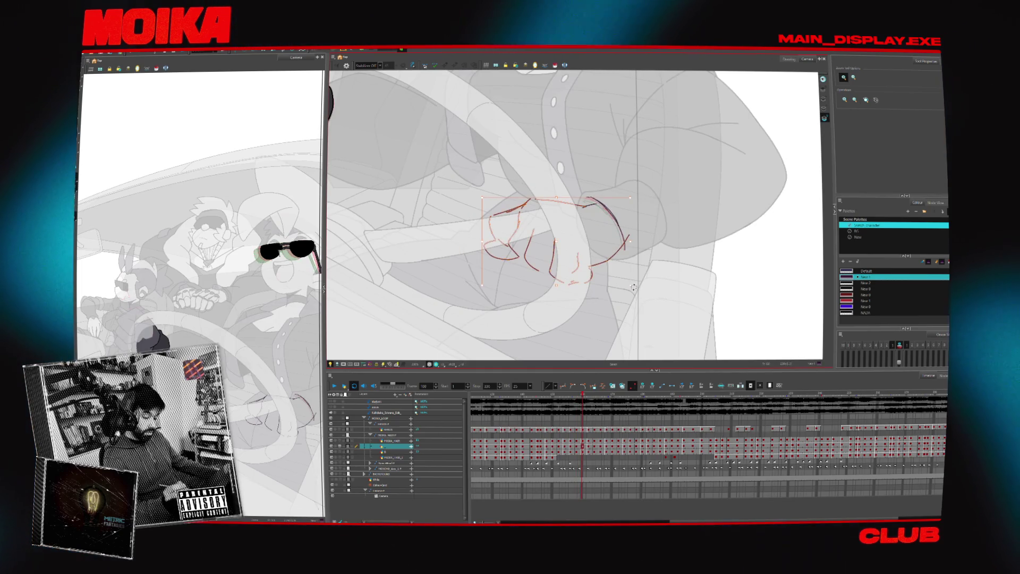
drag(634, 287, 627, 281)
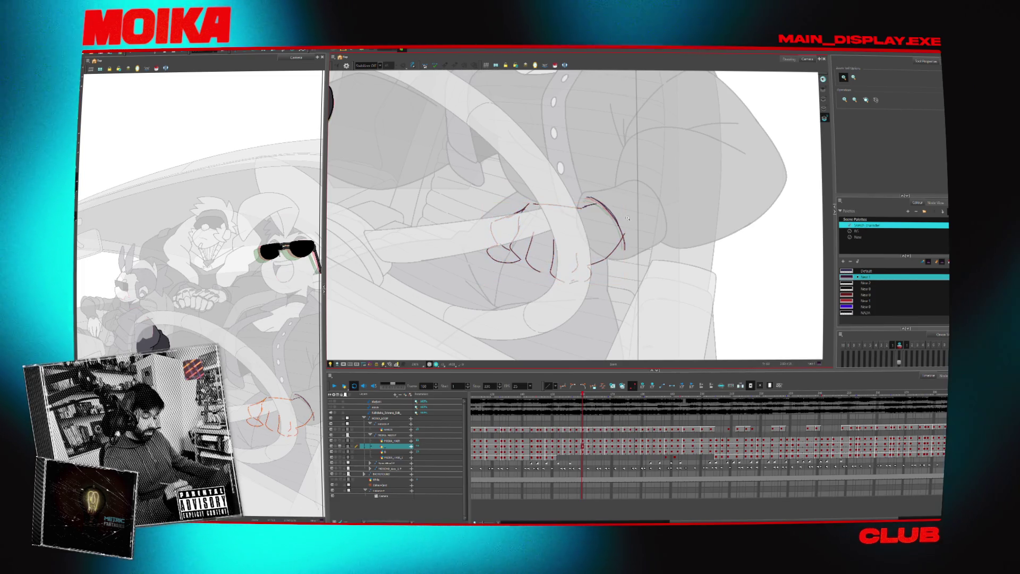
- Check the hand sketch repeatedly in Mirror View, deleting and restoring the whole sketch
key(4)
key(alt+b)
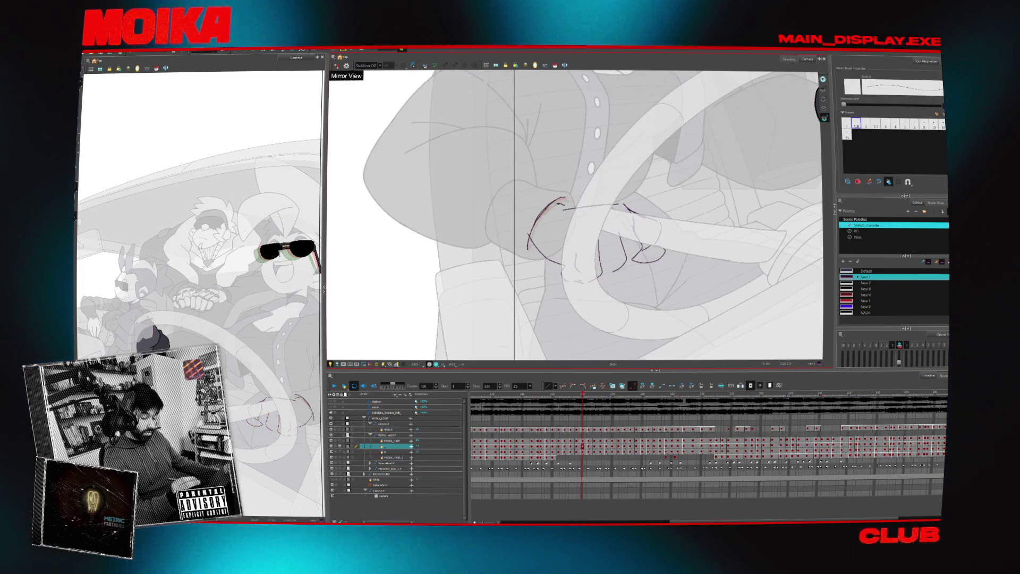
key(4)
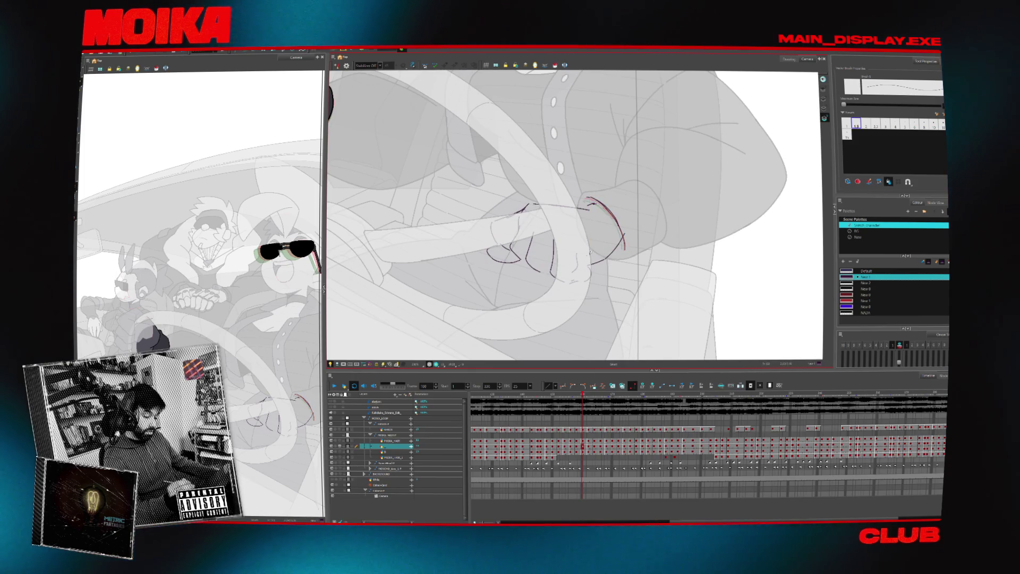
key(ctrl+a)
key(Delete)
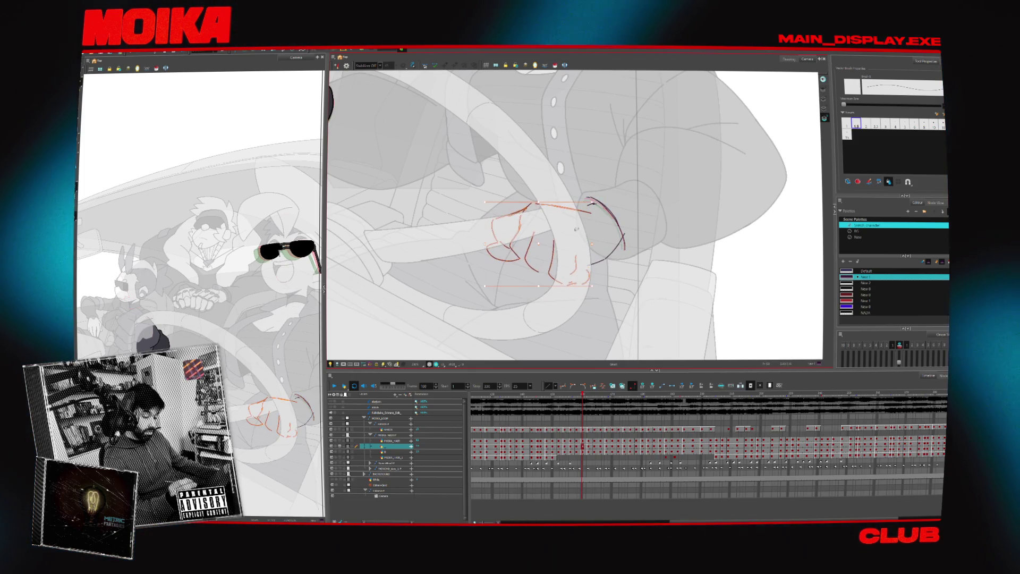
key(ctrl+z)
key(4)
key(4)
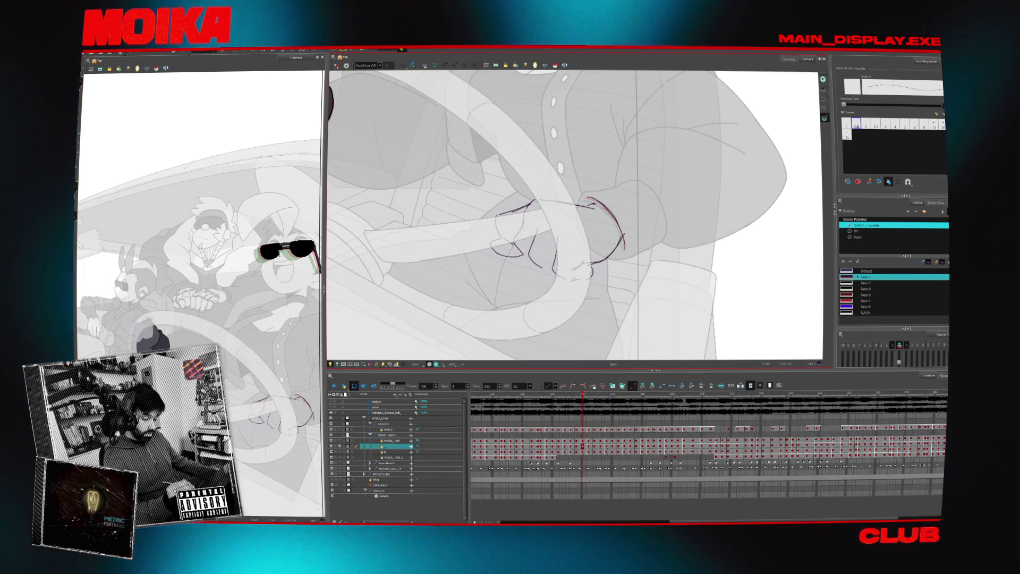
key(4)
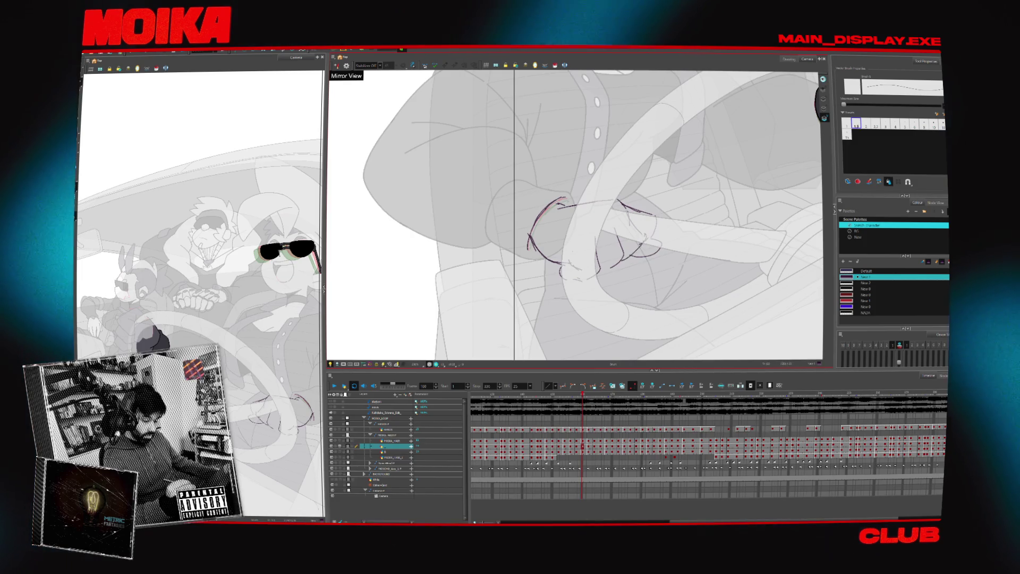
key(4)
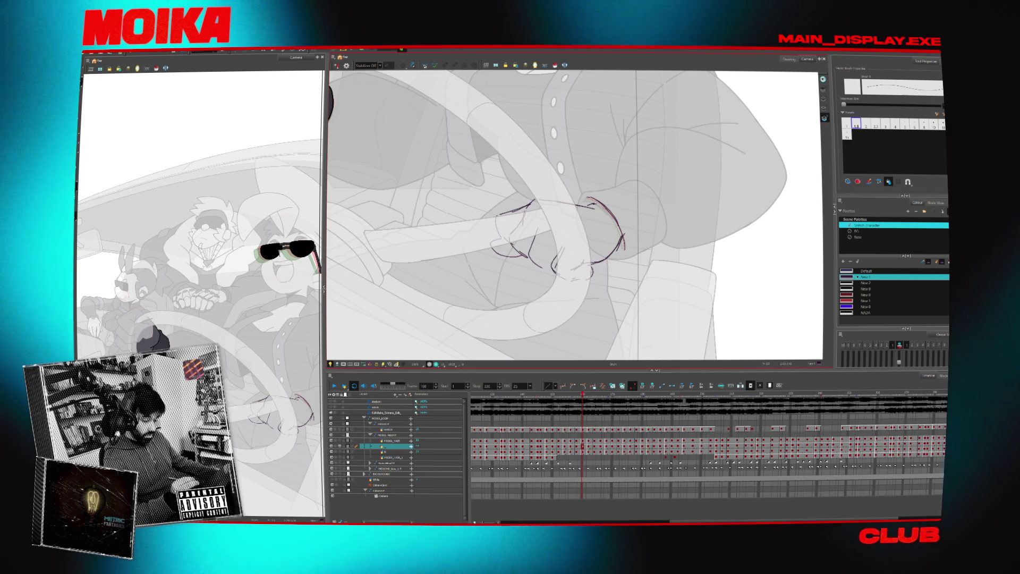
key(4)
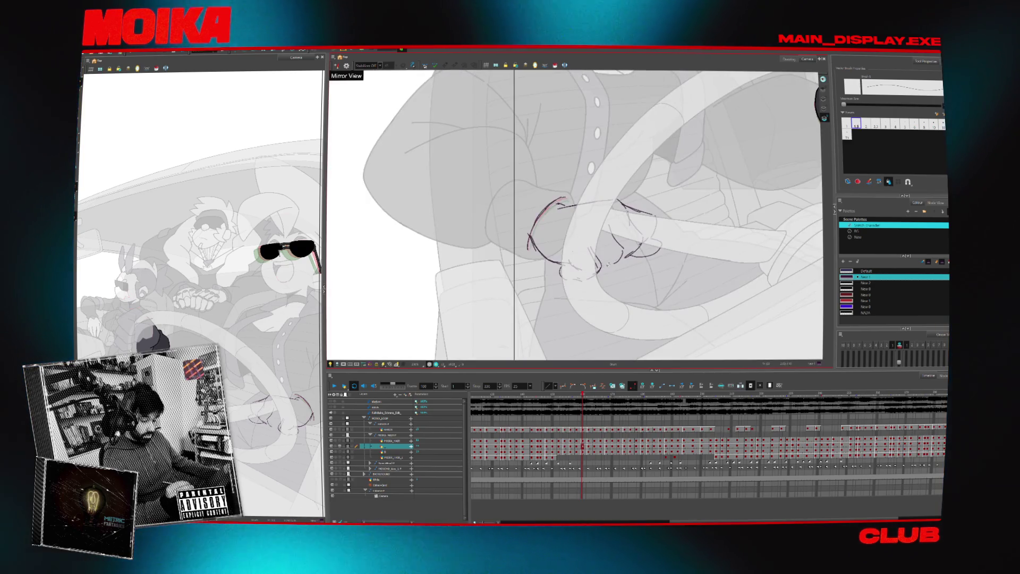
key(4)
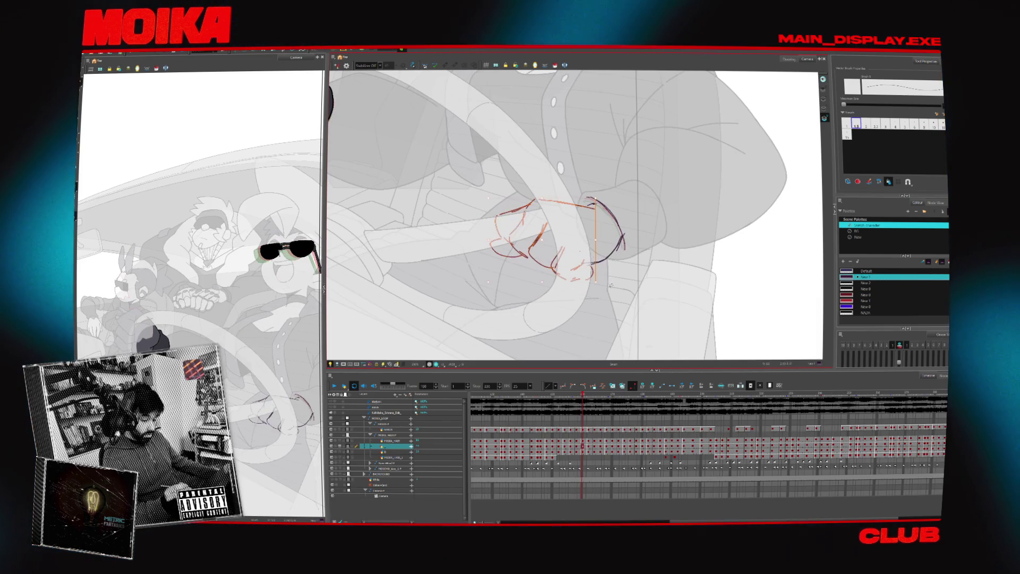
- Select the hand sketch strokes, recheck them mirrored, then zoom out and reset view rotation
click(561, 258)
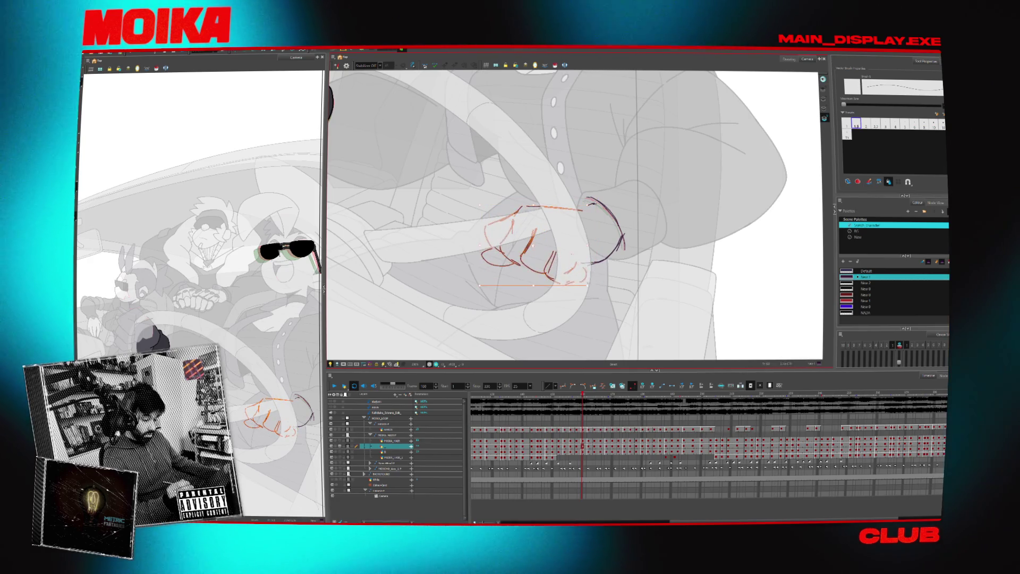
click(581, 258)
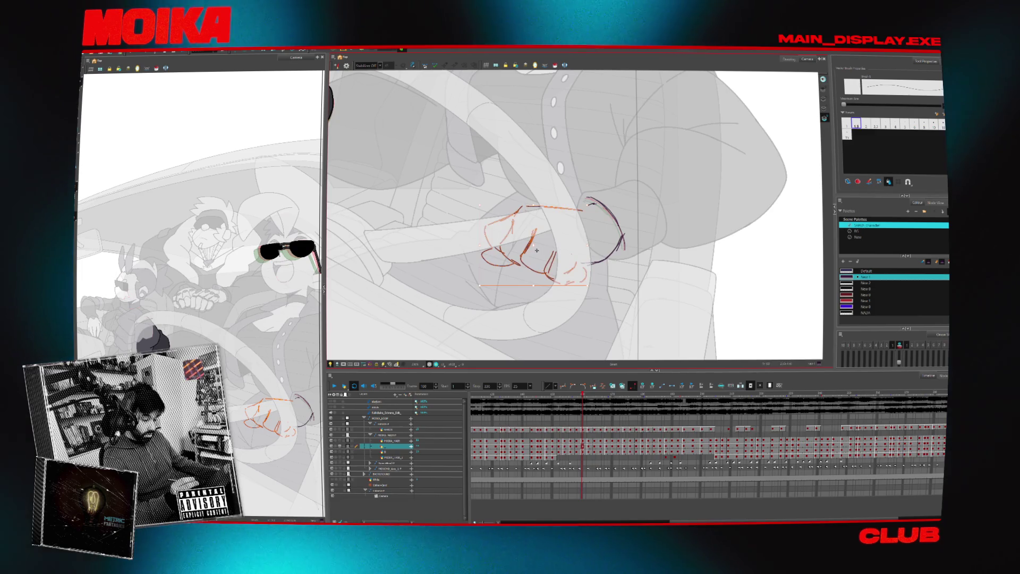
key(4)
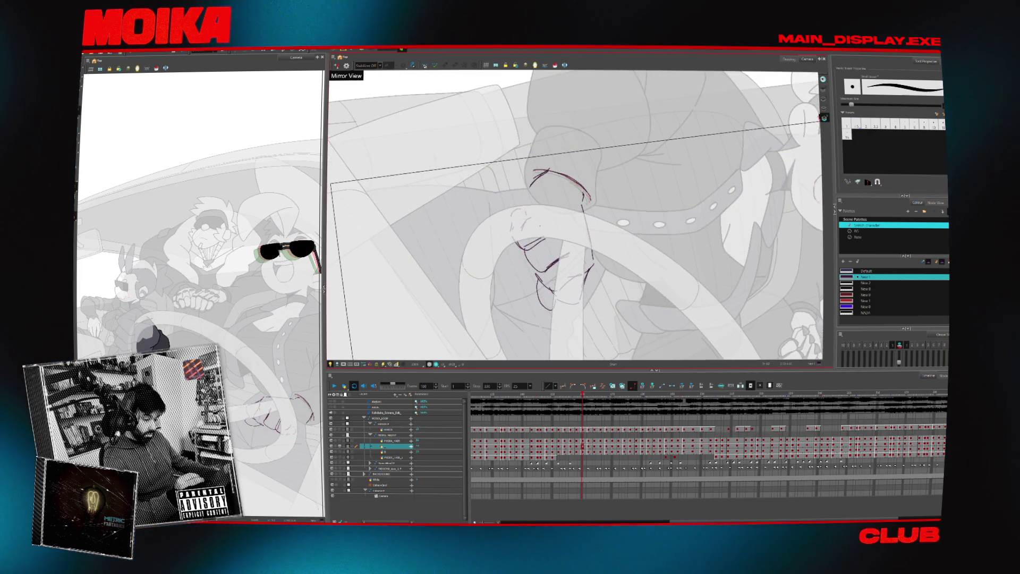
key(4)
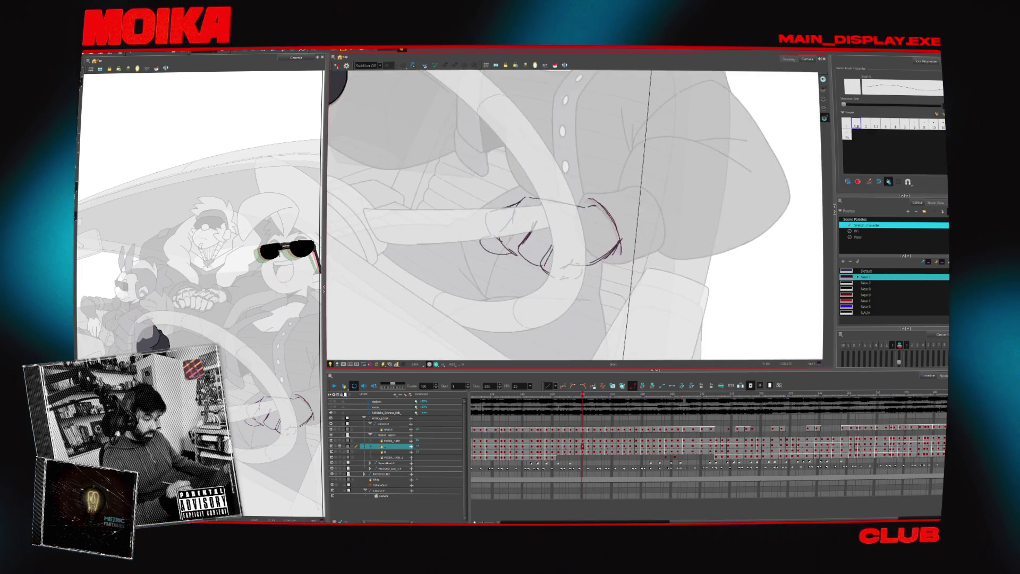
key(2)
key(2)
key(shift+x)
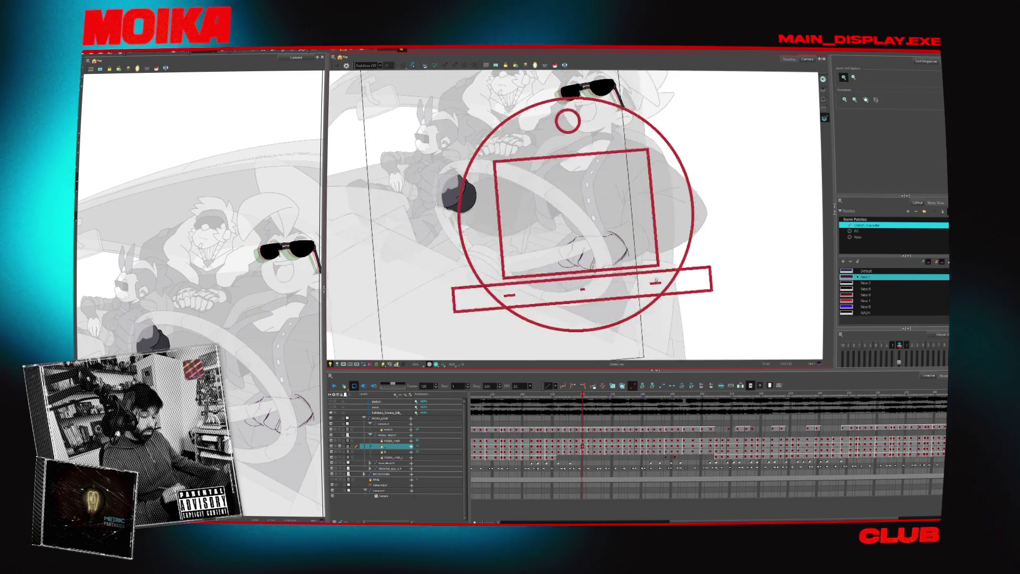
- Compare neighbouring hand poses, zoom in close on the hand and return to the Brush tool
key(comma)
key(comma)
key(comma)
key(period)
key(period)
key(period)
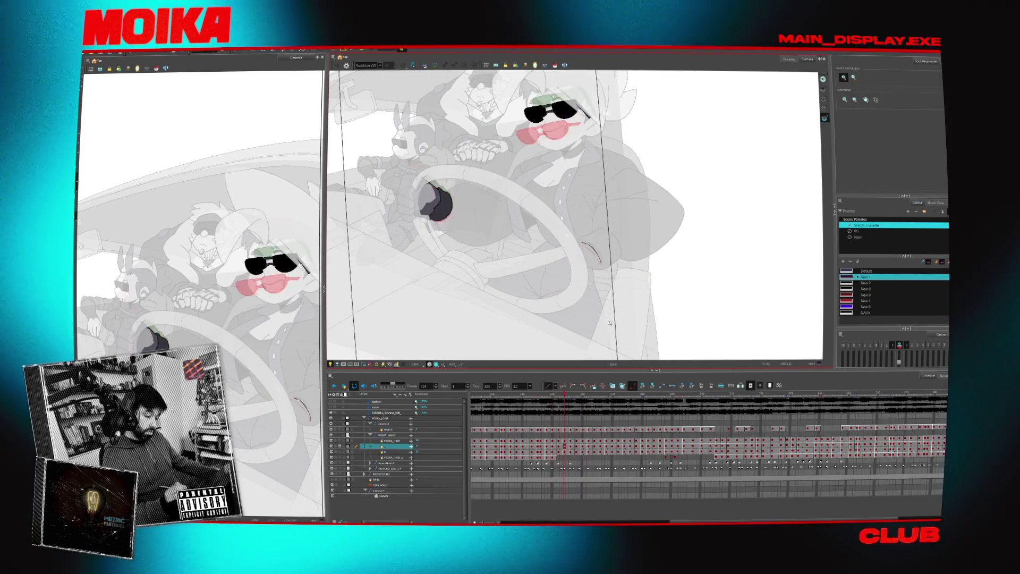
click(571, 318)
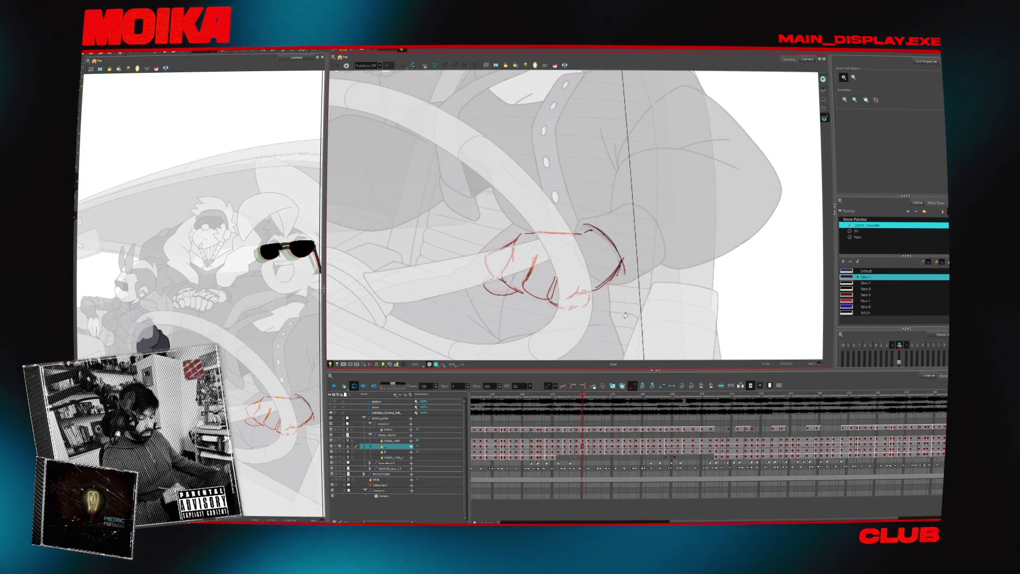
drag(593, 276, 618, 293)
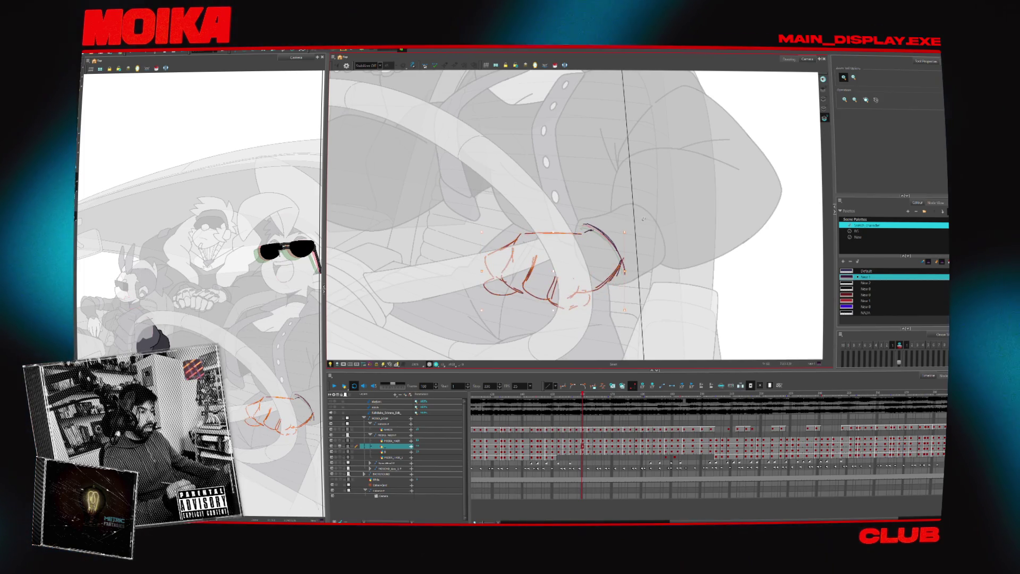
key(period)
key(4)
key(4)
key(period)
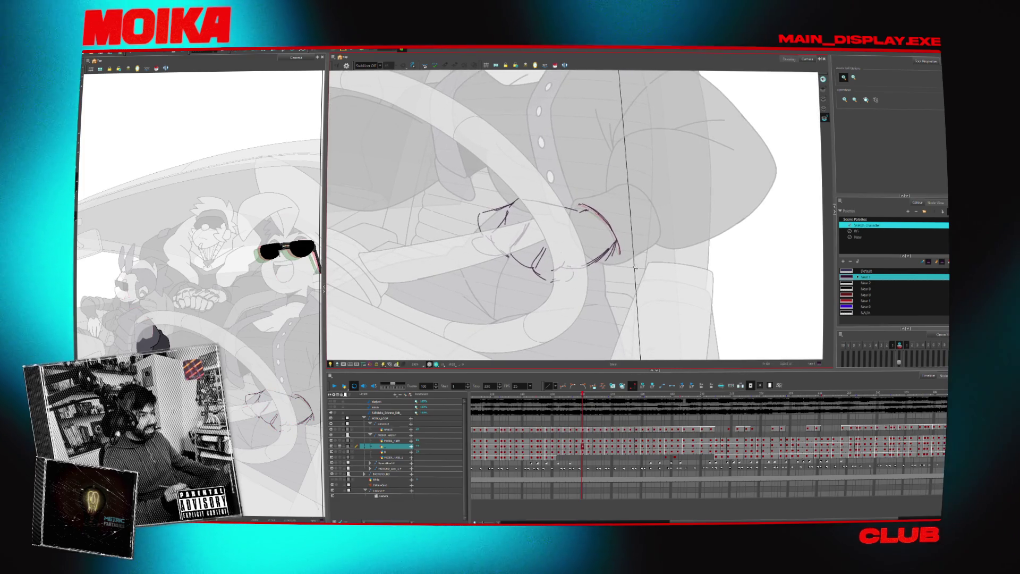
key(alt+b)
key(4)
key(comma)
key(comma)
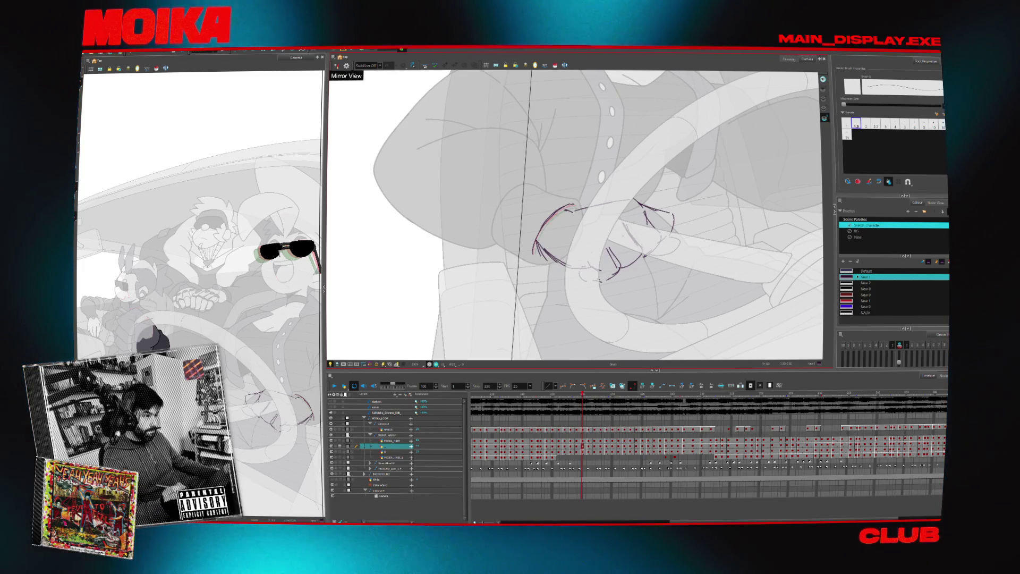
mouse_move(676, 277)
mouse_down()
mouse_move(631, 267)
mouse_move(639, 285)
mouse_up()
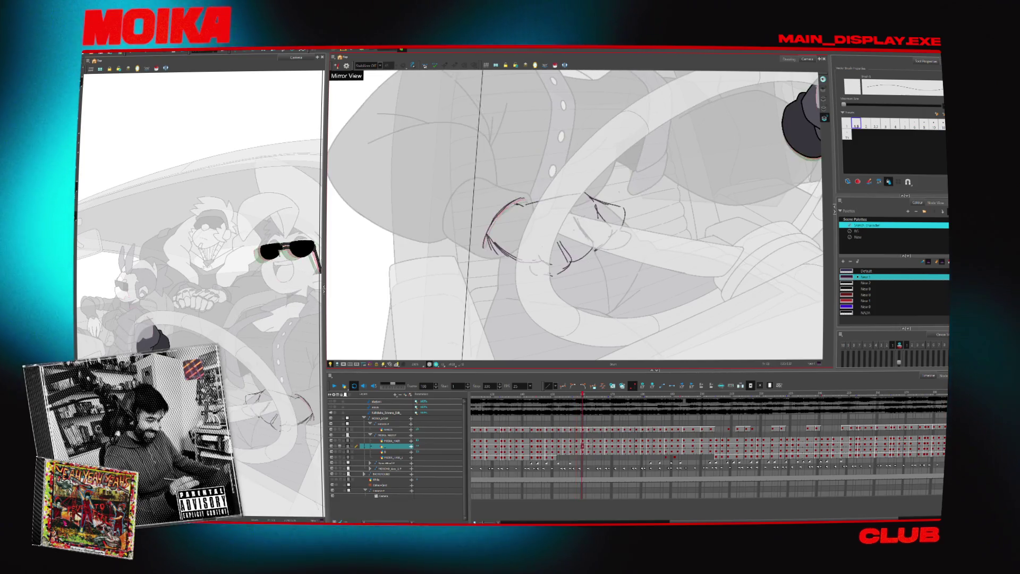
- Compare the hand drawings at frames 160–164 mirrored and normal, then draw a short finger line at frame 164
key(4)
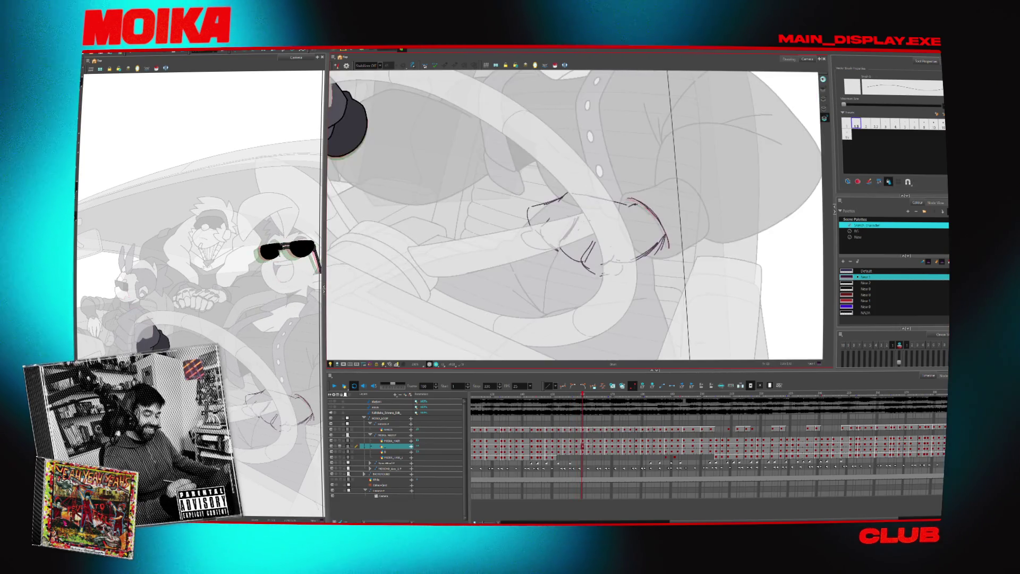
key(4)
key(period)
key(period)
key(period)
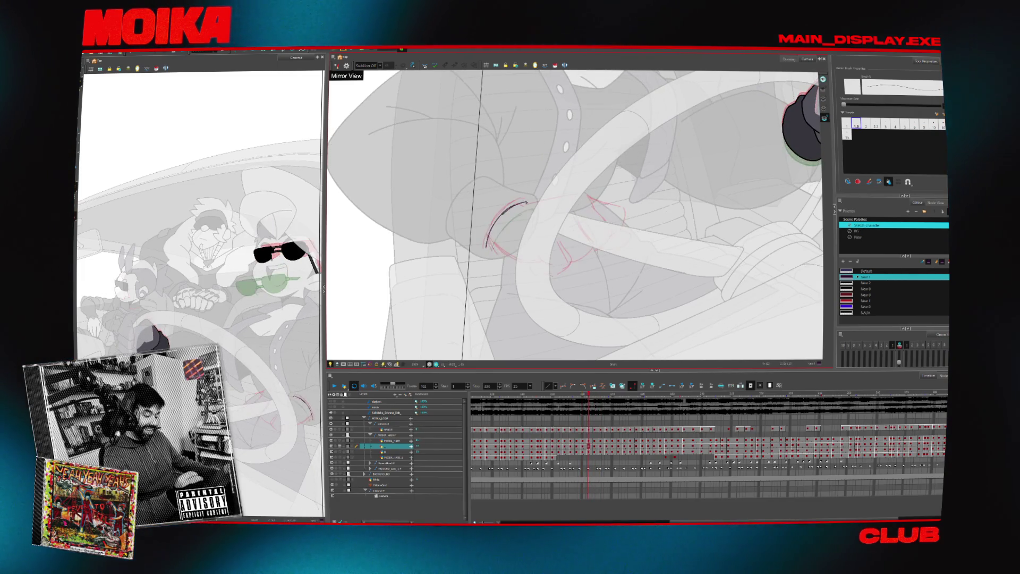
key(period)
key(period)
key(comma)
key(comma)
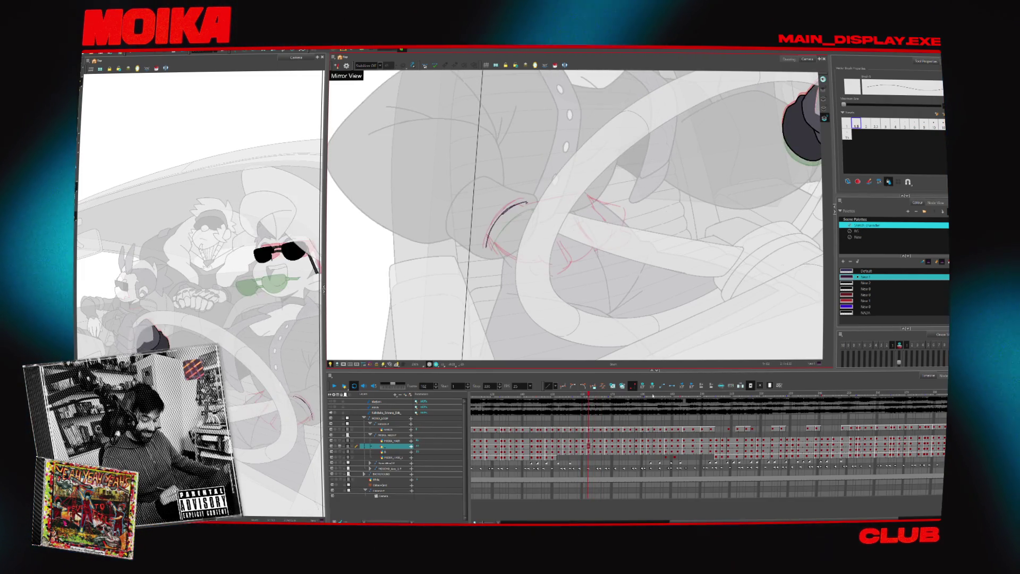
key(comma)
key(comma)
key(4)
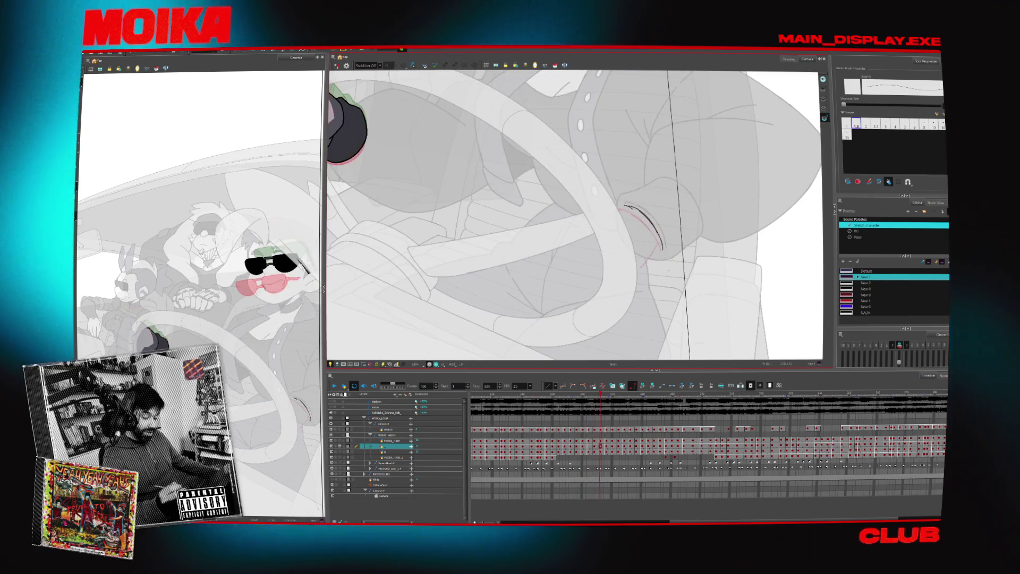
key(period)
key(period)
key(period)
key(period)
key(4)
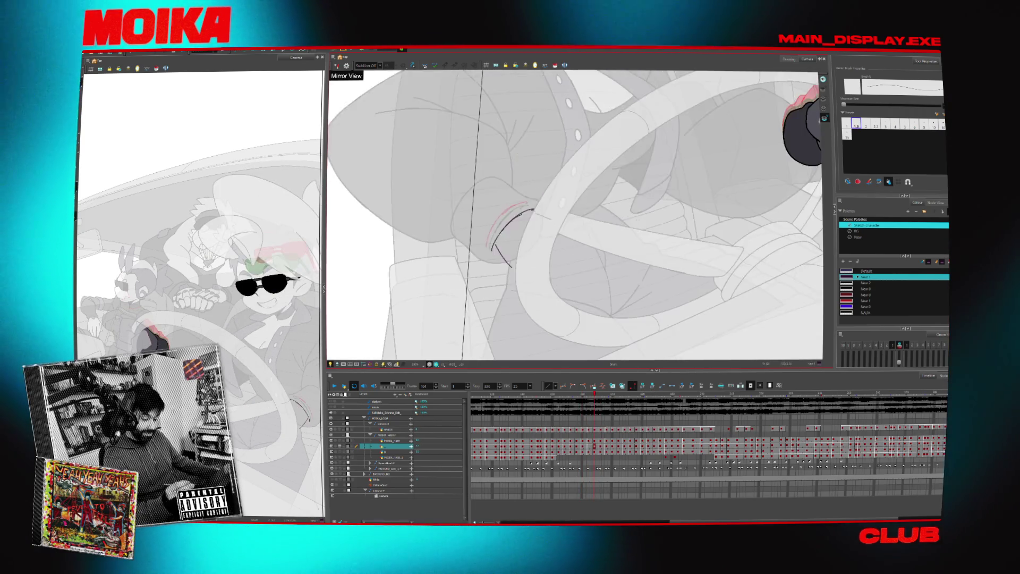
key(comma)
key(comma)
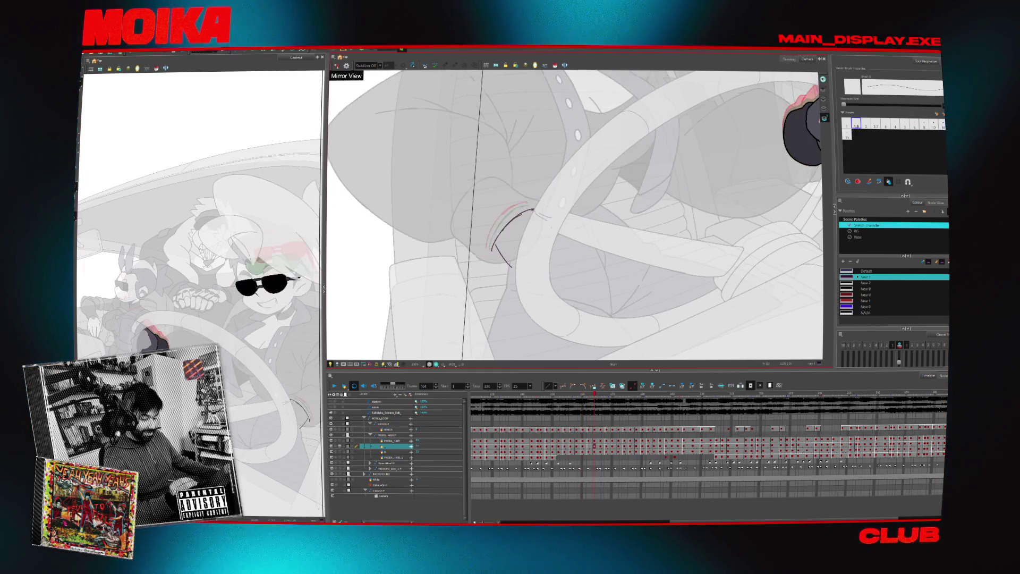
key(period)
key(period)
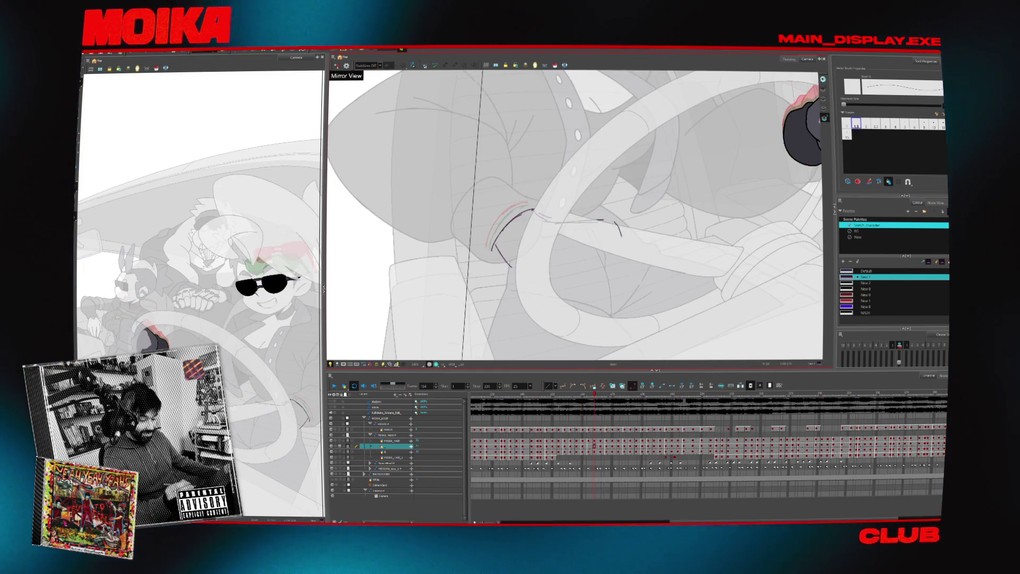
key(comma)
key(period)
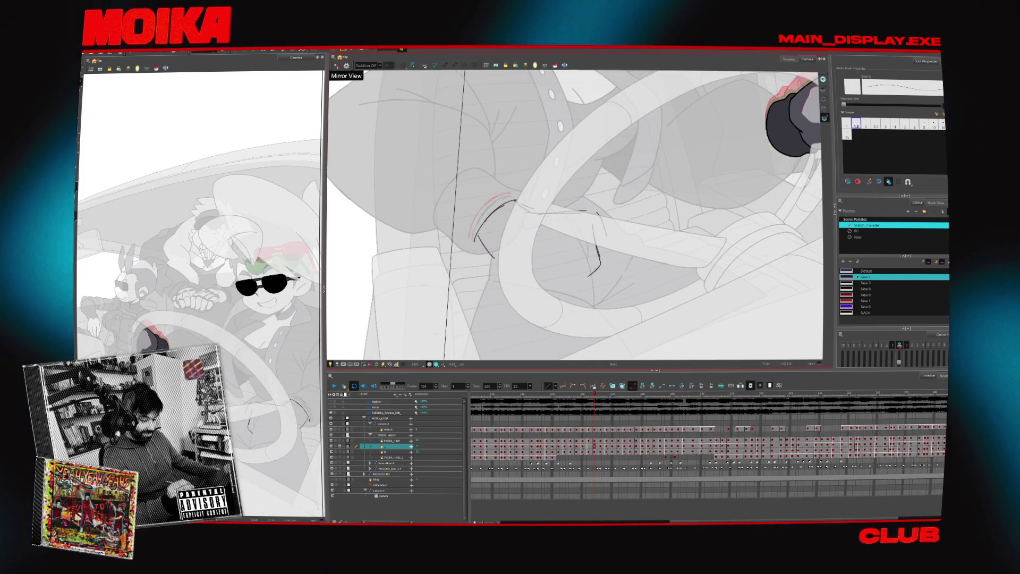
key(comma)
key(period)
drag(571, 239, 579, 276)
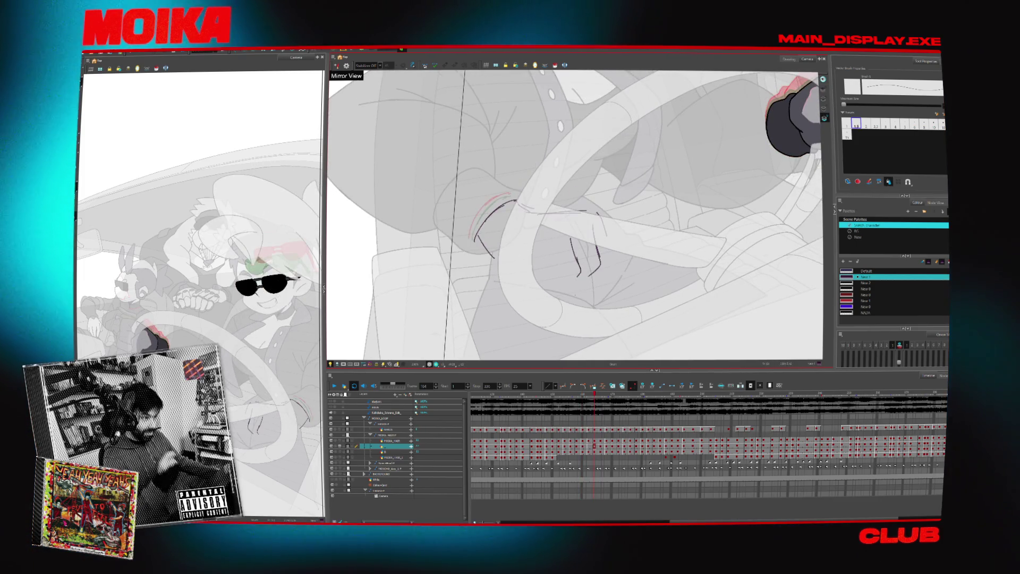
- Recheck neighbouring frames with Mirror View toggled, then add a stroke around the fingertips
key(4)
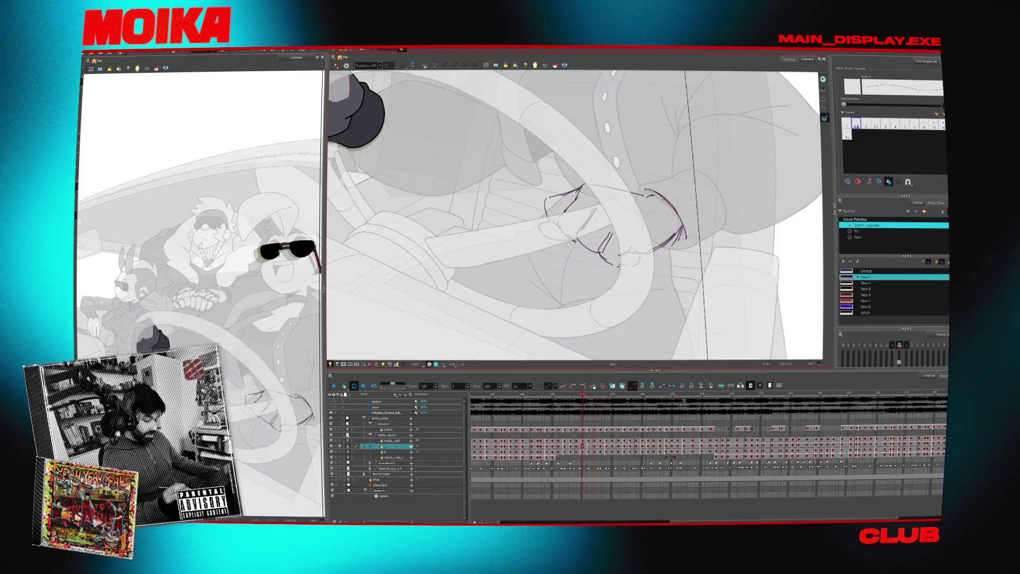
key(comma)
key(period)
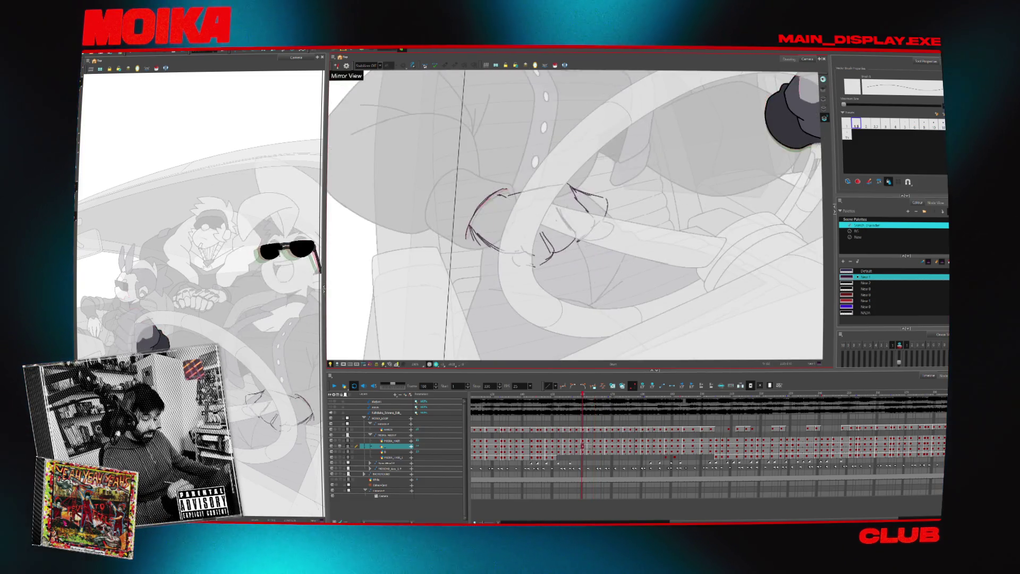
key(comma)
key(period)
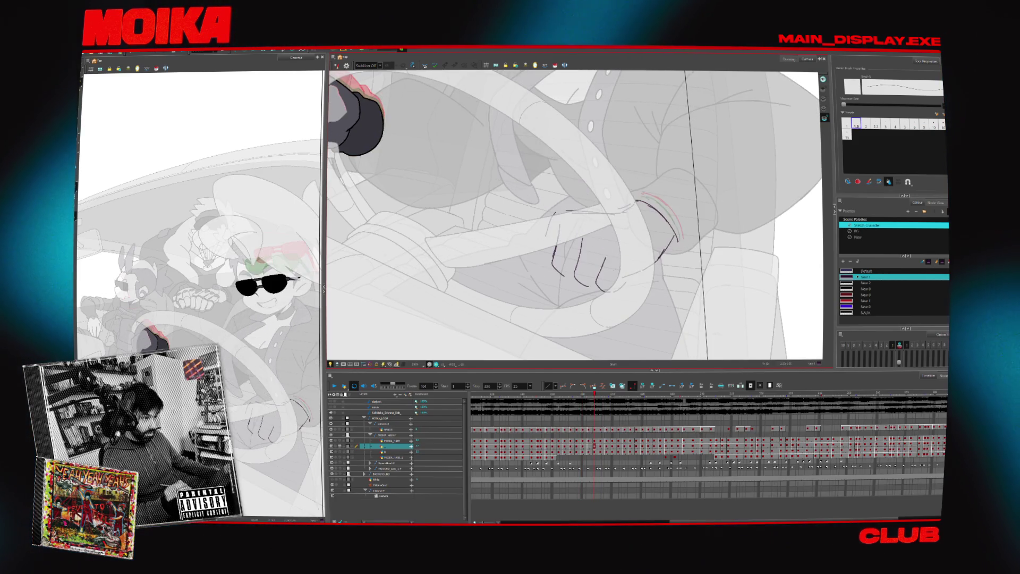
key(period)
key(comma)
key(4)
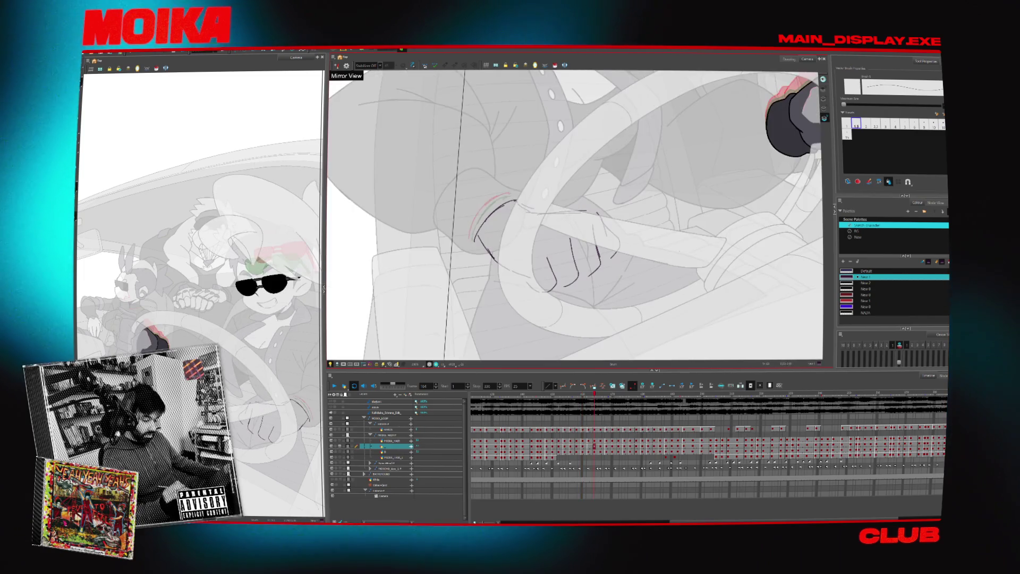
key(4)
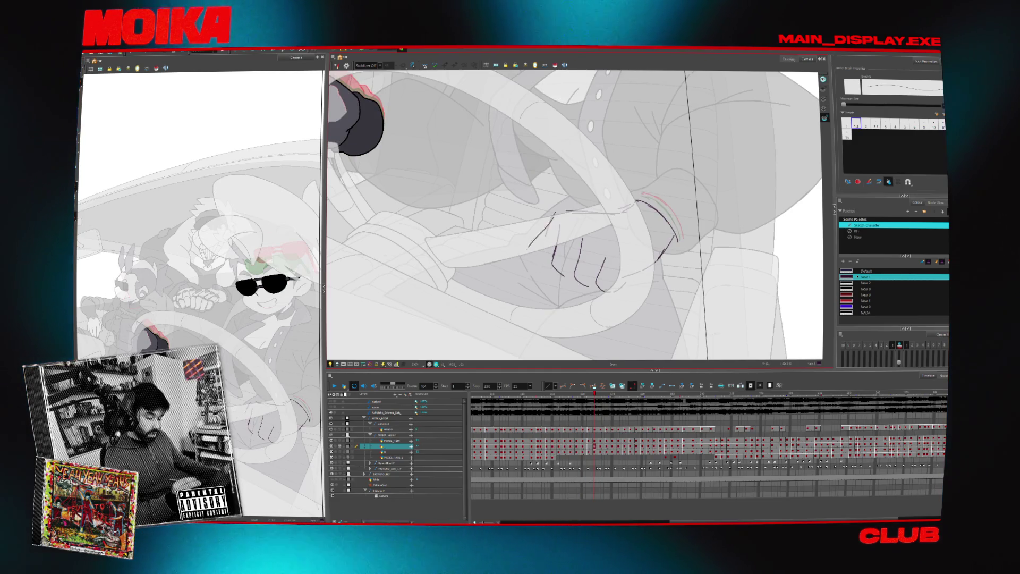
key(4)
key(4)
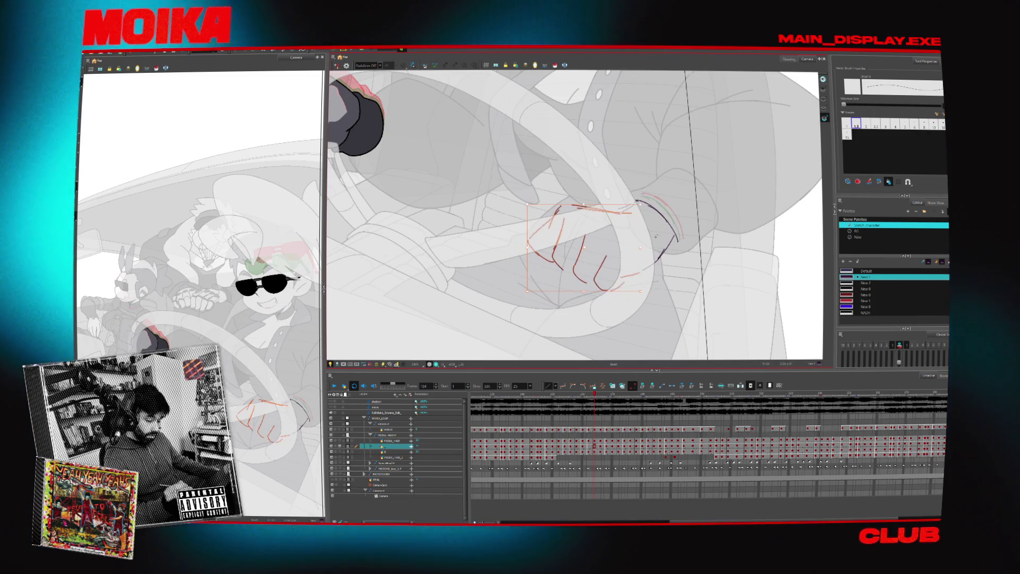
key(4)
drag(598, 249, 589, 270)
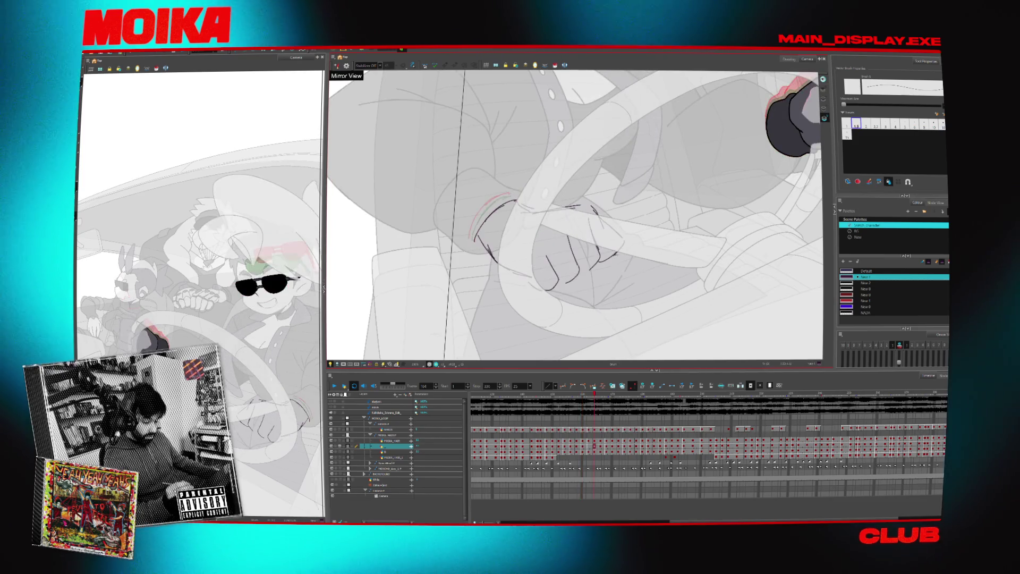
key(period)
key(period)
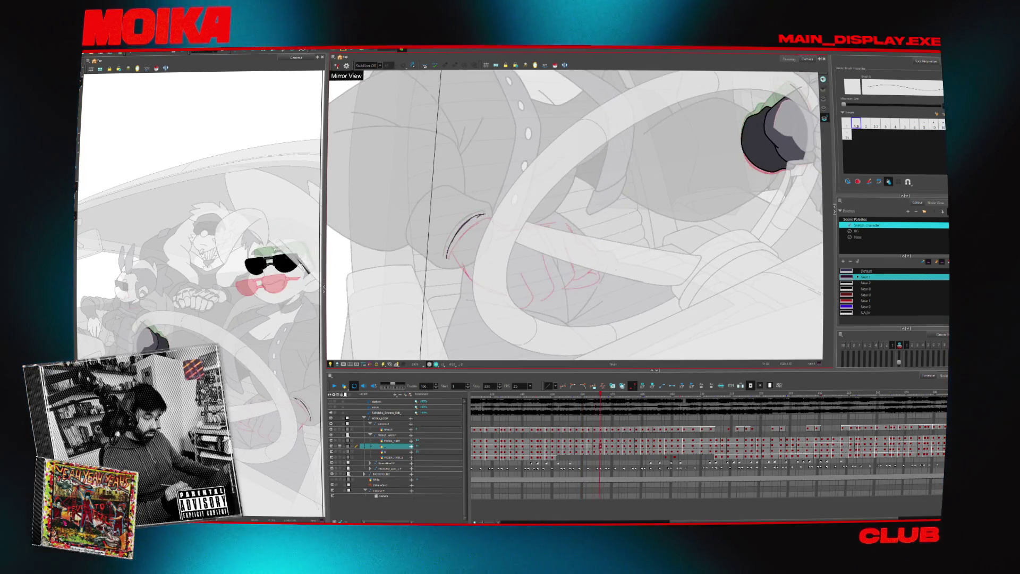
scroll(619, 269, down, 4)
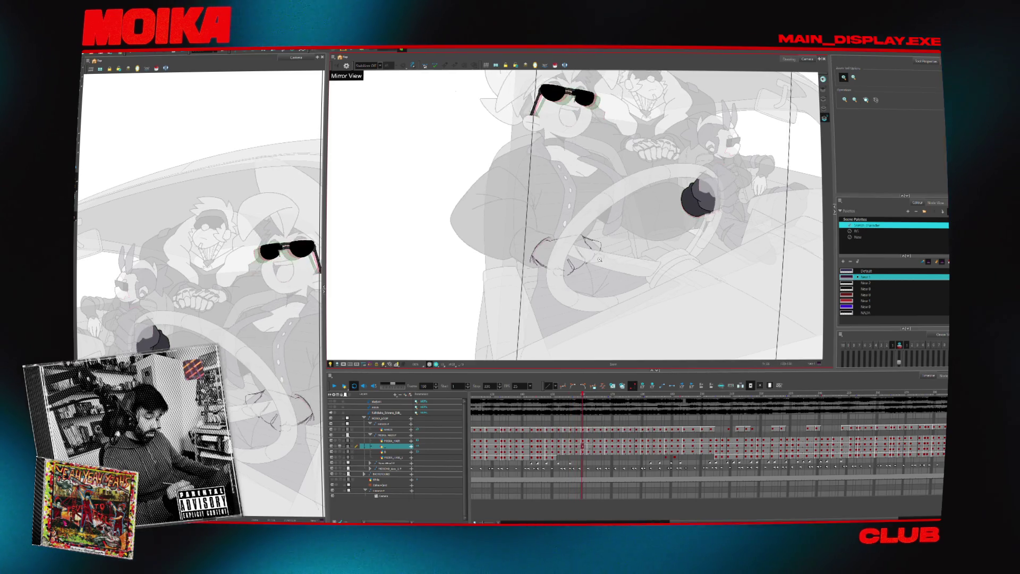
- Step back a frame in normal view, pick the Brush and undo the last thumb stroke
scroll(599, 257, up, 4)
key(comma)
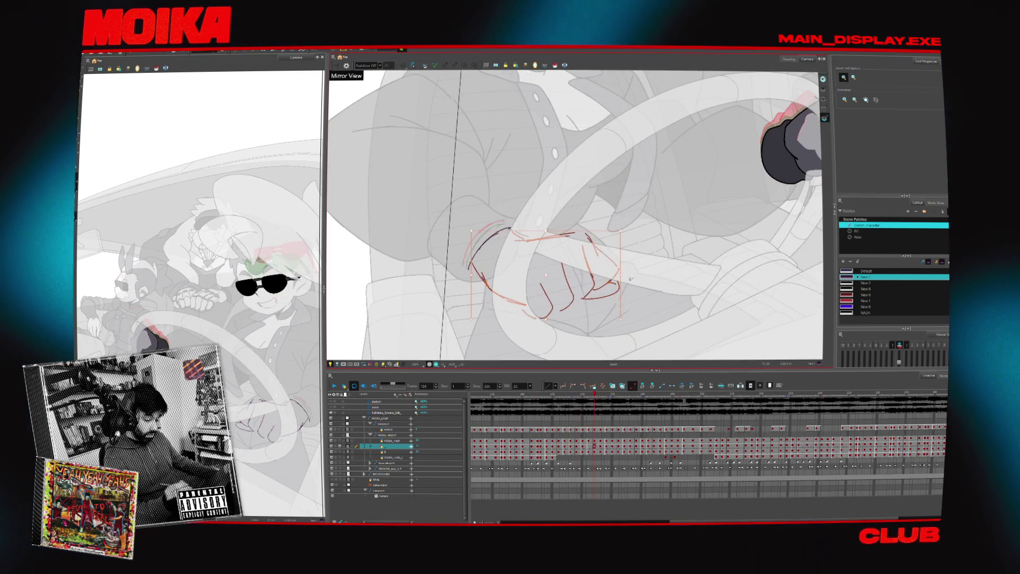
key(4)
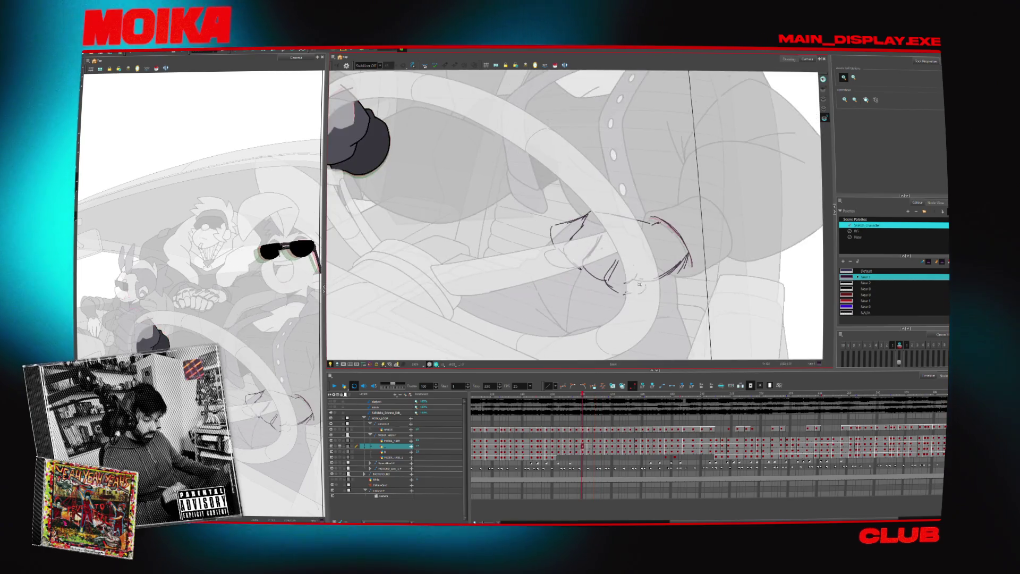
key(alt+b)
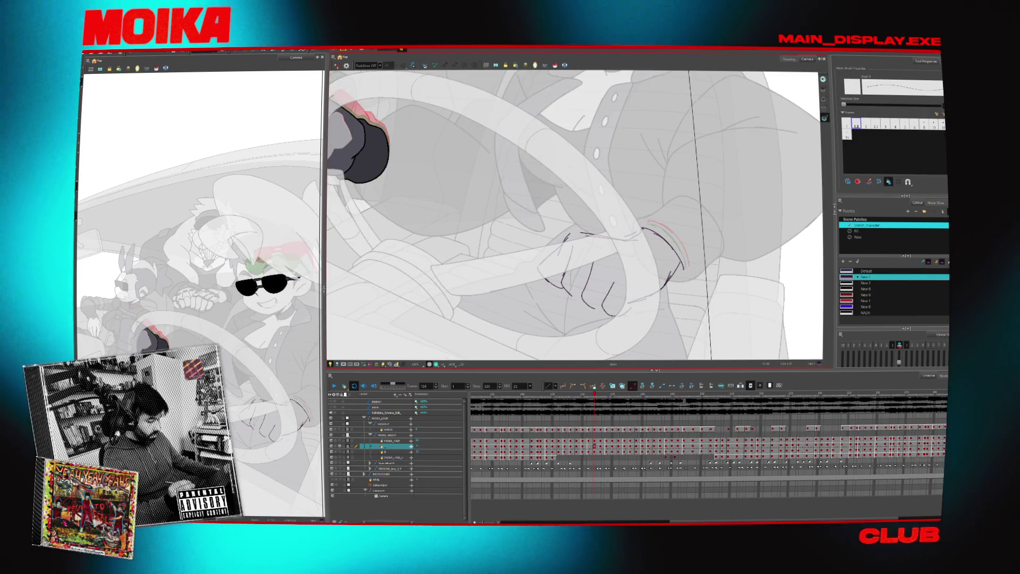
key(ctrl+z)
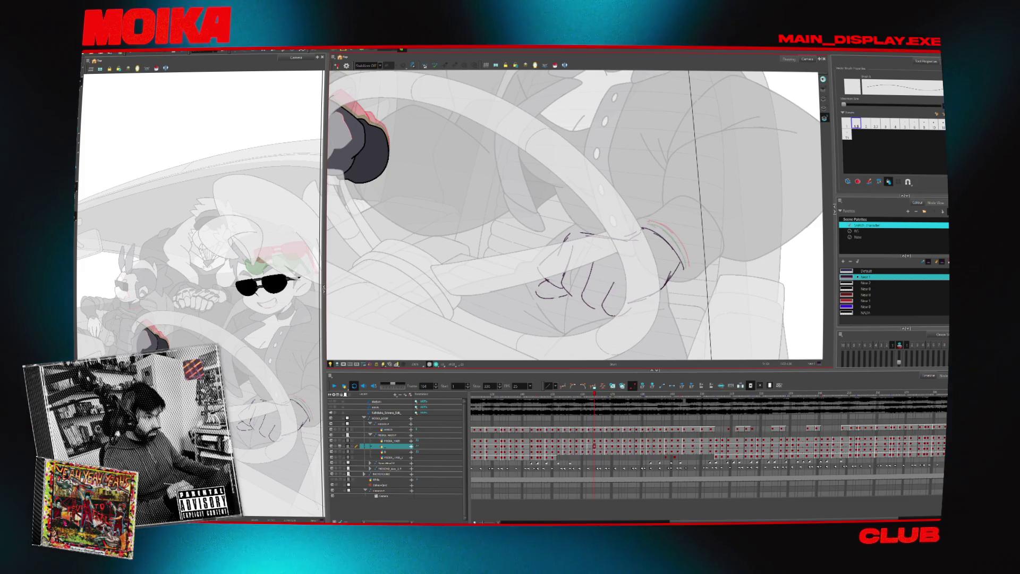
- Flip between frames 160 and 164 in mirrored view, undoing a stroke, ending mirrored
key(4)
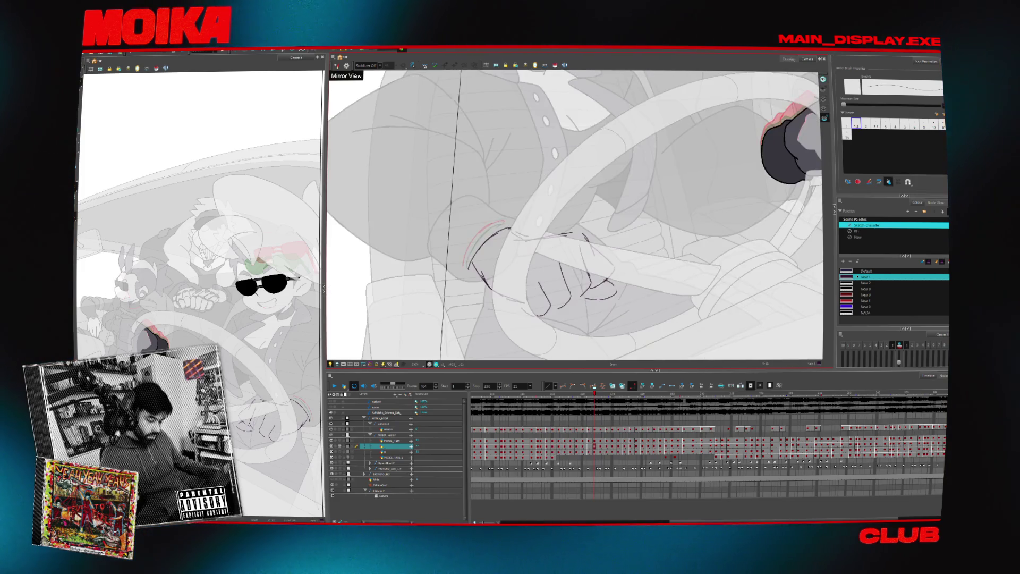
key(f)
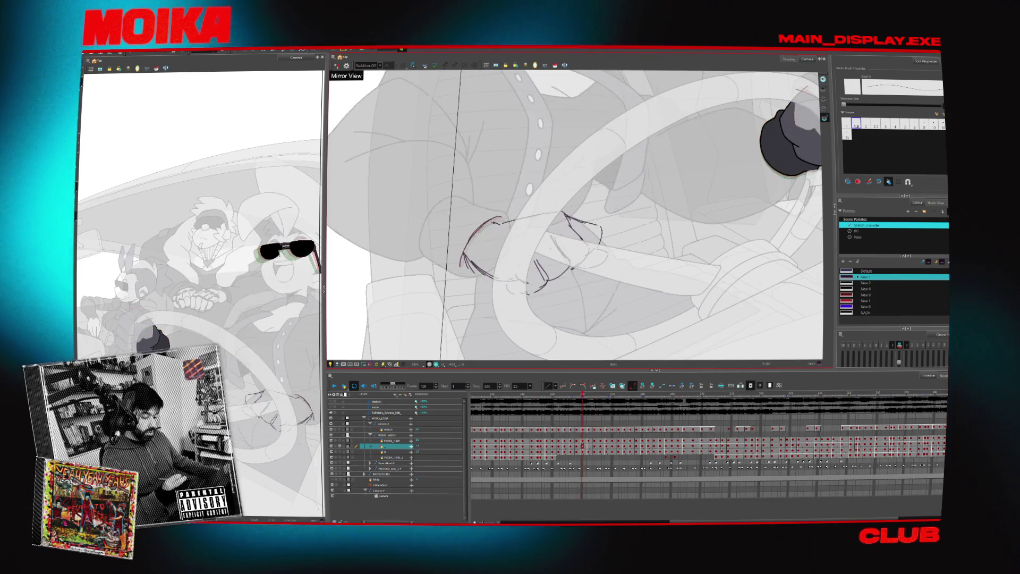
key(g)
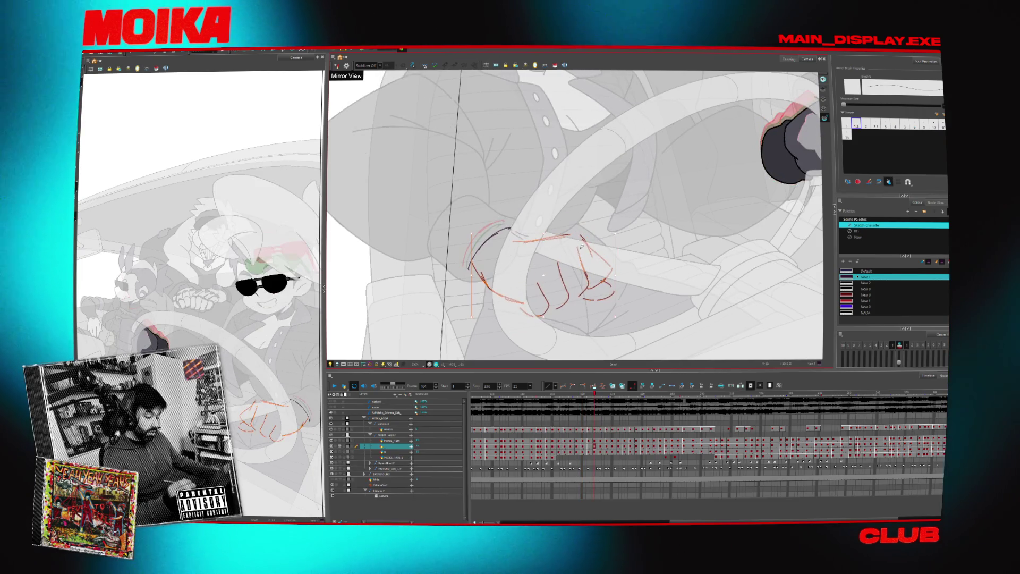
key(ctrl+z)
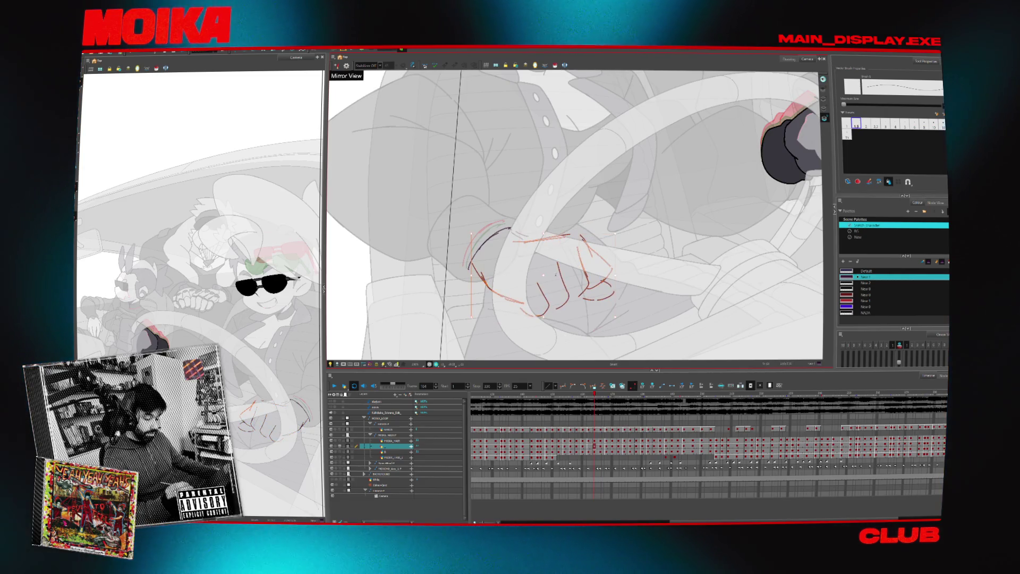
key(4)
key(f)
key(g)
key(4)
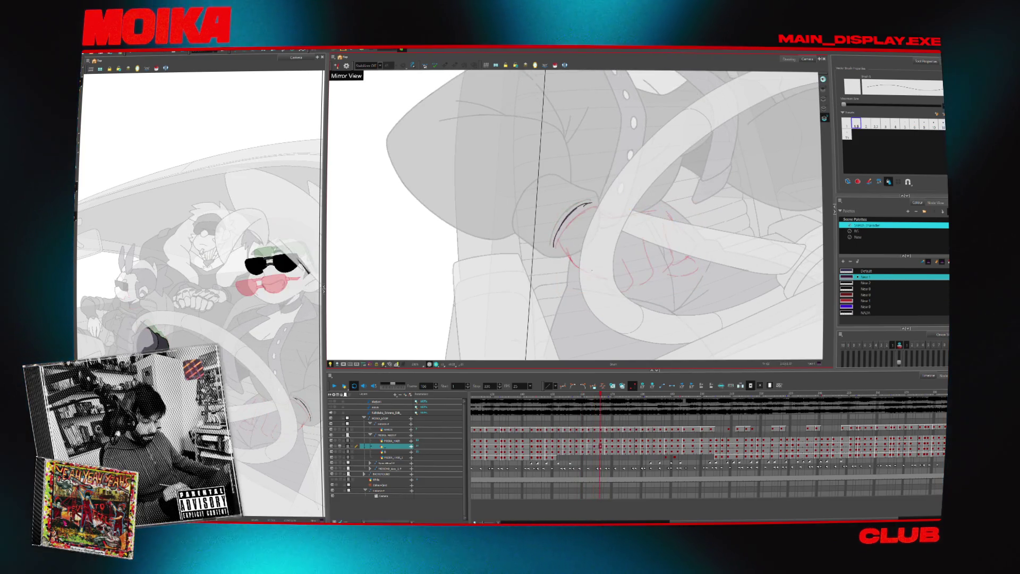
- Check the drawing mirrored and normal, then ink a dark line along the top of the hand
key(4)
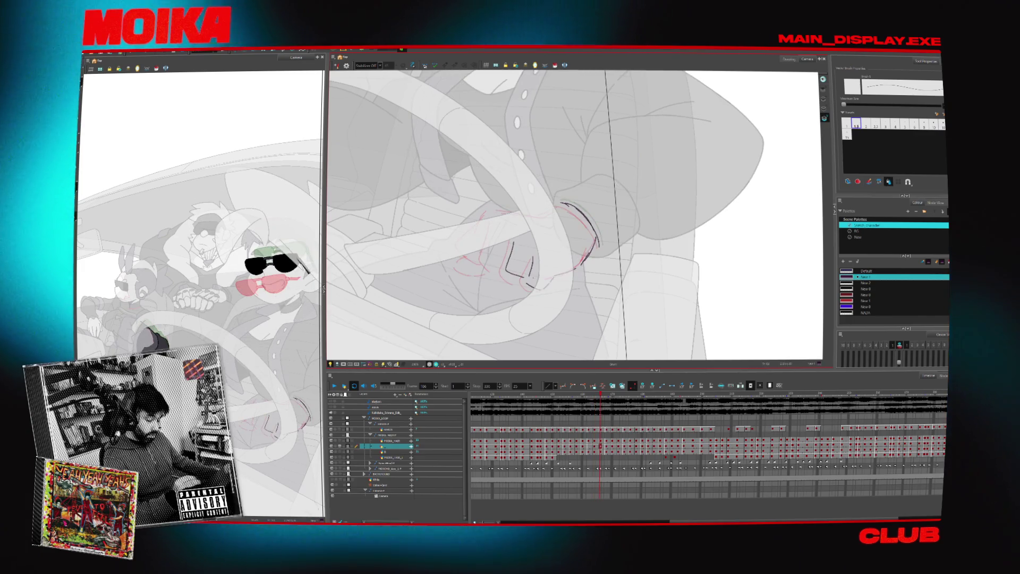
key(4)
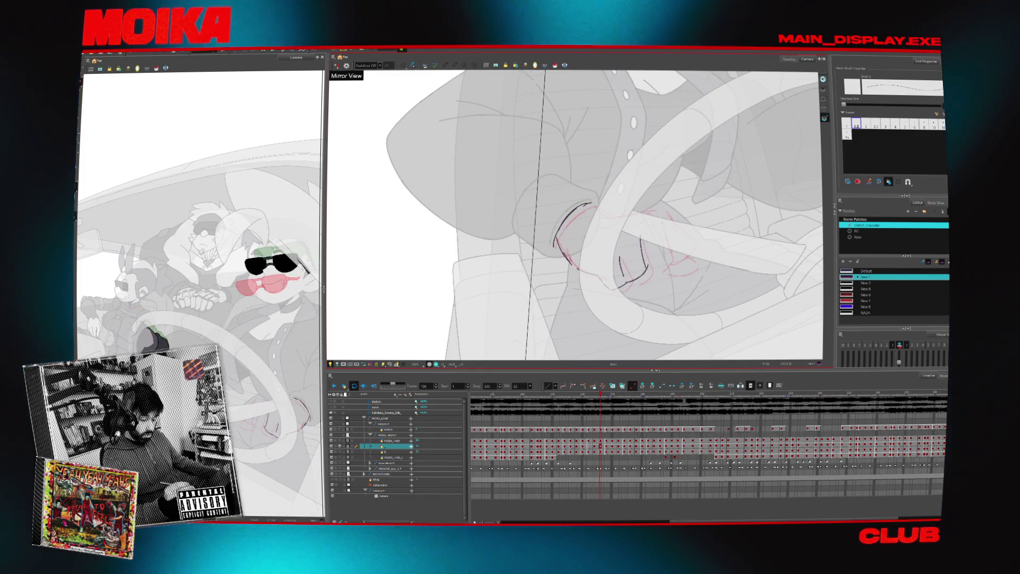
key(4)
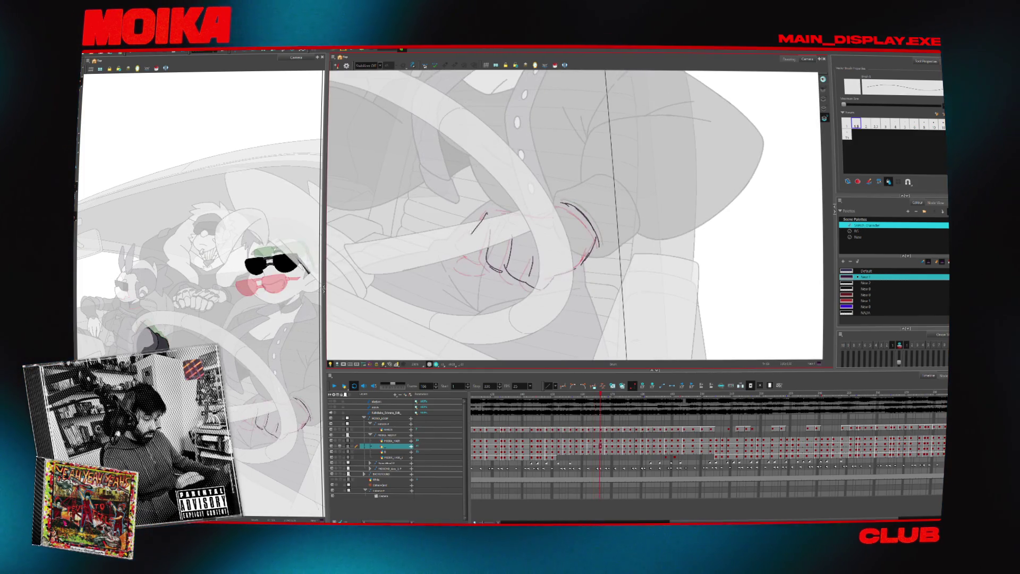
key(4)
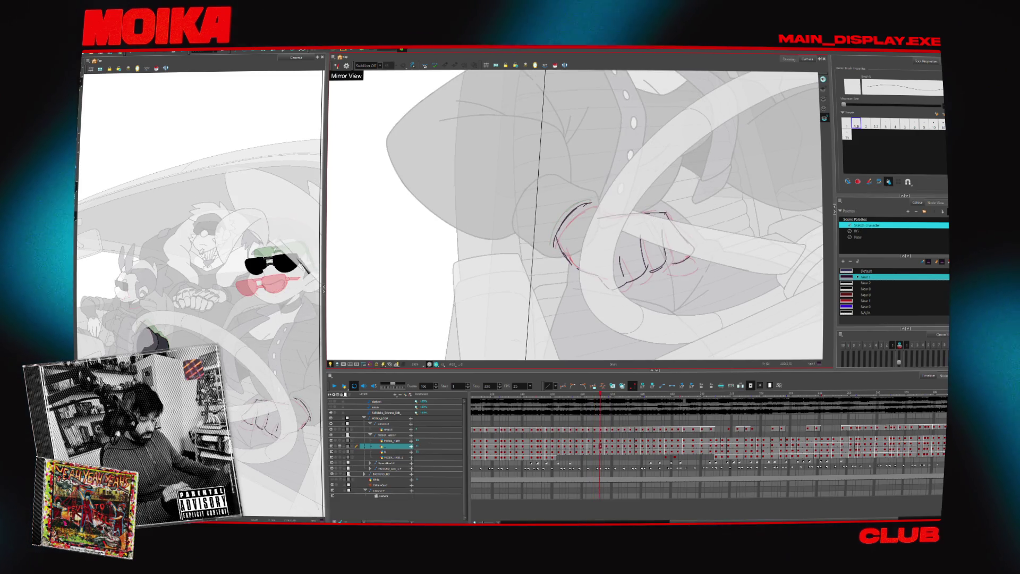
key(comma)
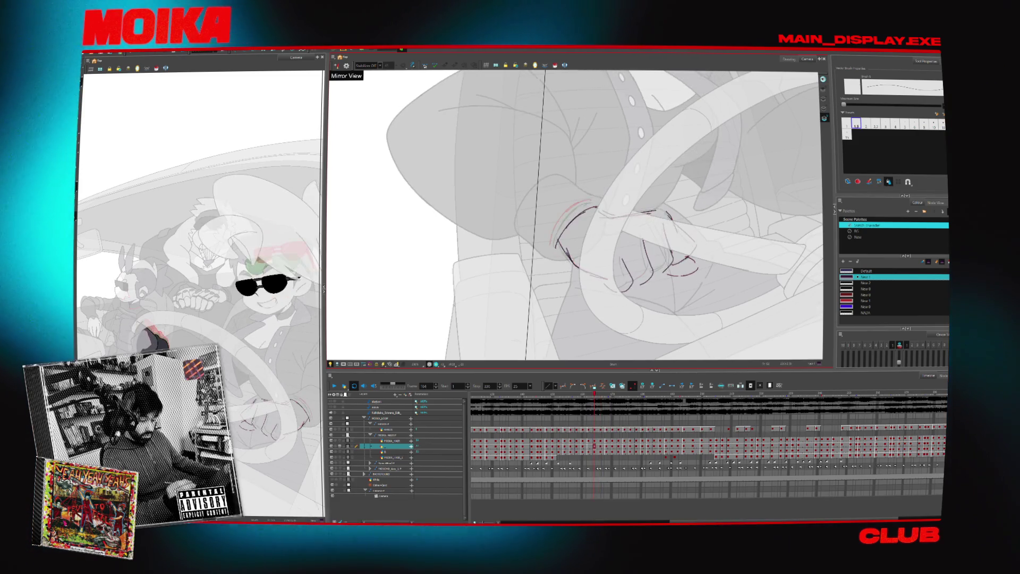
key(period)
drag(632, 212, 669, 219)
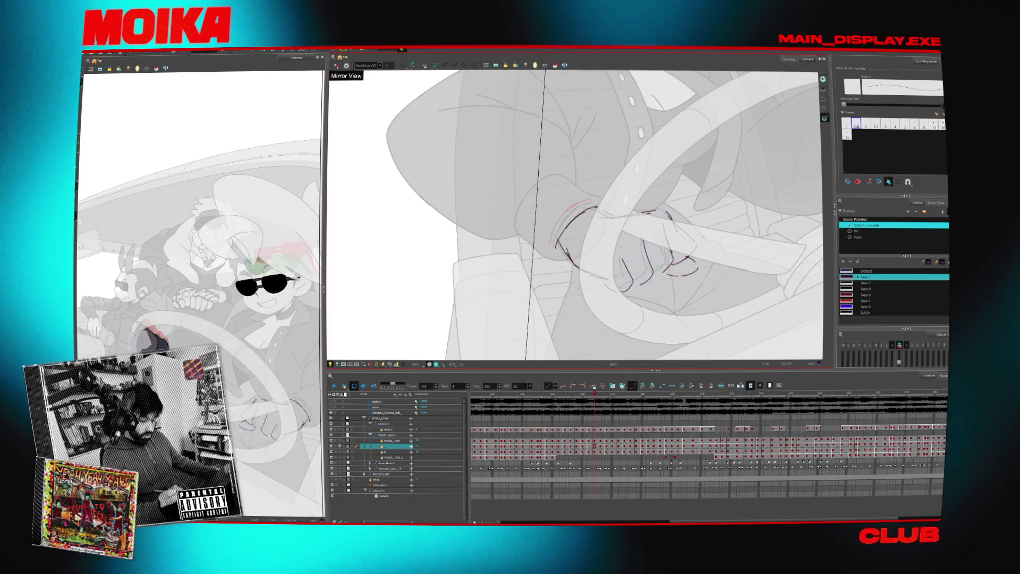
- Flip through neighbouring hand drawings, toggling Mirror View to compare them
key(period)
key(period)
key(period)
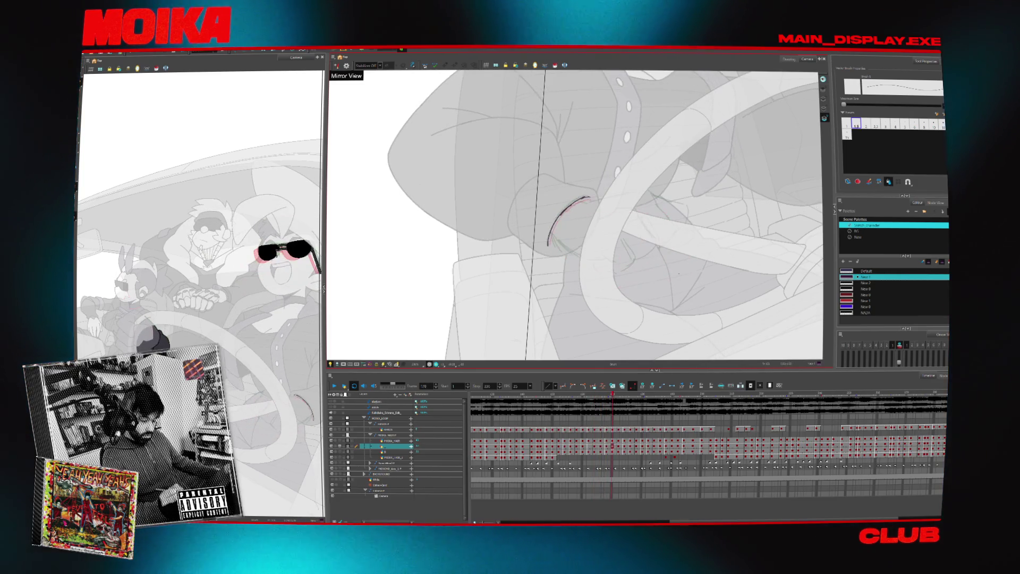
key(period)
key(comma)
key(period)
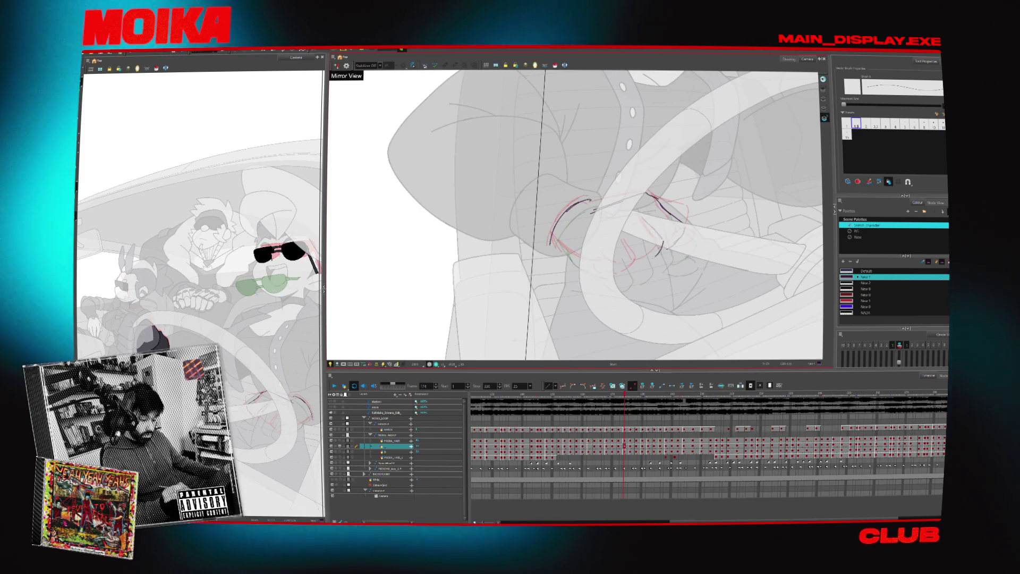
key(period)
click(336, 65)
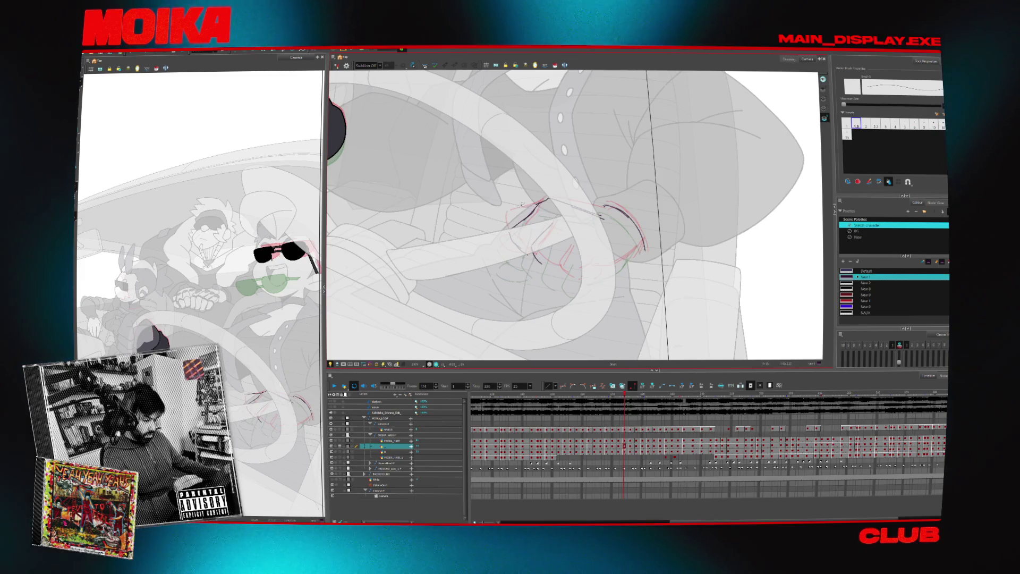
key(period)
key(comma)
key(period)
key(comma)
key(period)
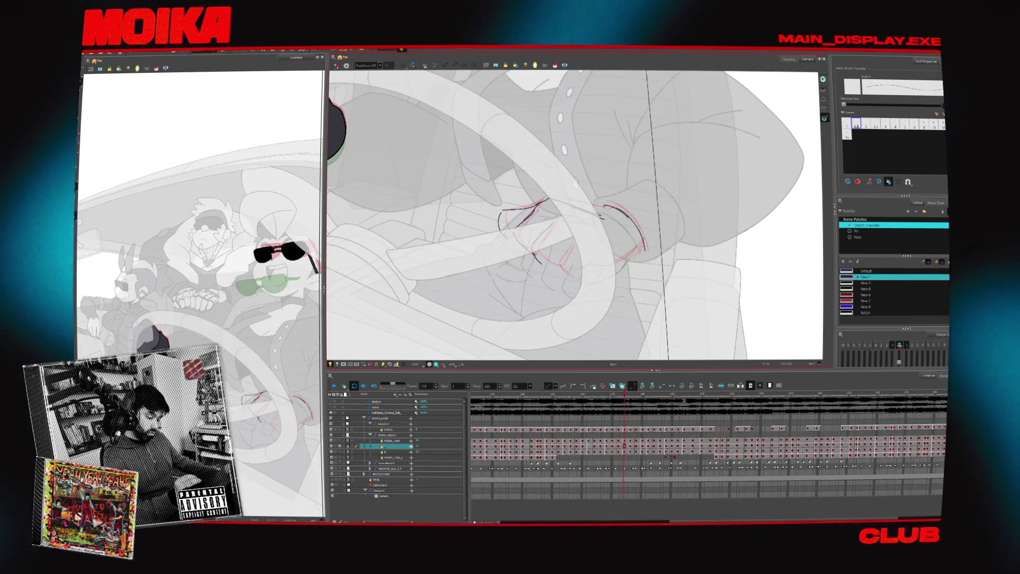
key(4)
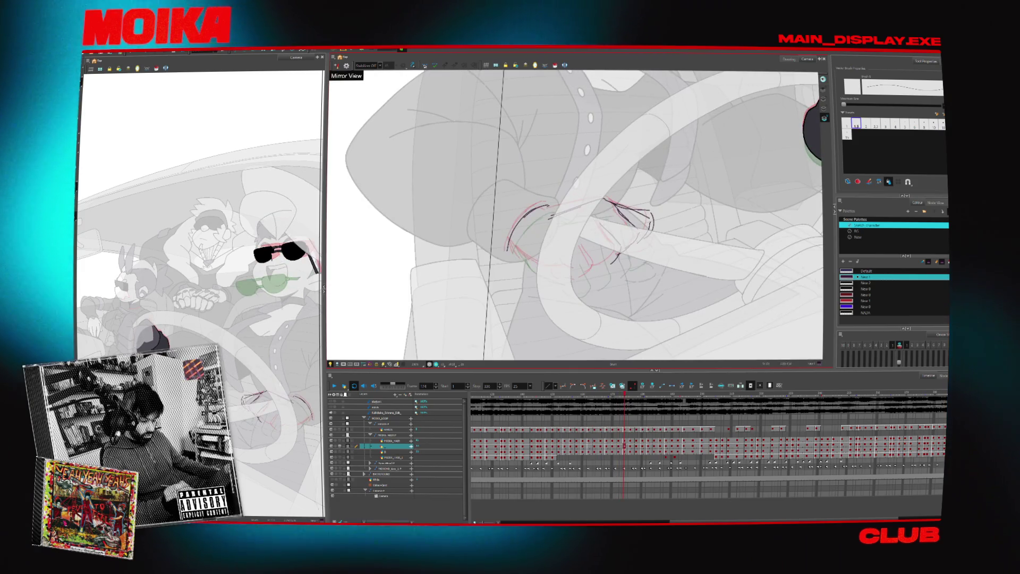
key(period)
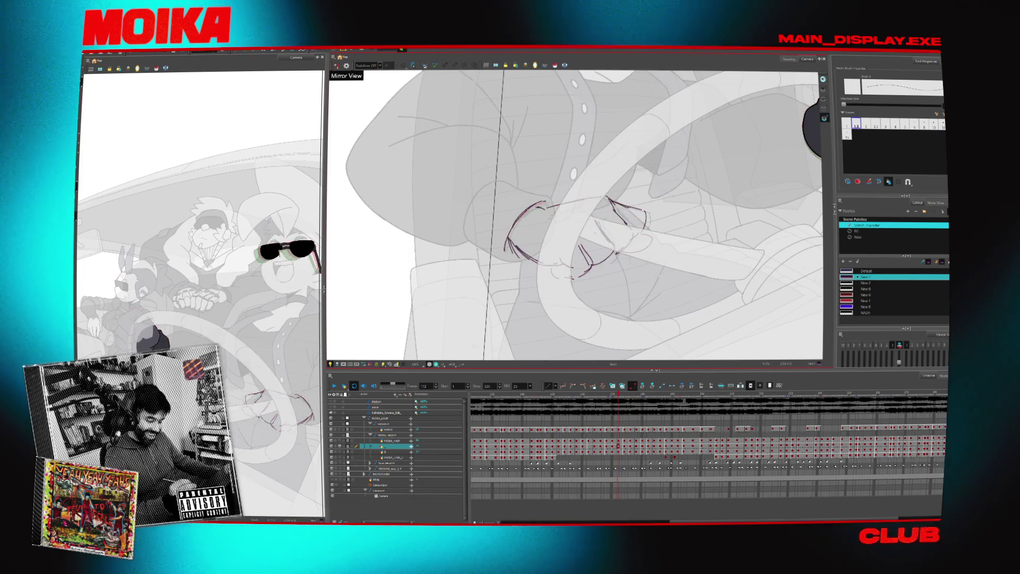
key(4)
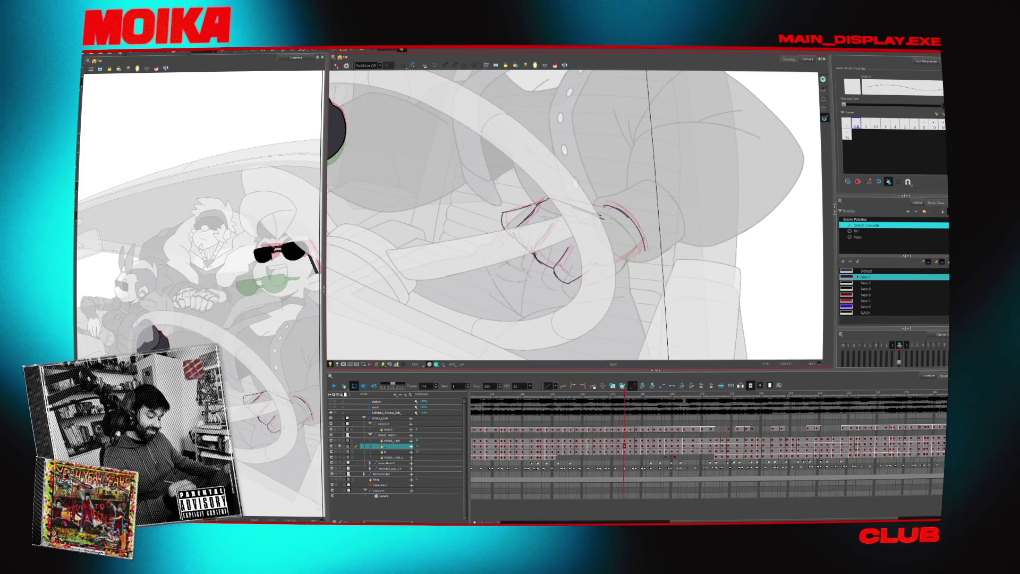
- Ink a curved line along the hand's bottom and a short line below the wheel's left edge
drag(556, 266, 641, 245)
key(4)
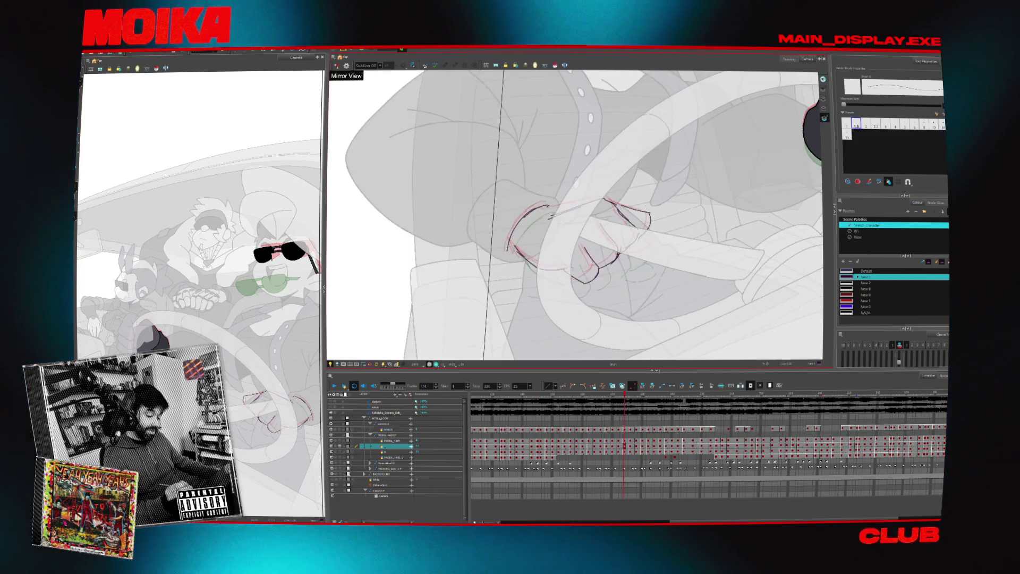
key(4)
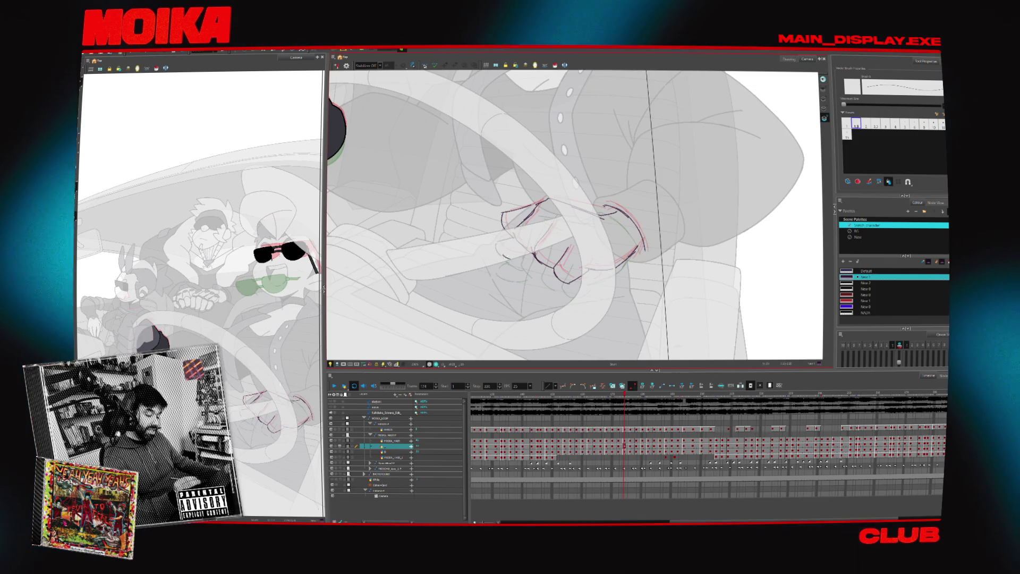
key(4)
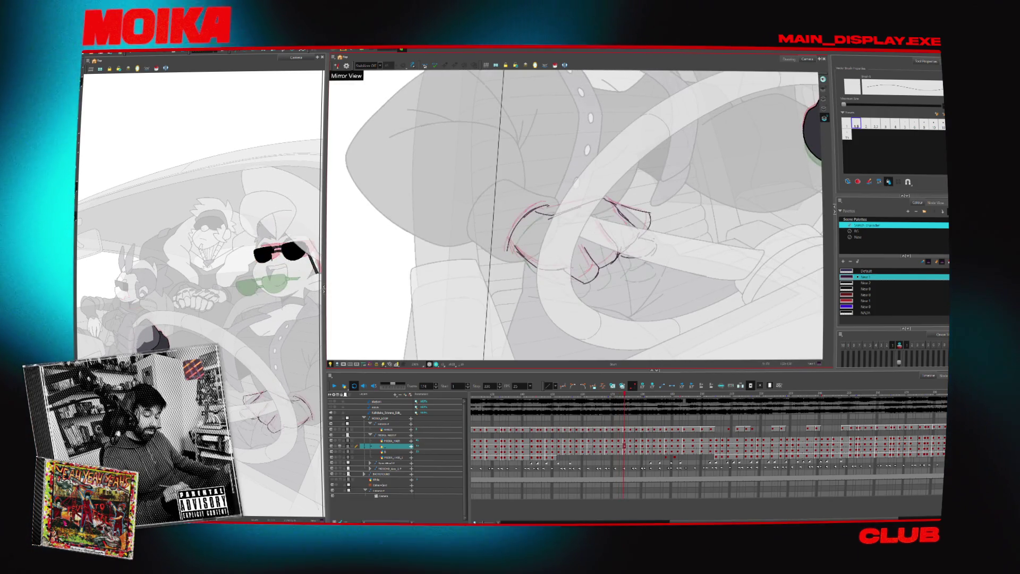
drag(574, 212, 562, 197)
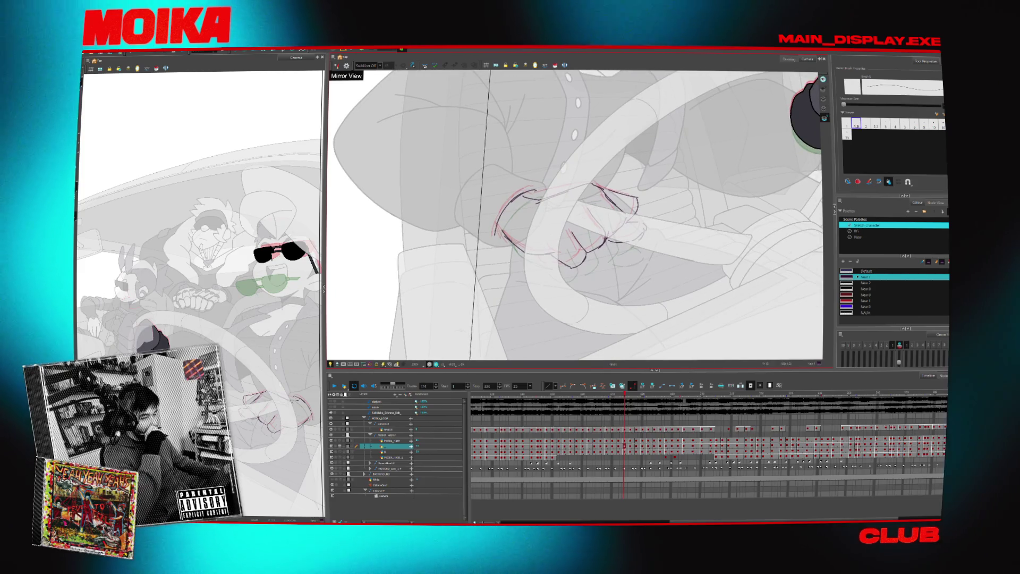
drag(545, 264, 549, 258)
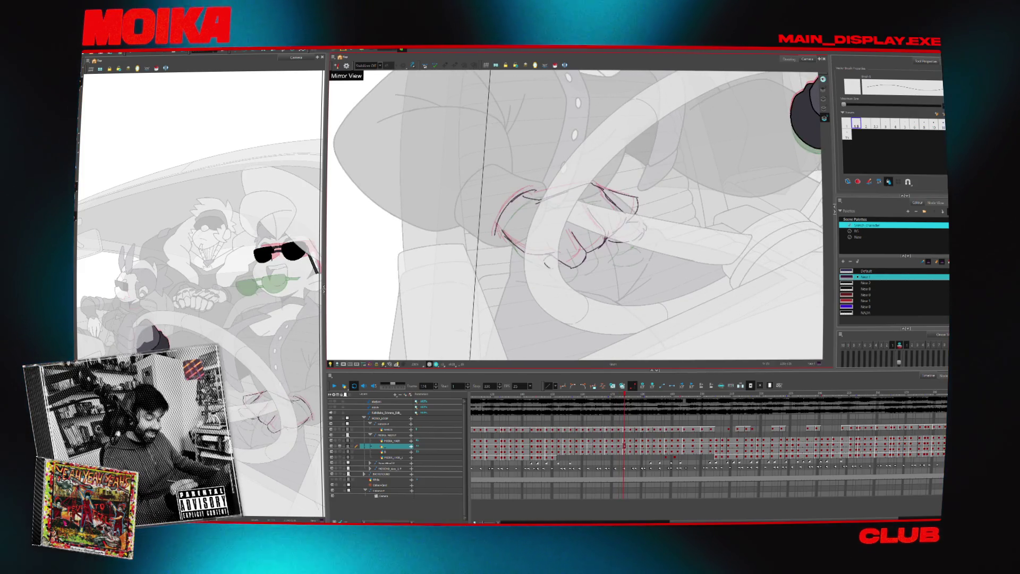
key(period)
key(period)
key(period)
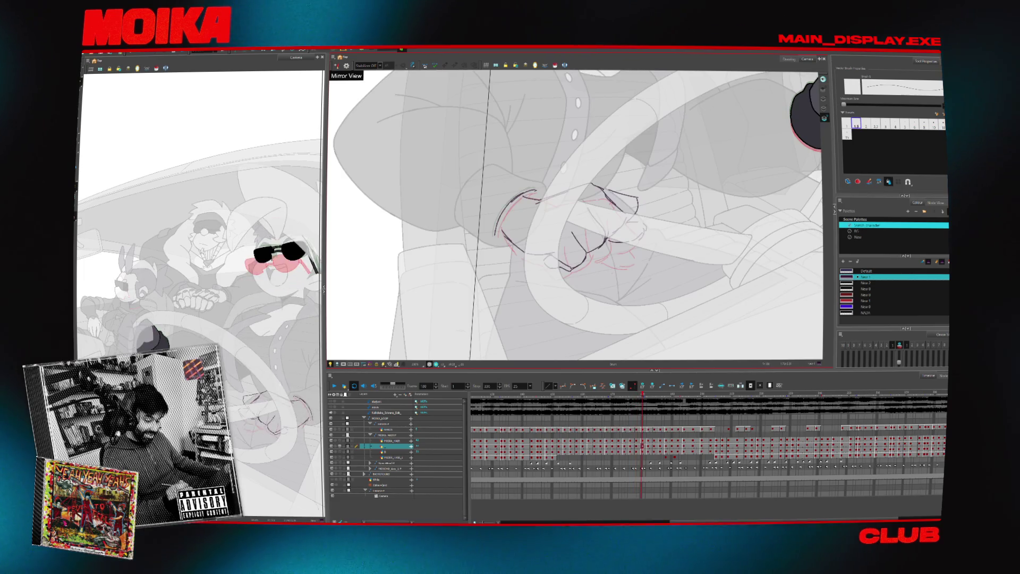
key(period)
key(period)
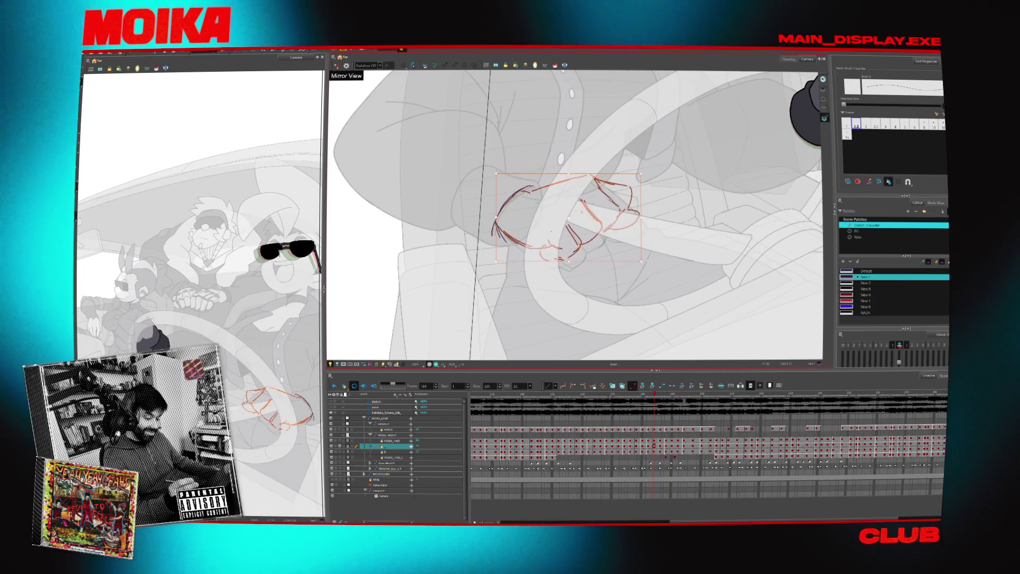
key(comma)
key(comma)
key(comma)
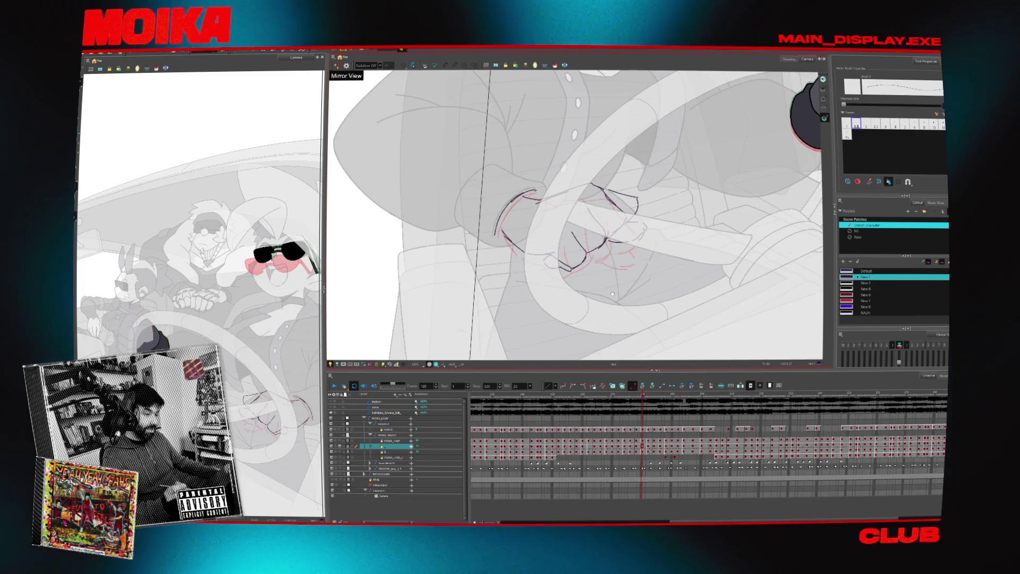
- Play back the animation to review the hand motion, then return to the Brush in mirrored view
scroll(613, 294, down, 5)
key(Return)
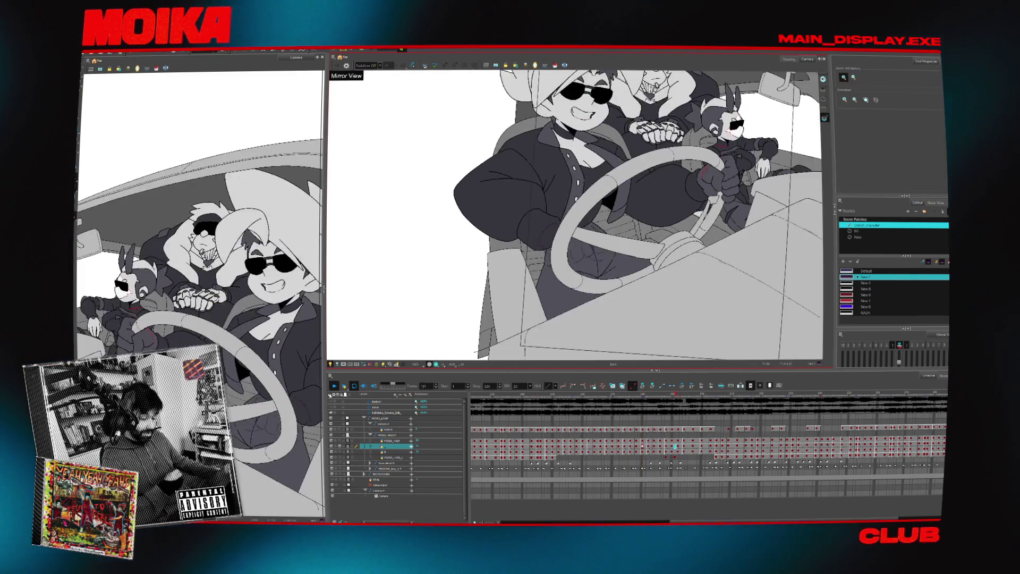
key(Return)
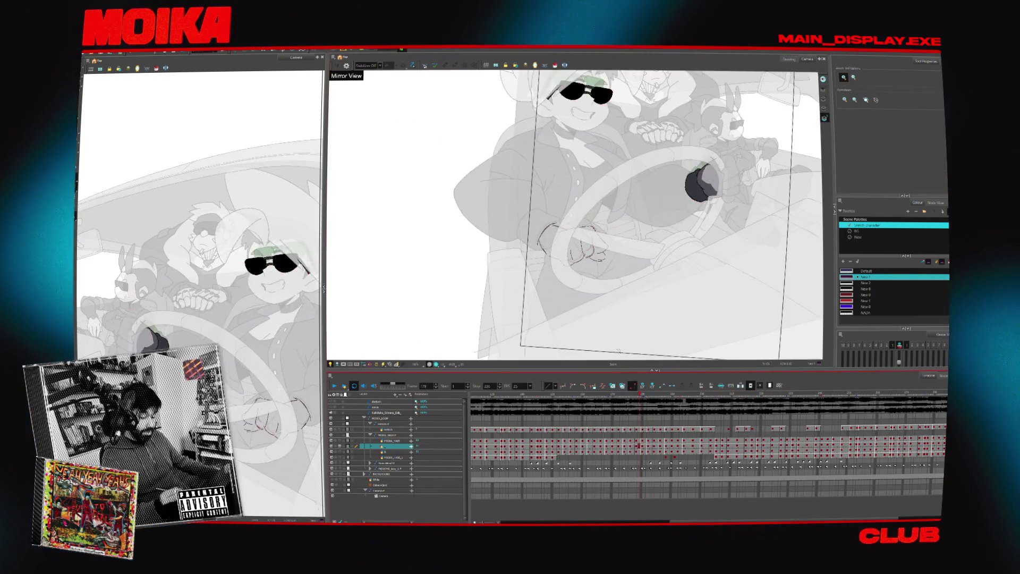
scroll(532, 234, up, 5)
key(alt+b)
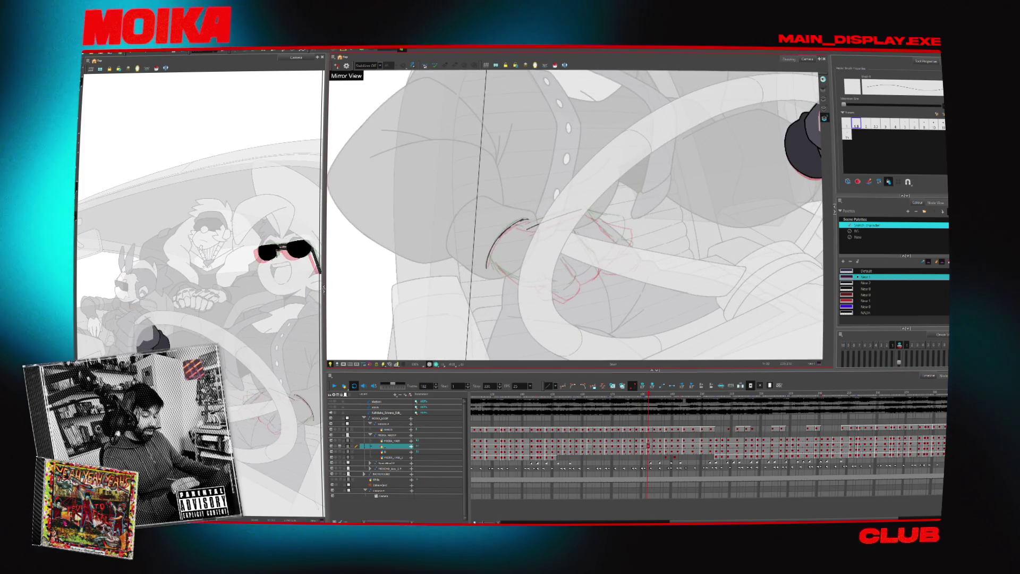
key(4)
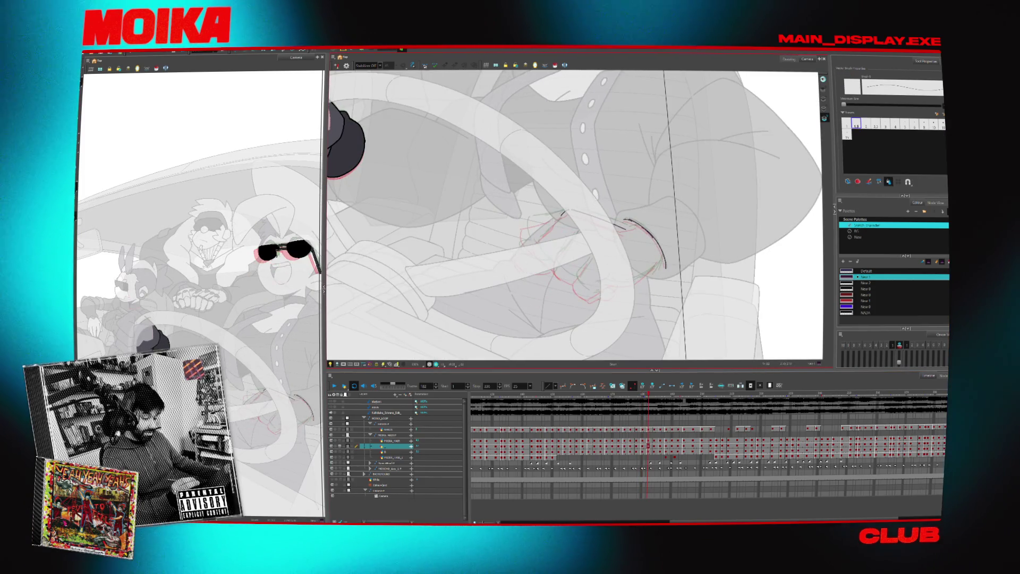
key(comma)
key(comma)
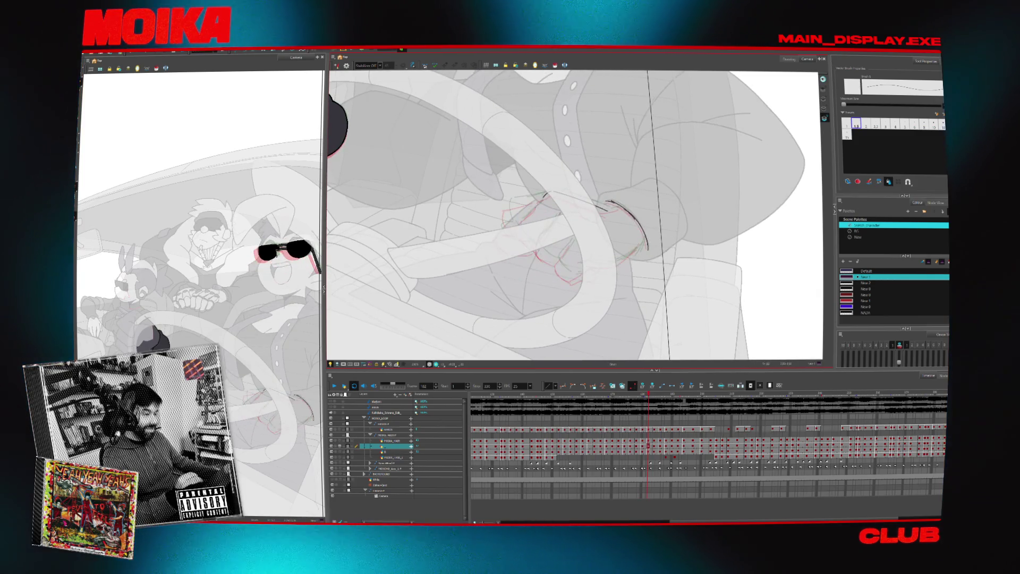
key(period)
key(period)
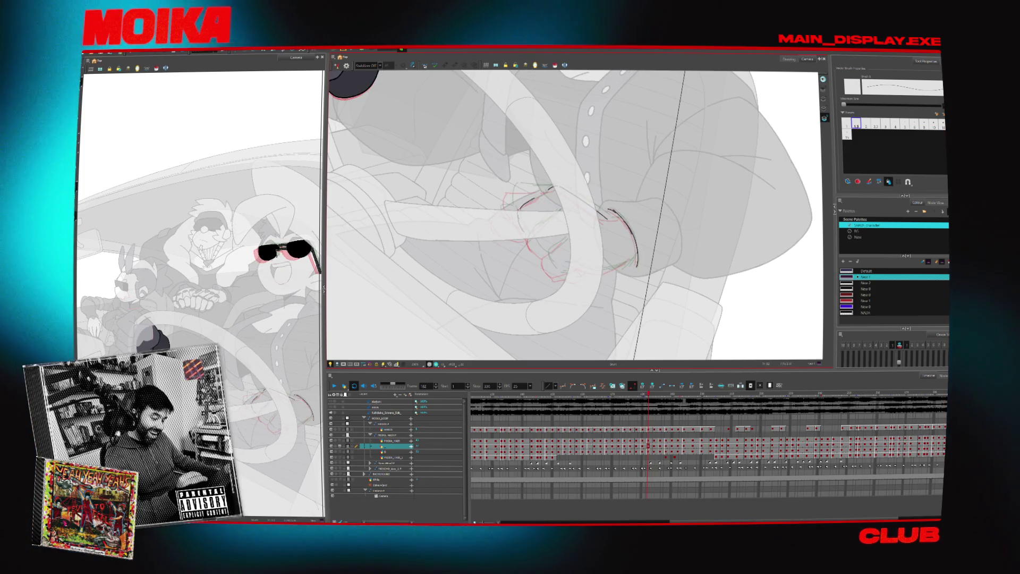
- Ink a line across the fingers over the wheel and a short line near the hand
mouse_move(511, 189)
mouse_down()
mouse_move(516, 208)
mouse_move(552, 186)
mouse_up()
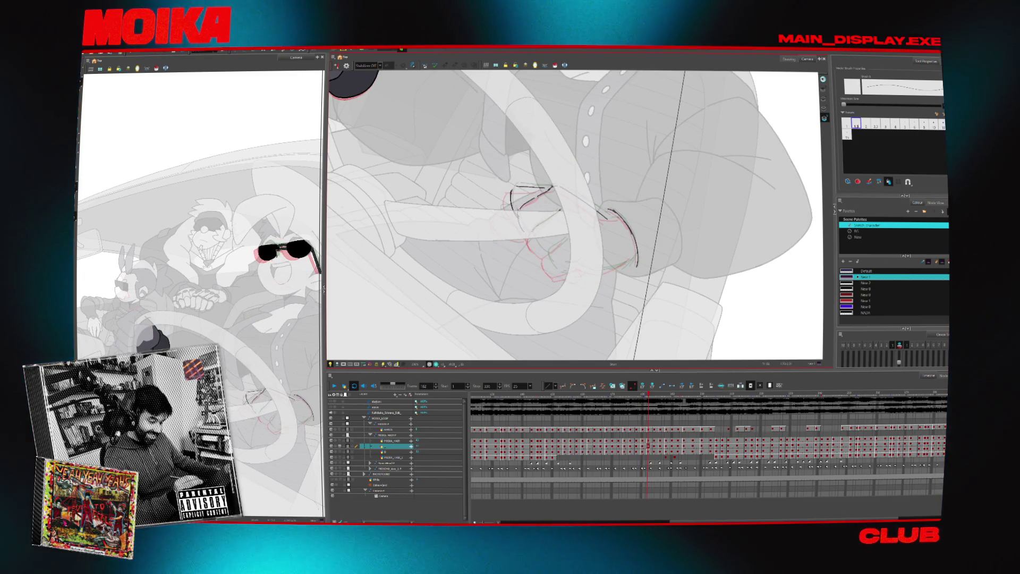
drag(534, 239, 553, 243)
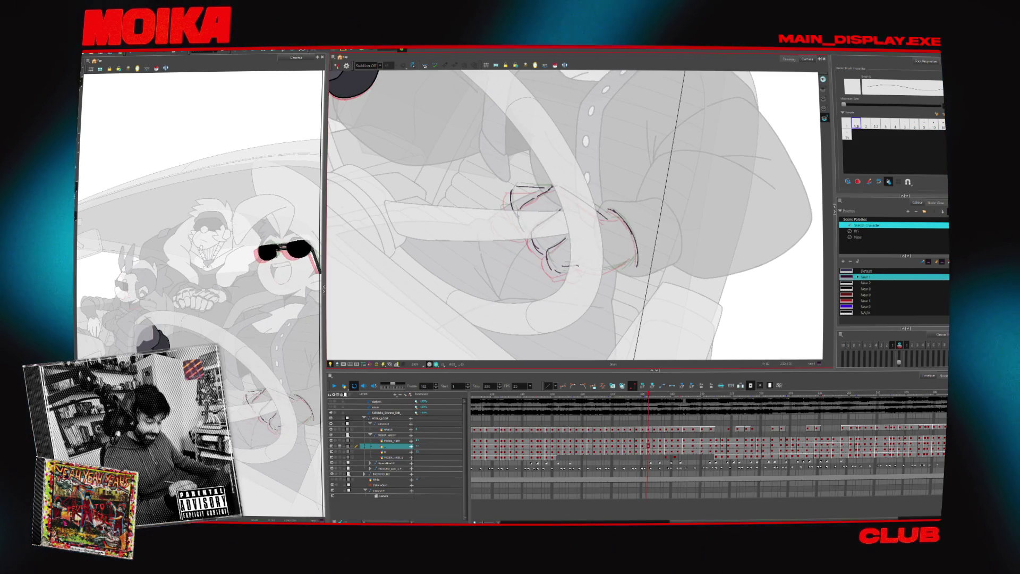
drag(611, 160, 592, 183)
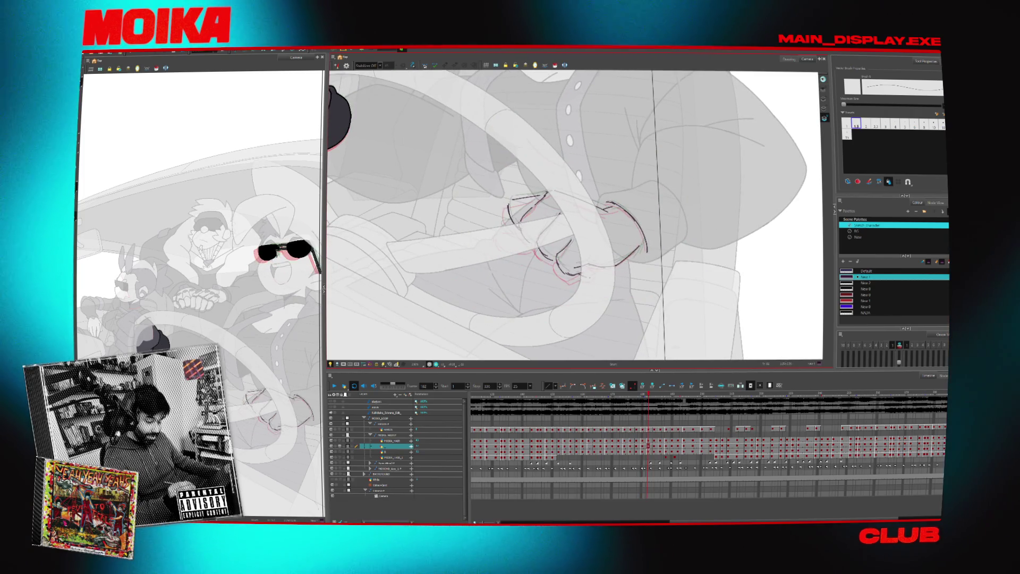
key(4)
key(period)
key(period)
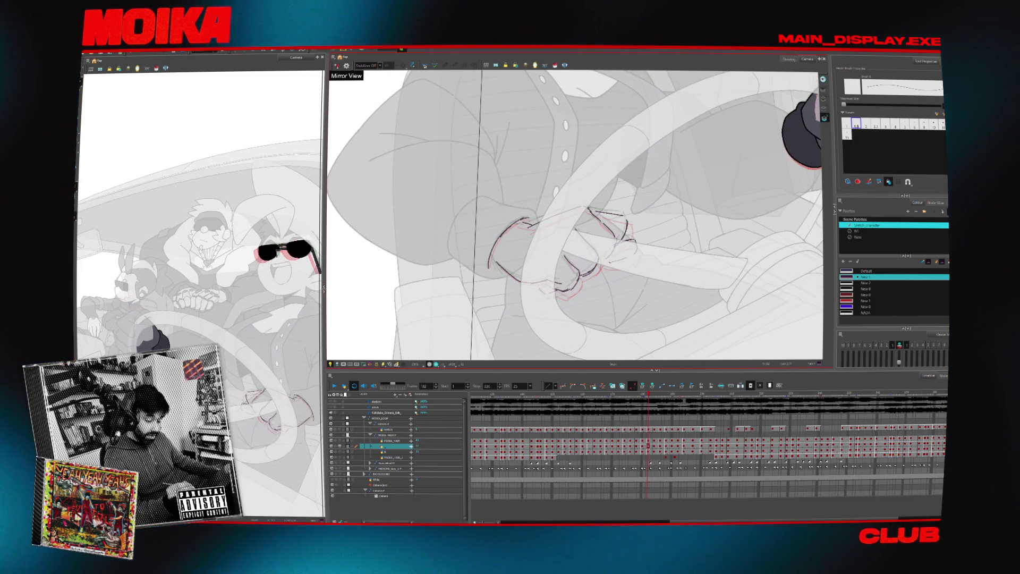
key(period)
key(period)
scroll(614, 253, down, 3)
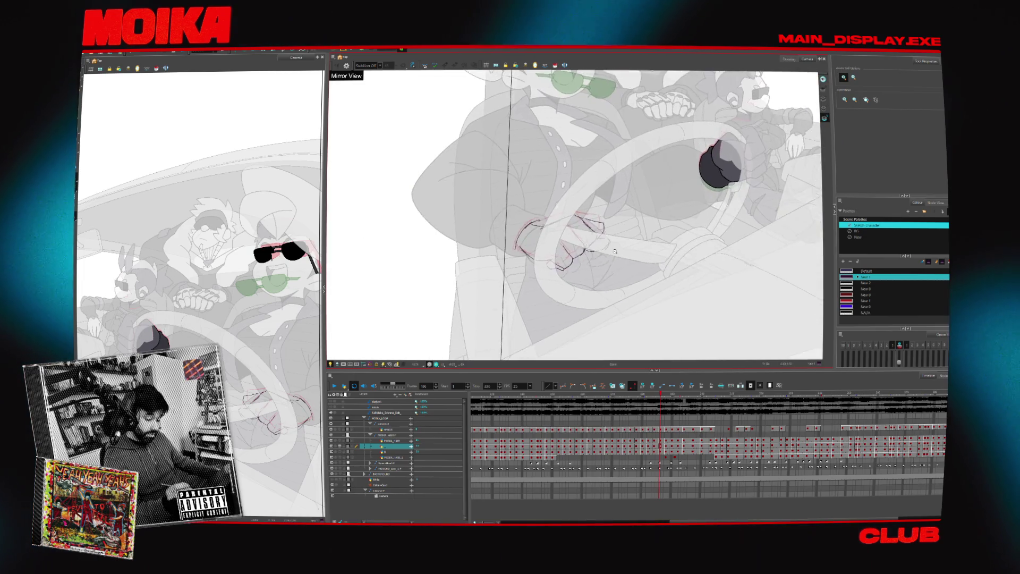
scroll(614, 254, up, 2)
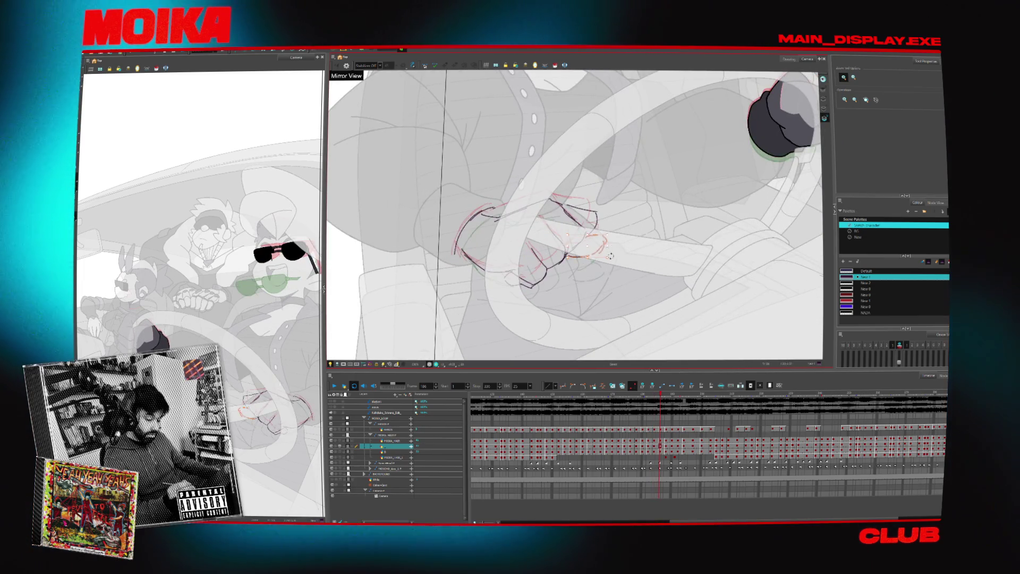
scroll(544, 231, down, 2)
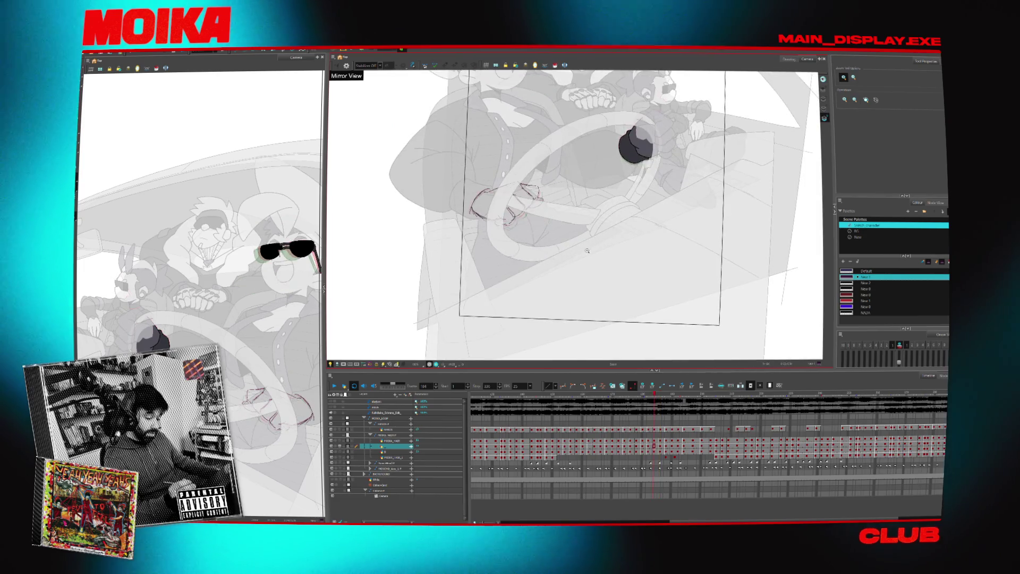
key(period)
key(period)
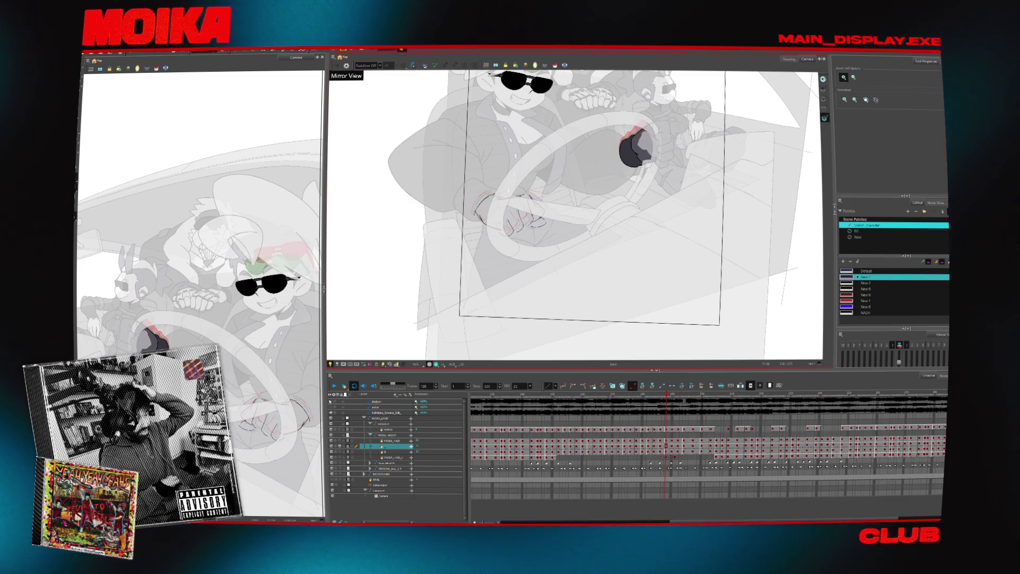
click(335, 385)
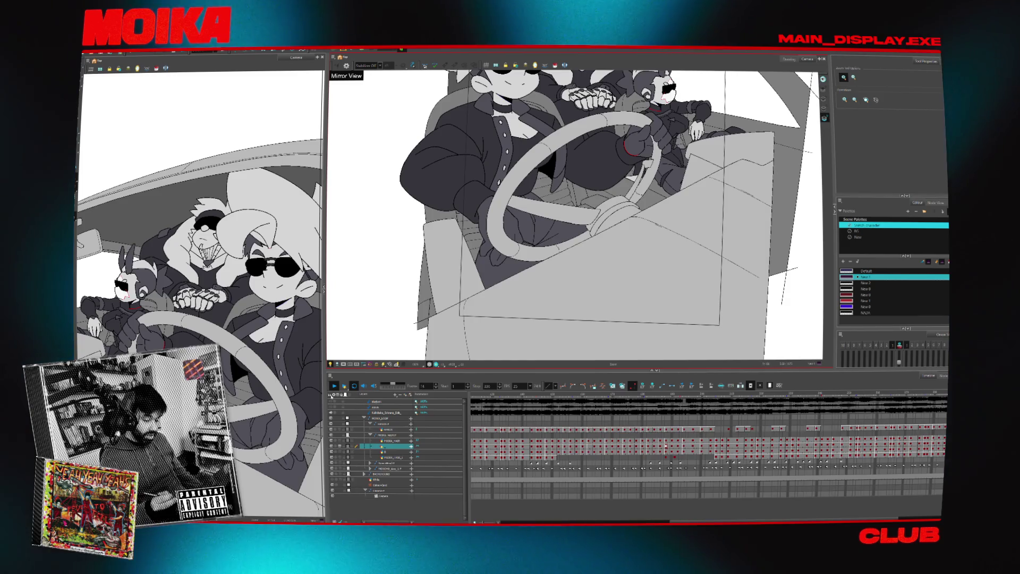
click(634, 441)
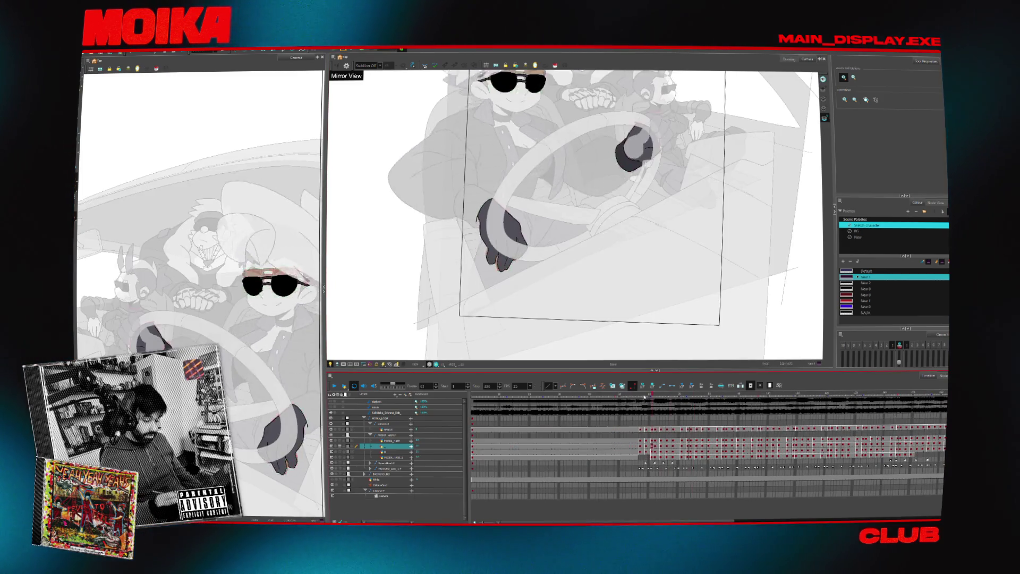
drag(652, 396, 880, 396)
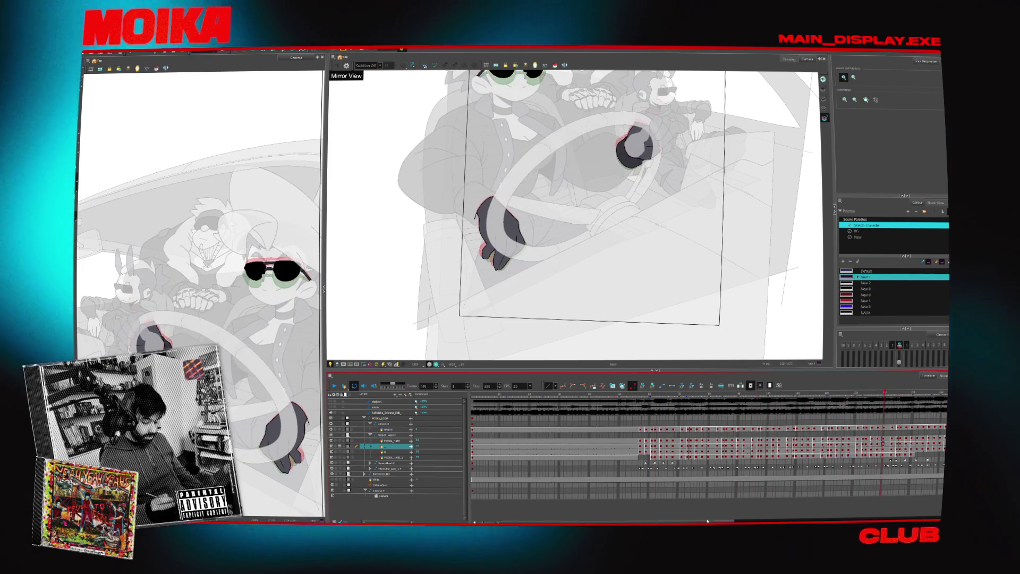
scroll(707, 442, right, 5)
click(668, 396)
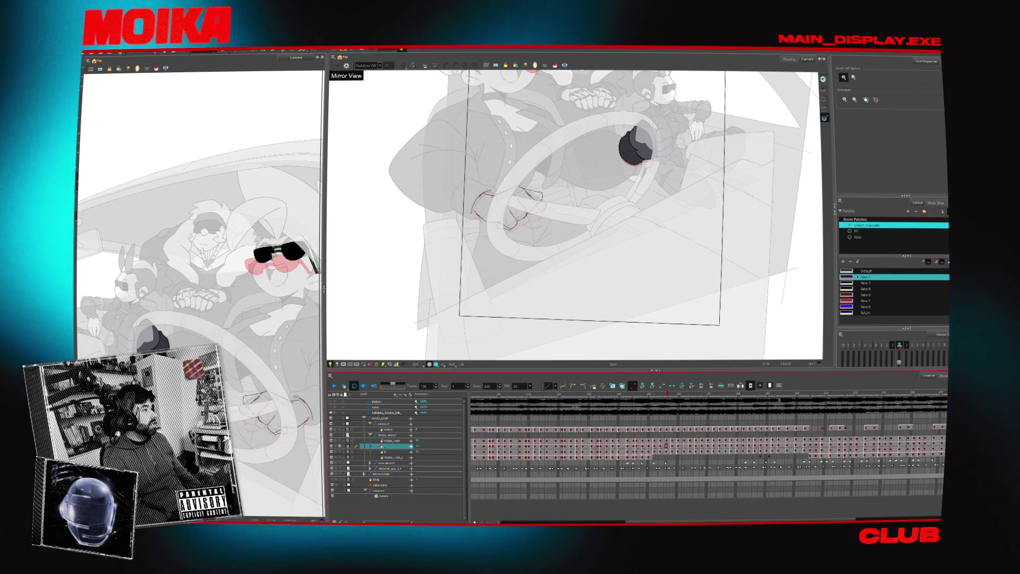
mouse_move(667, 394)
mouse_down()
mouse_move(630, 395)
mouse_move(648, 395)
mouse_up()
- With the Select tool, step ahead through the hand drawings to frame 150, selecting then deselecting all strokes
scroll(494, 234, up, 5)
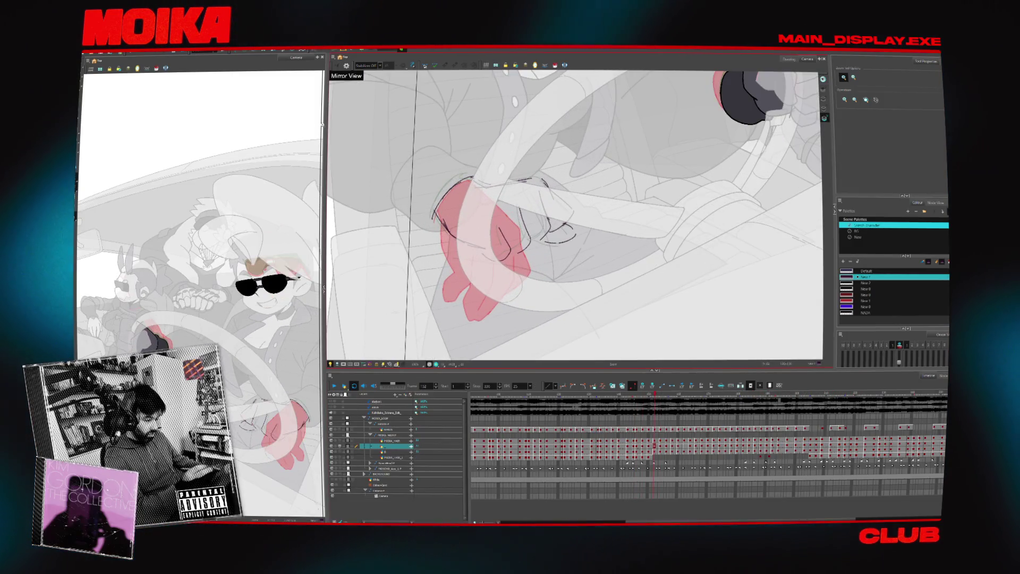
key(alt+s)
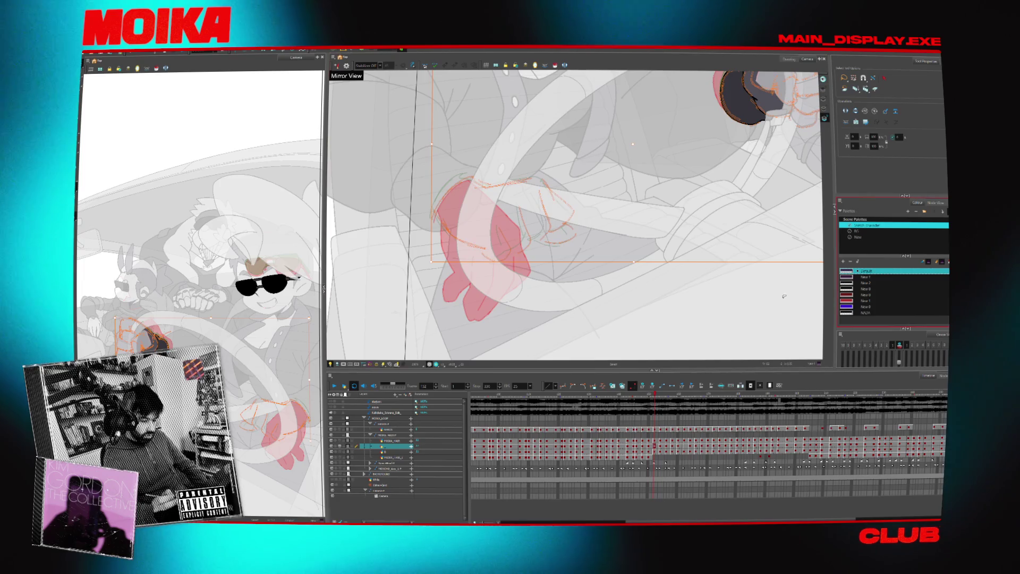
key(period)
key(period)
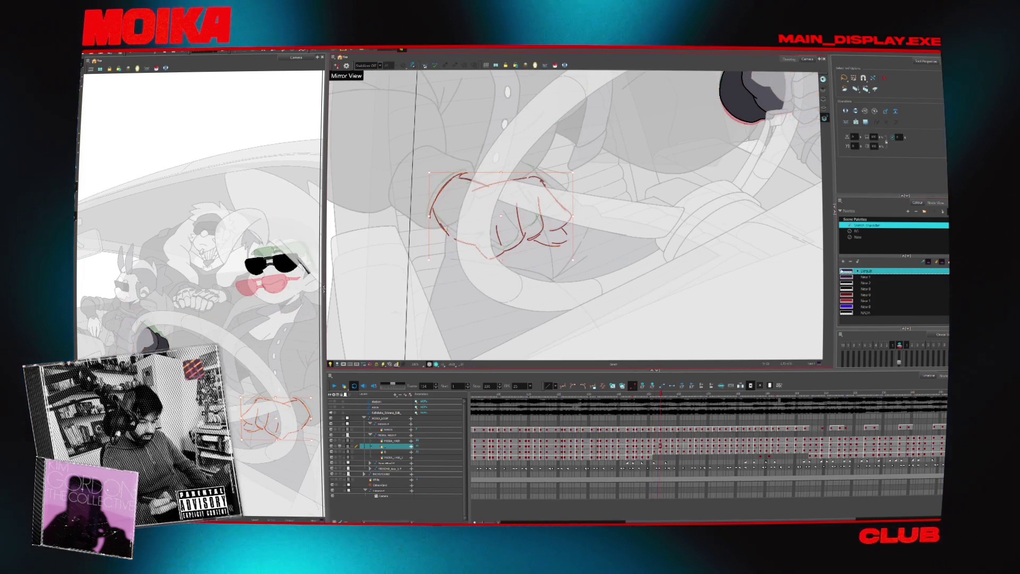
key(period)
key(period)
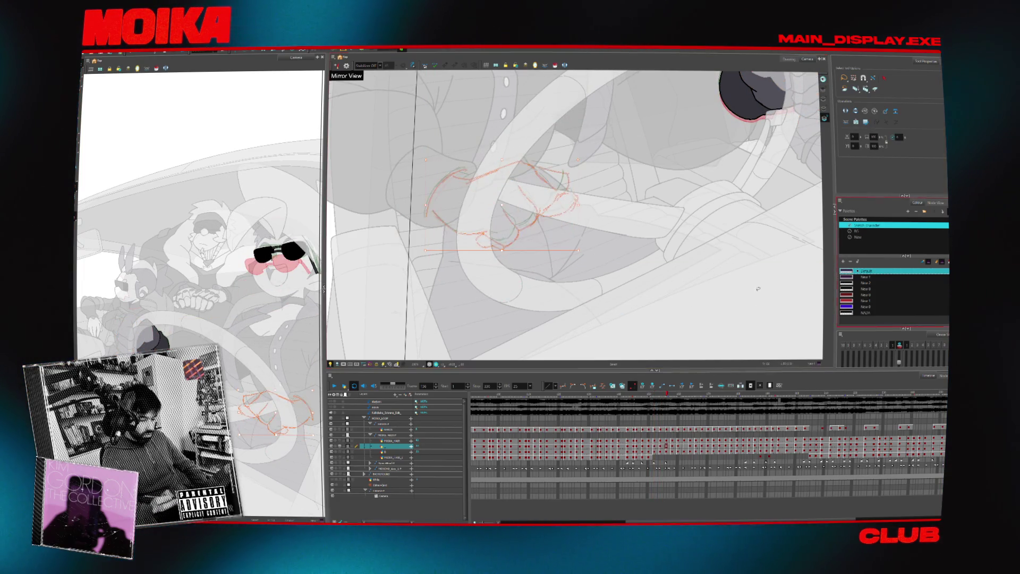
key(period)
key(period)
key(period)
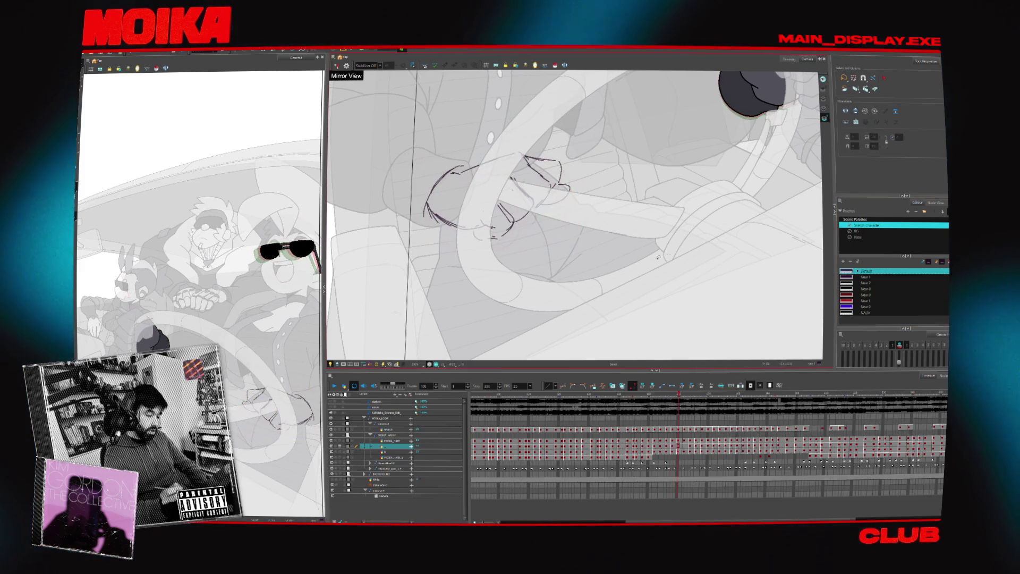
key(ctrl+a)
key(period)
key(period)
key(period)
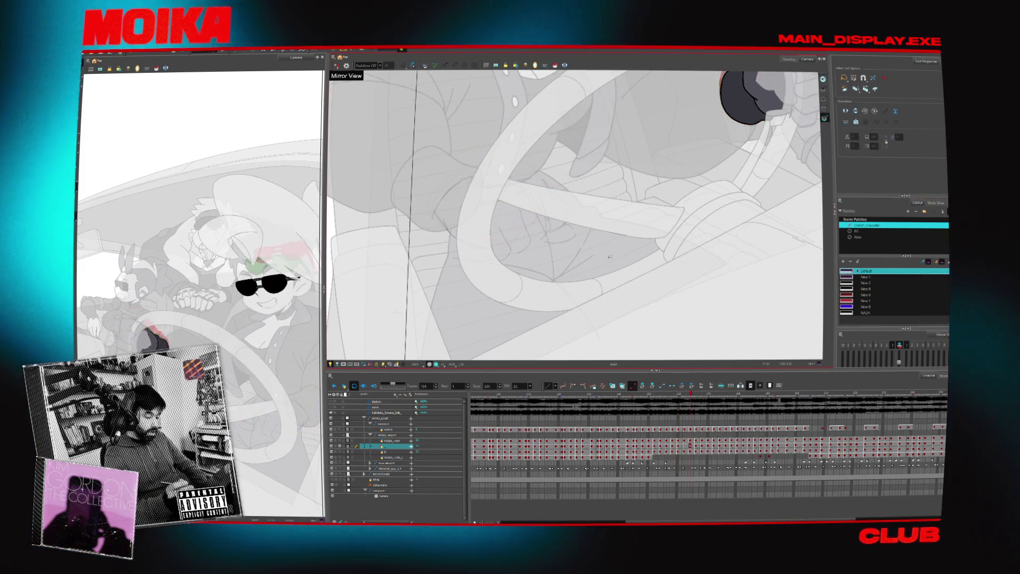
click(712, 282)
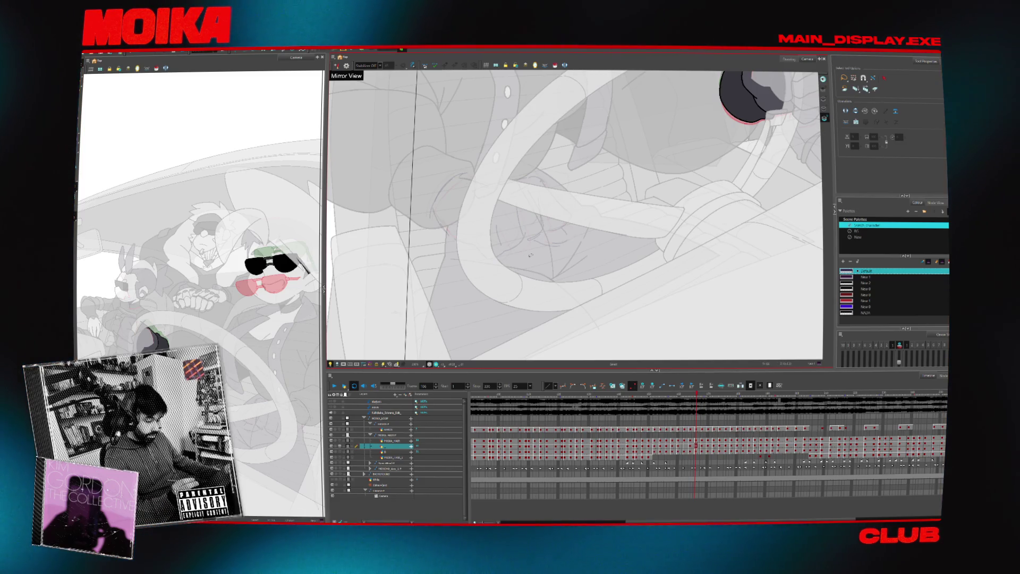
key(alt+z)
- Zoom on the hand, set the Brush to the New palette, size 2, Stabilizer Average 45, and hide backgrounds
click(585, 247)
click(601, 274)
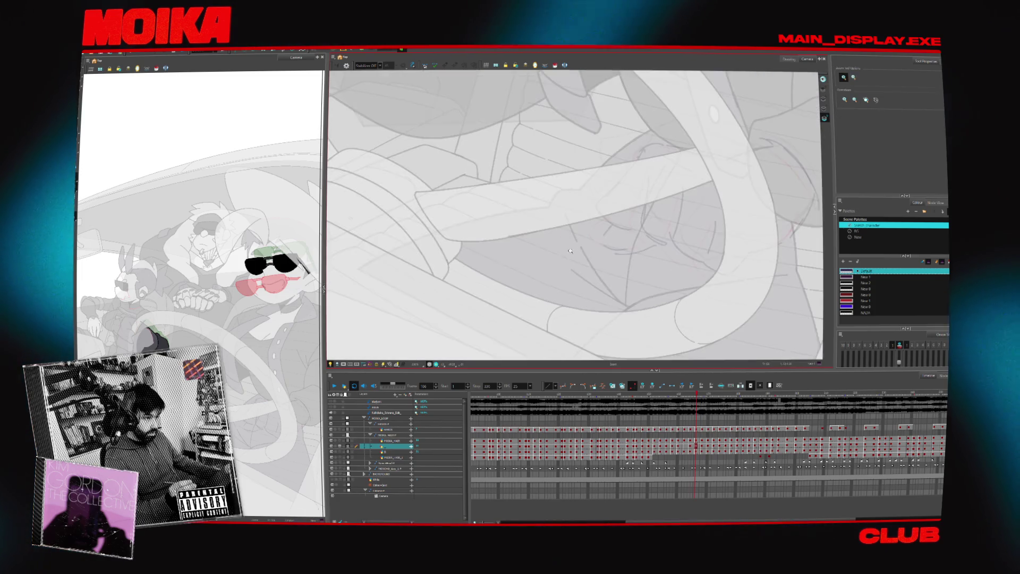
click(615, 300)
key(alt+b)
click(857, 237)
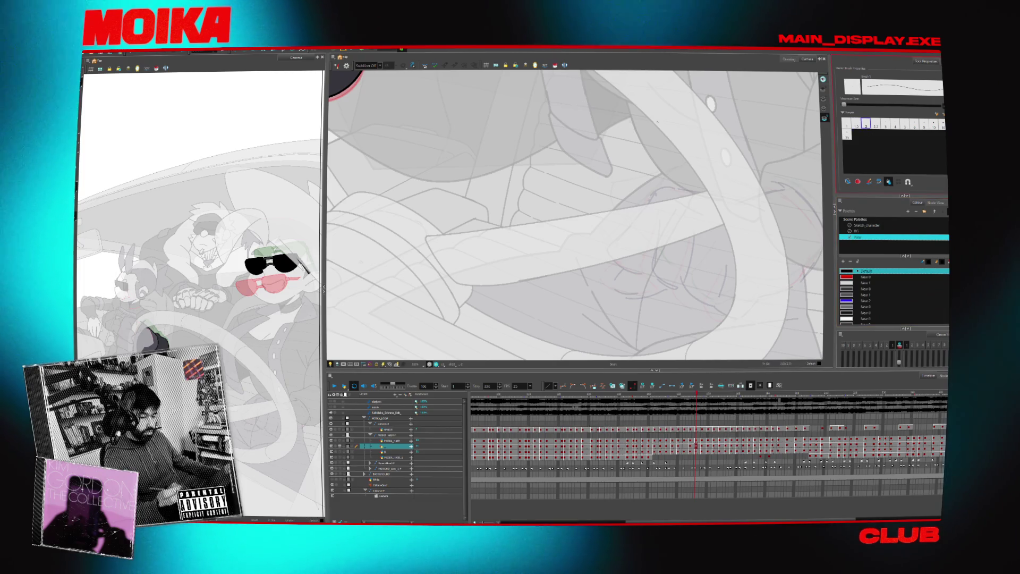
click(866, 124)
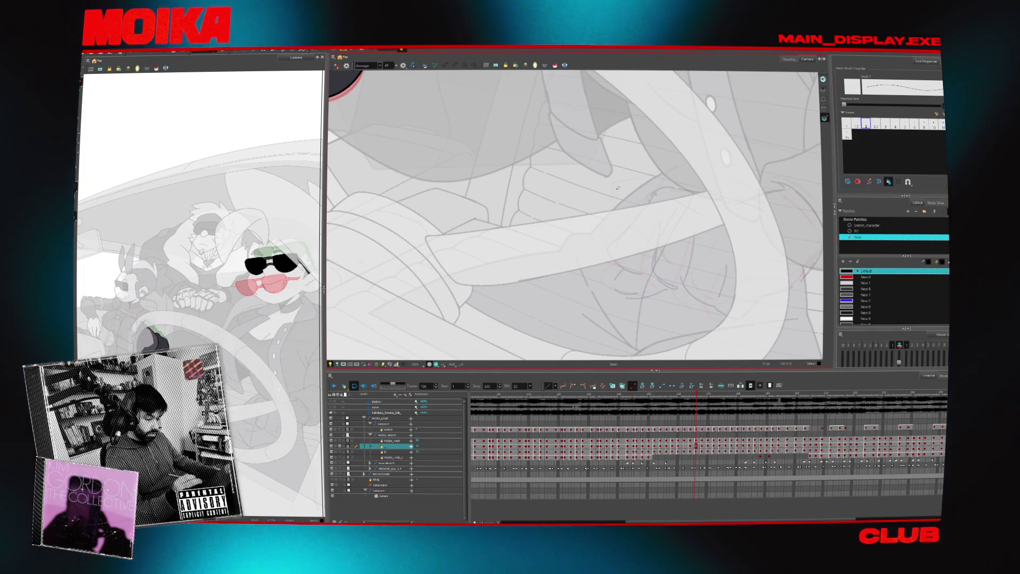
drag(610, 312, 467, 319)
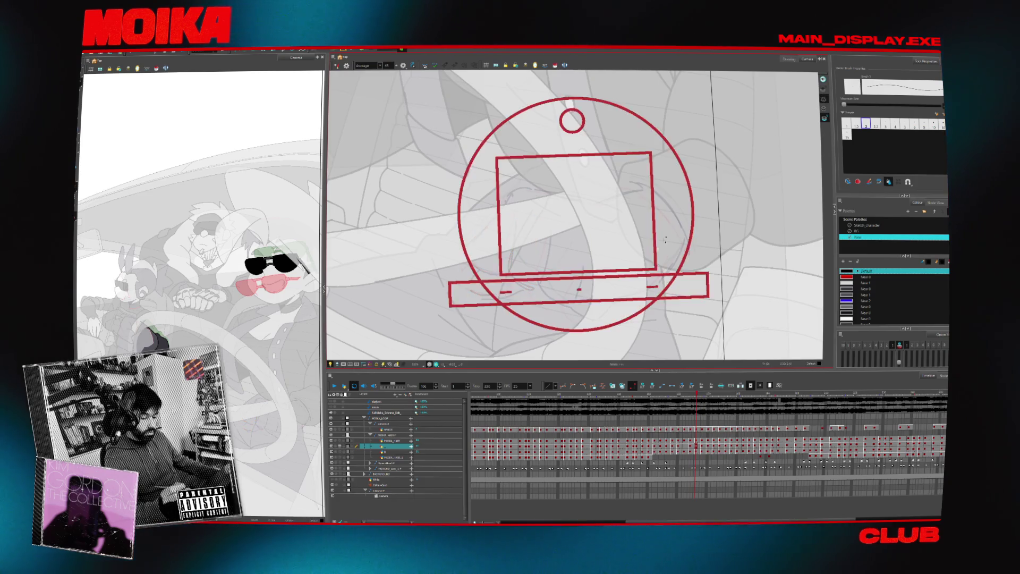
drag(676, 223, 697, 249)
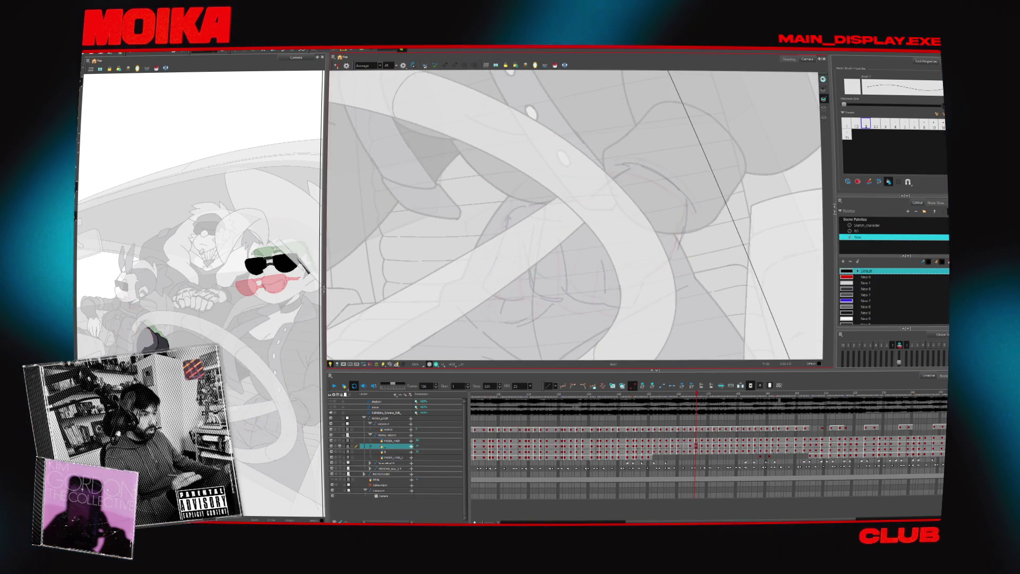
key(comma)
key(comma)
click(339, 419)
- Trace black lines over the fist: the top knuckle edge, curved outer edge and right-side outline
mouse_move(501, 240)
mouse_down()
mouse_move(501, 221)
mouse_move(533, 210)
mouse_up()
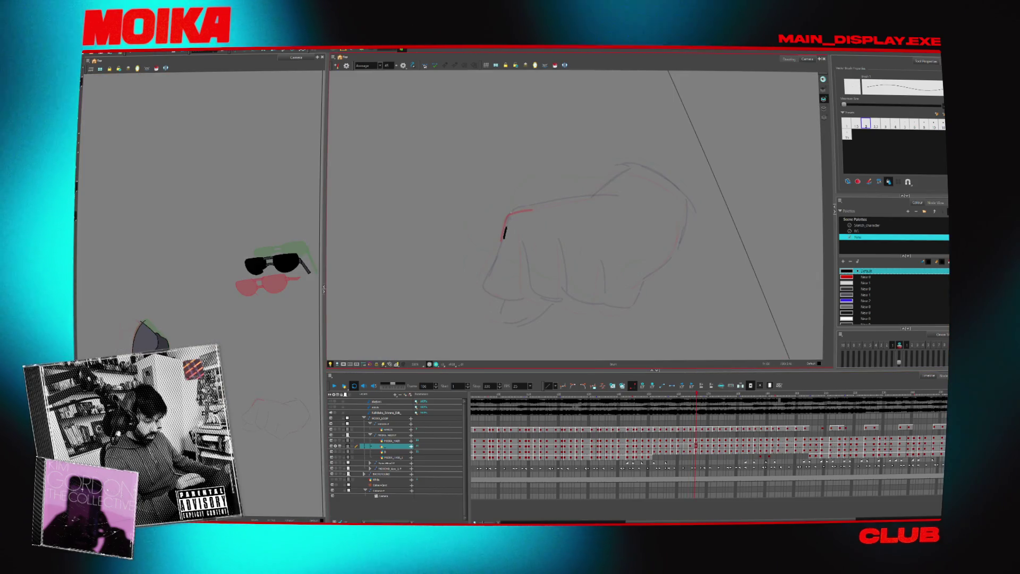
key(period)
key(period)
drag(511, 205, 529, 179)
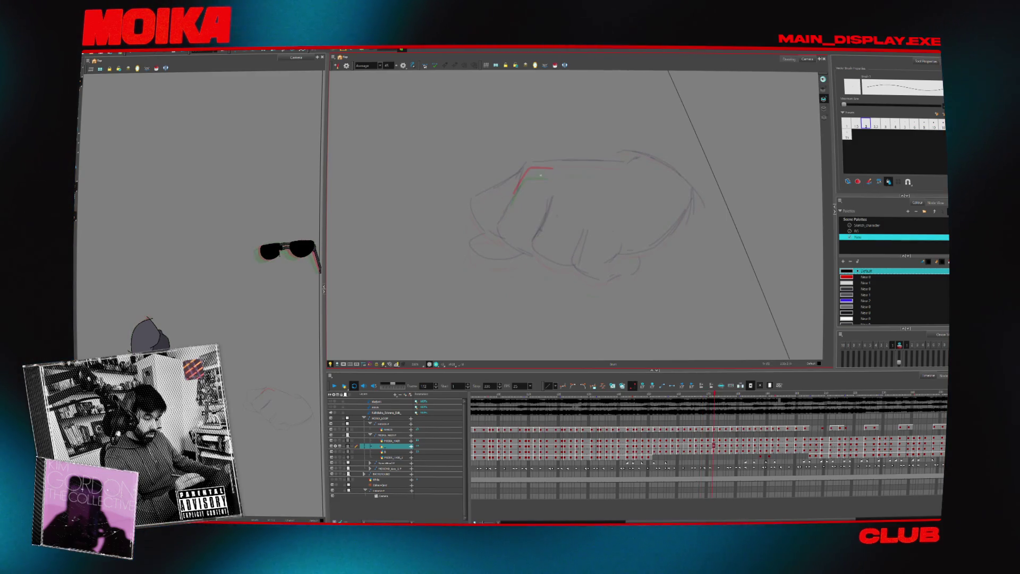
drag(518, 184, 557, 163)
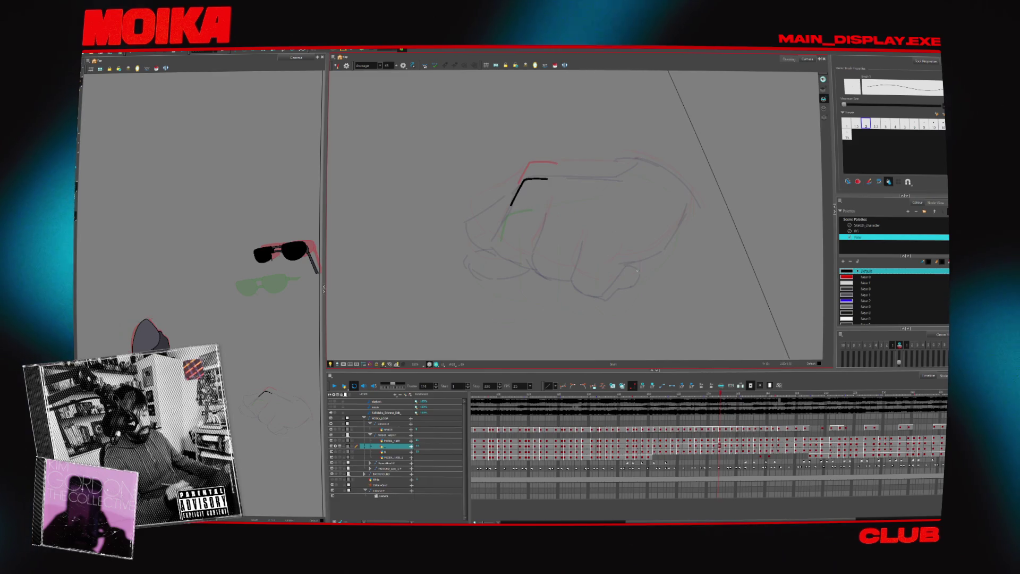
mouse_move(638, 278)
mouse_down()
mouse_move(665, 261)
mouse_move(682, 229)
mouse_up()
key(period)
key(period)
key(period)
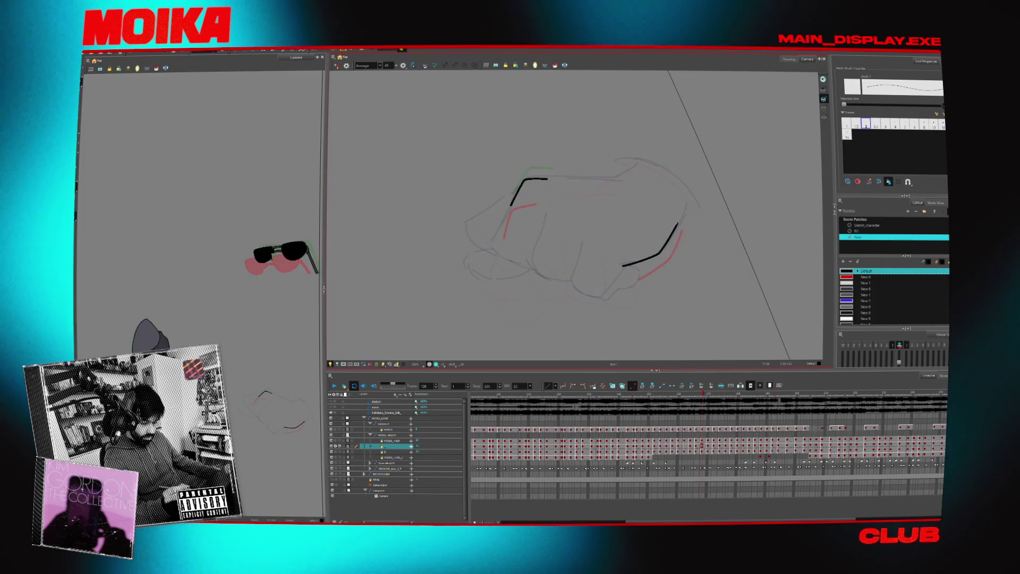
key(period)
key(period)
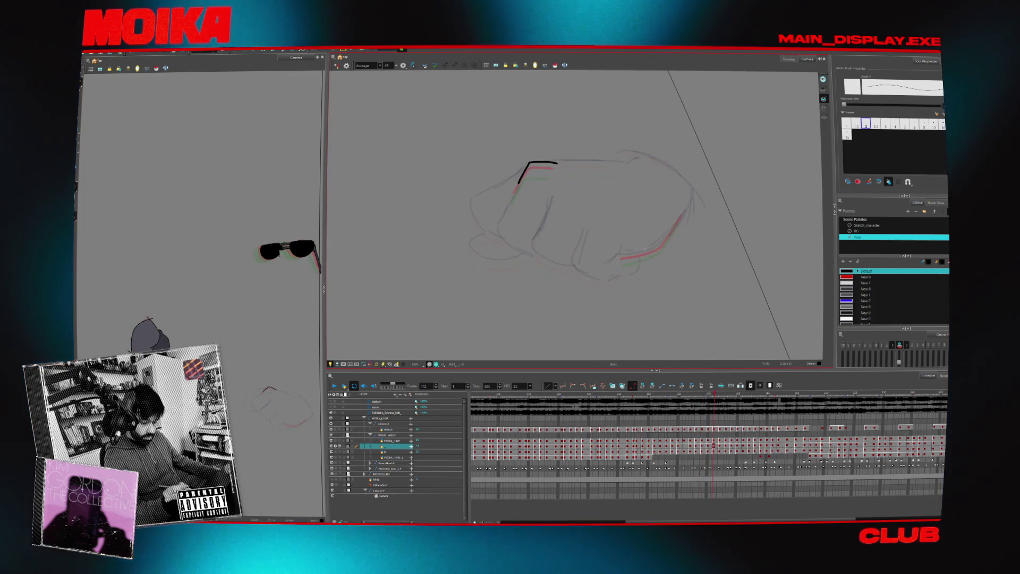
key(period)
key(period)
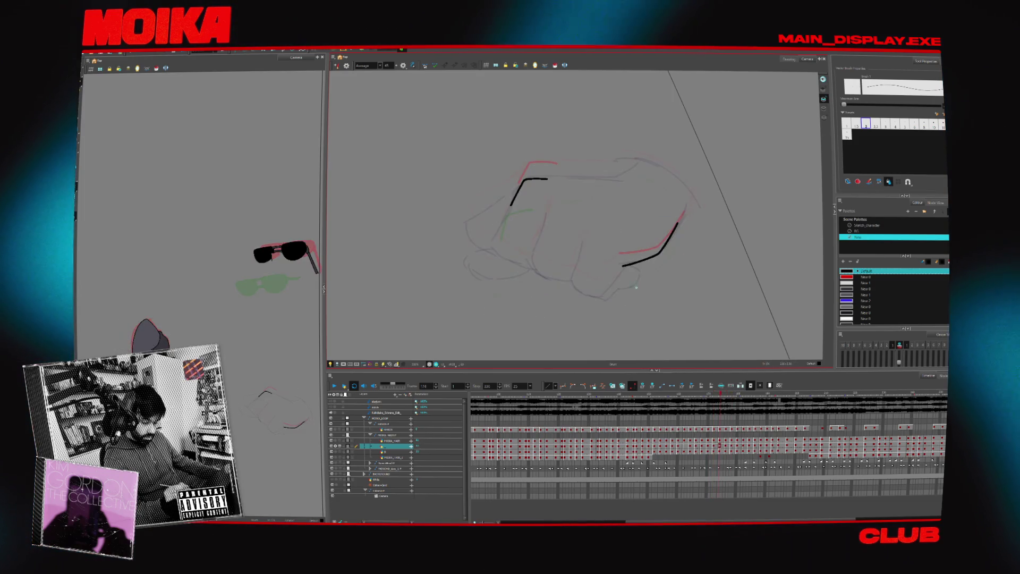
key(period)
key(period)
key(comma)
mouse_move(628, 291)
mouse_down()
mouse_move(662, 267)
mouse_move(676, 231)
mouse_up()
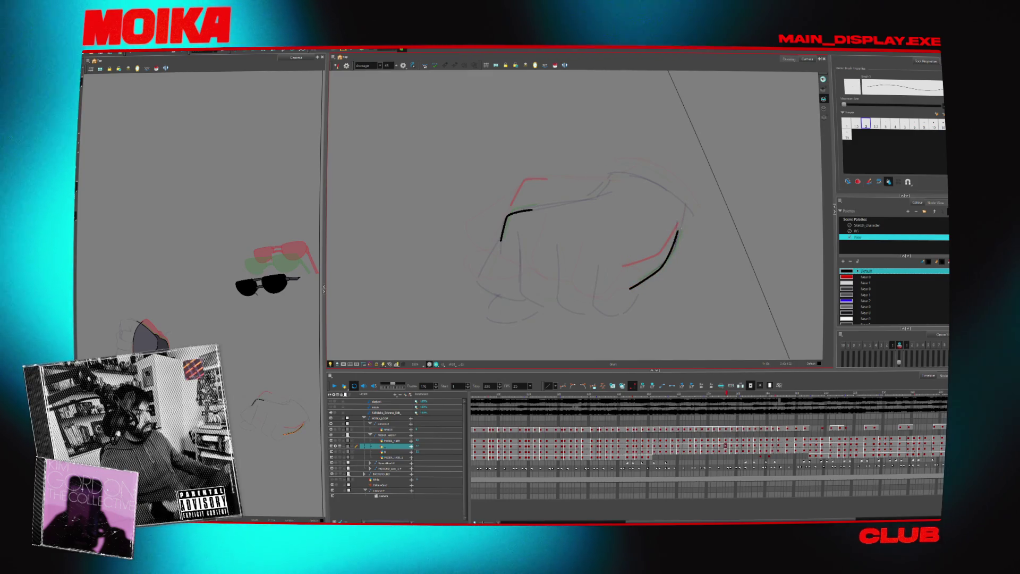
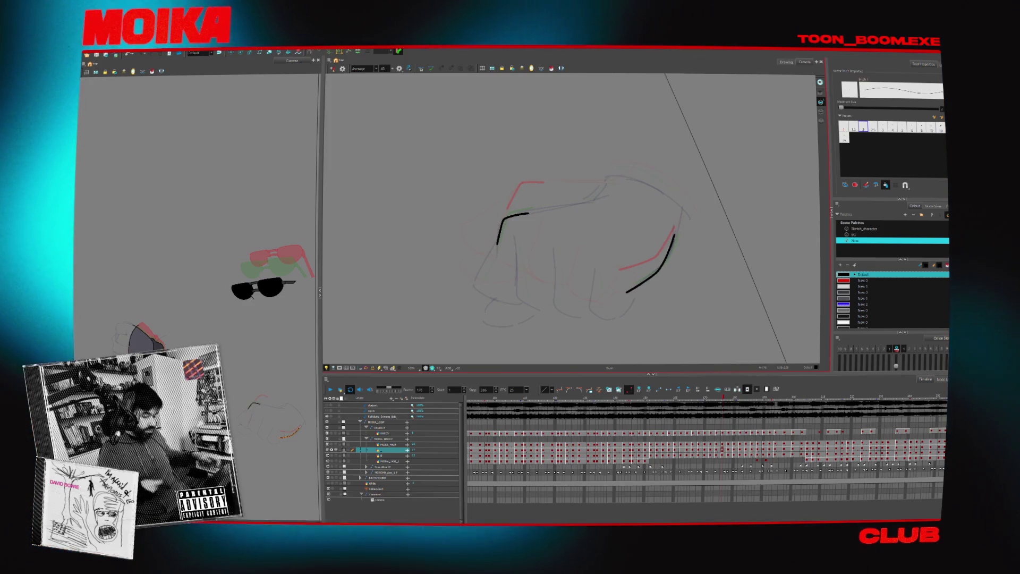
- Compare the fist poses around frame 166, ink the fist's left outline, then undo the curved joining stroke
key(comma)
key(comma)
key(comma)
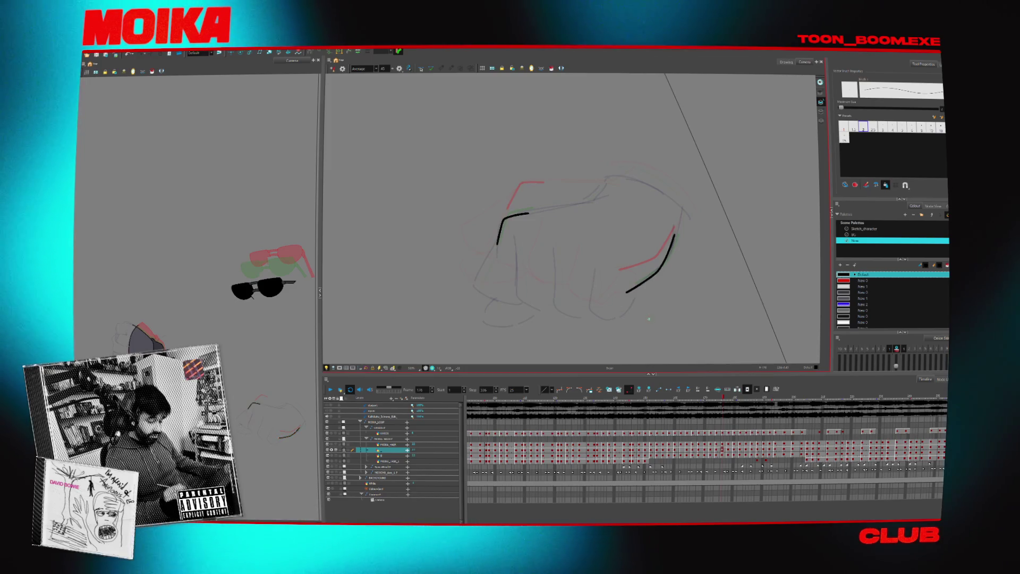
key(comma)
key(comma)
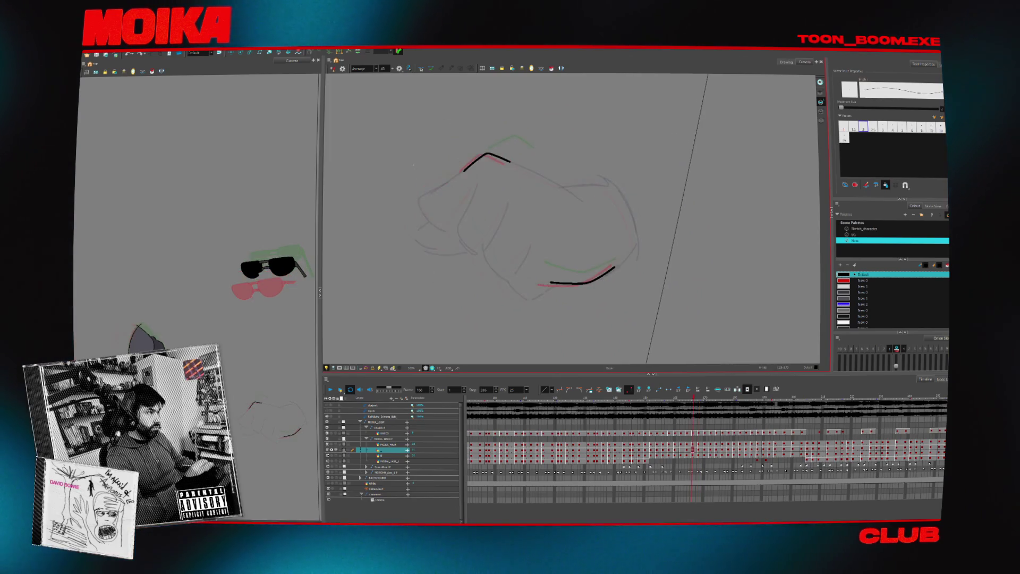
key(period)
key(period)
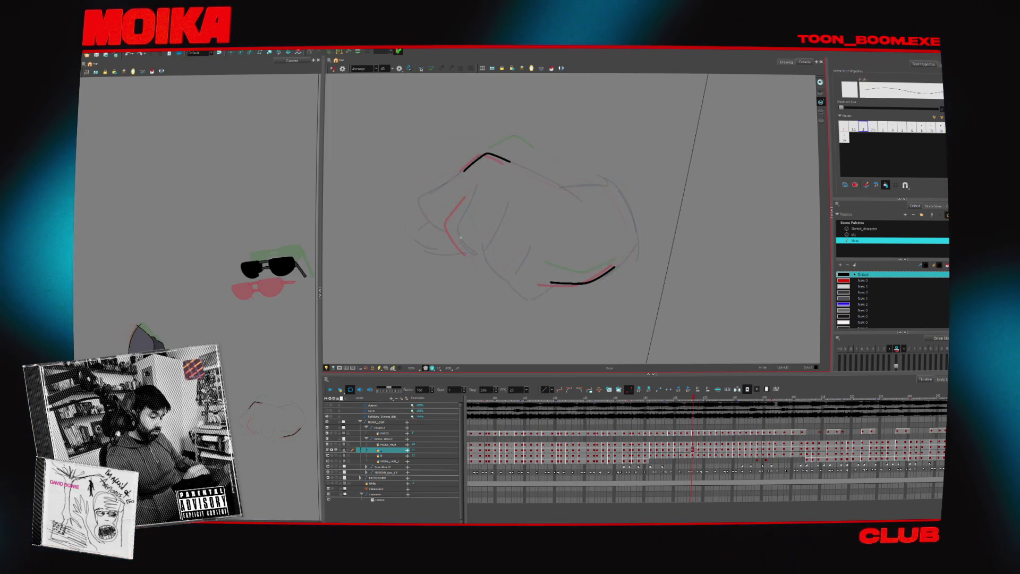
key(period)
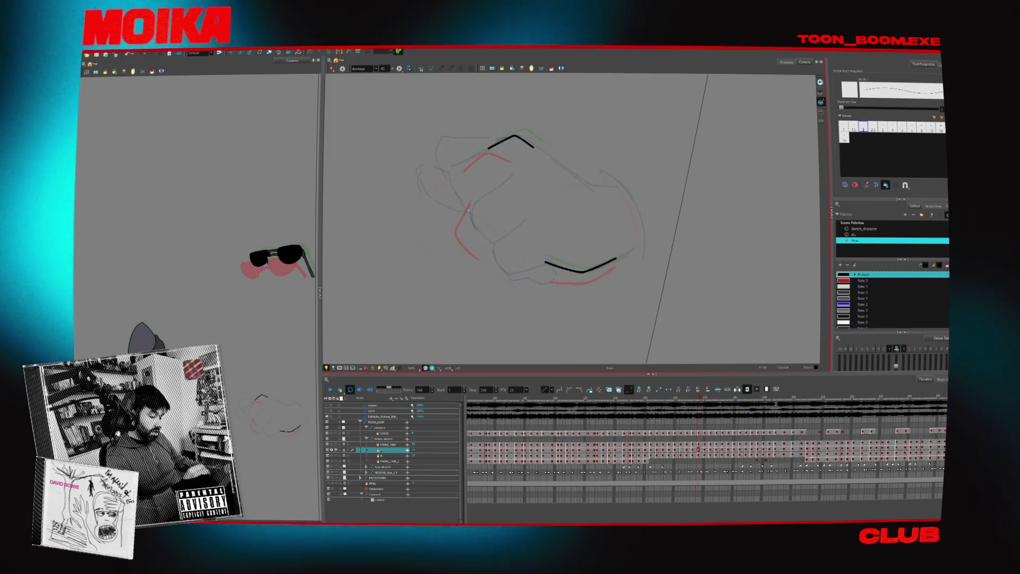
key(comma)
key(comma)
key(period)
mouse_move(469, 204)
mouse_down()
mouse_move(456, 226)
mouse_move(488, 243)
mouse_up()
drag(494, 190, 472, 212)
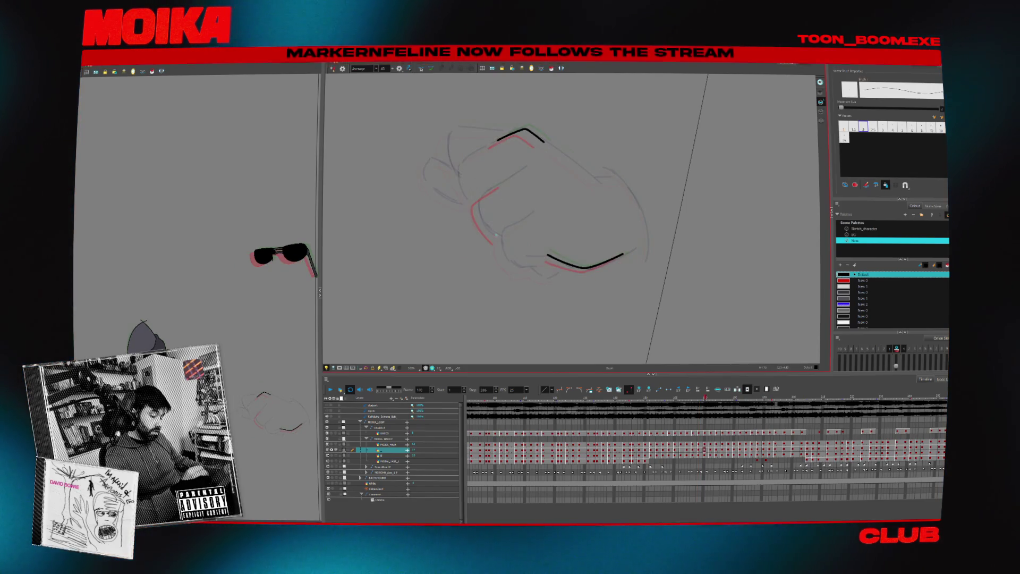
key(ctrl+z)
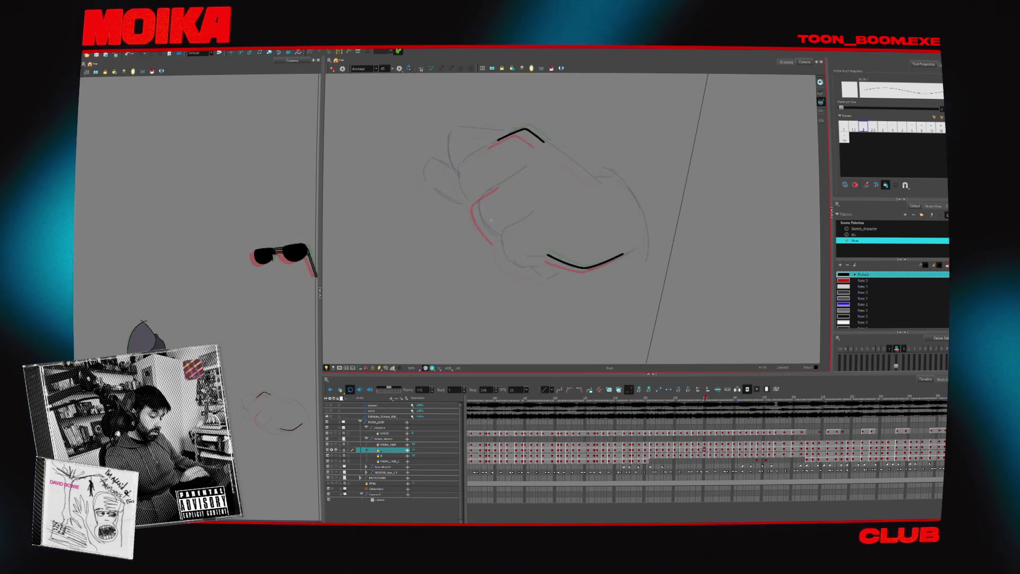
- Flip through neighbouring fist drawings and add a small hook atop the black curve
key(comma)
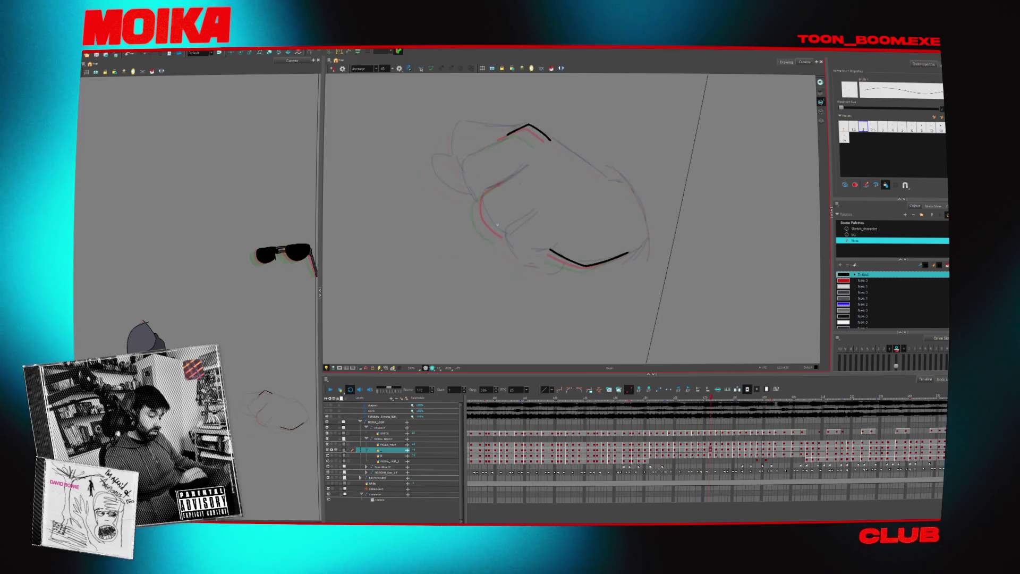
key(period)
key(period)
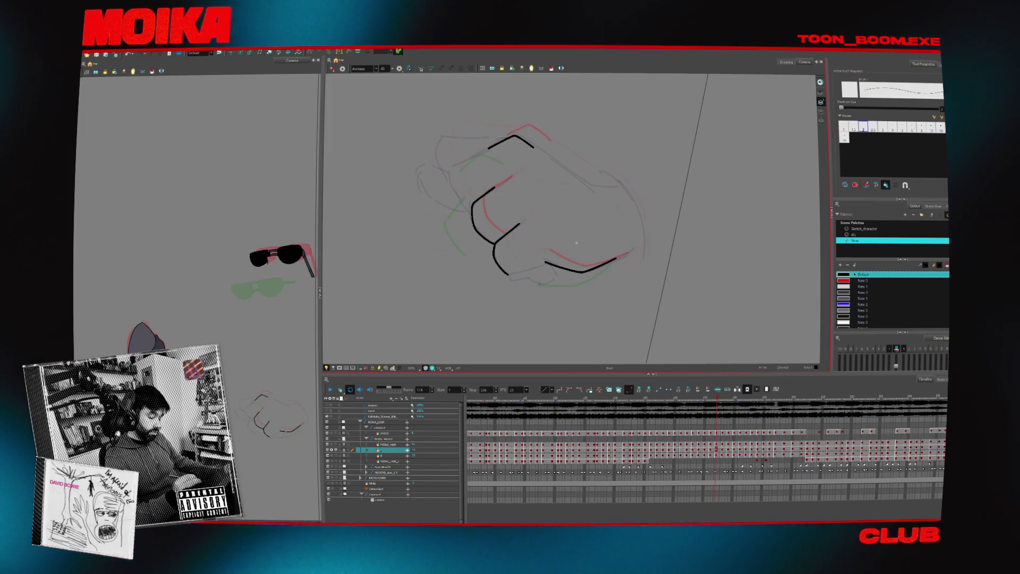
key(period)
key(period)
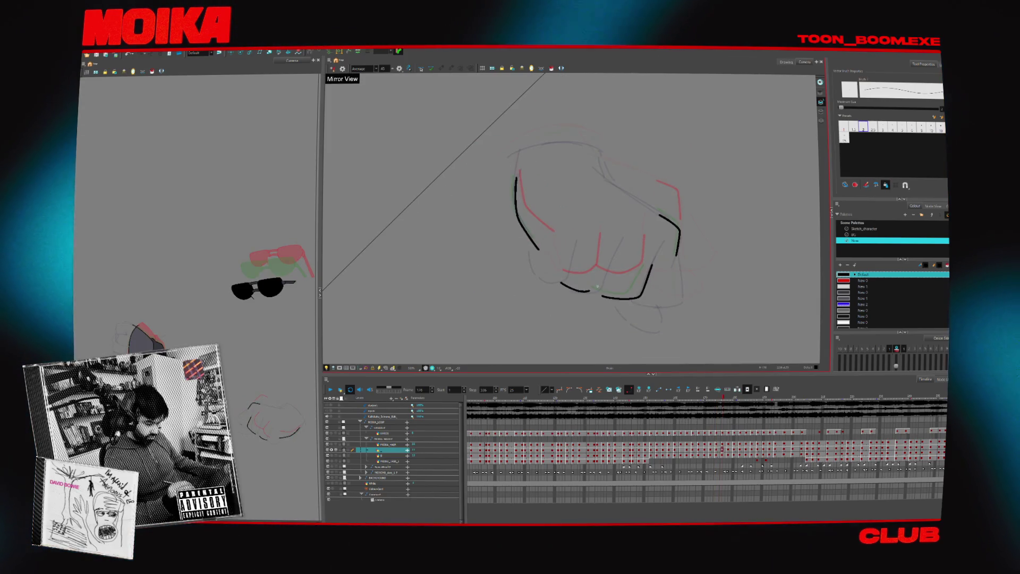
key(comma)
key(comma)
key(comma)
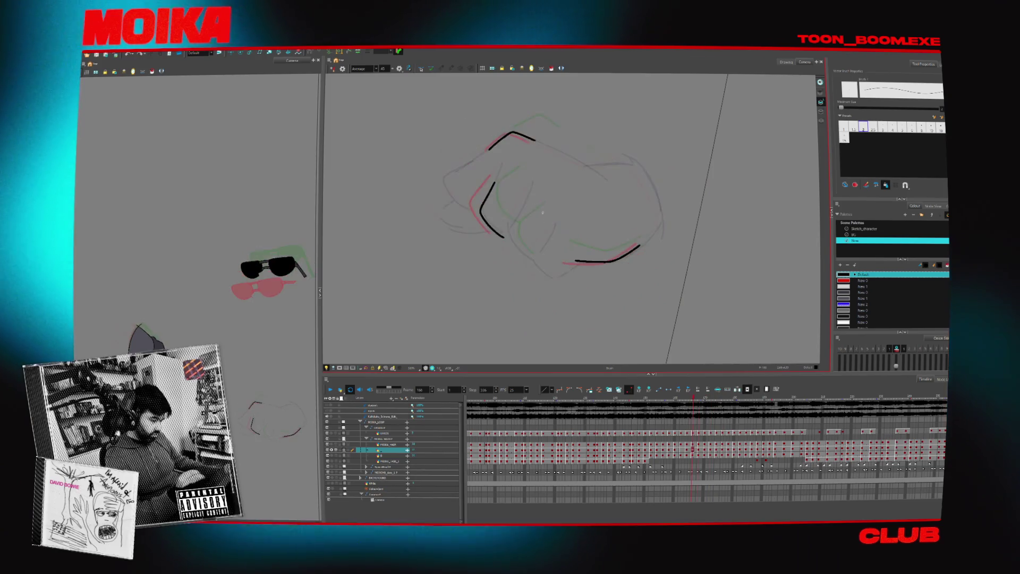
key(comma)
key(comma)
key(period)
key(period)
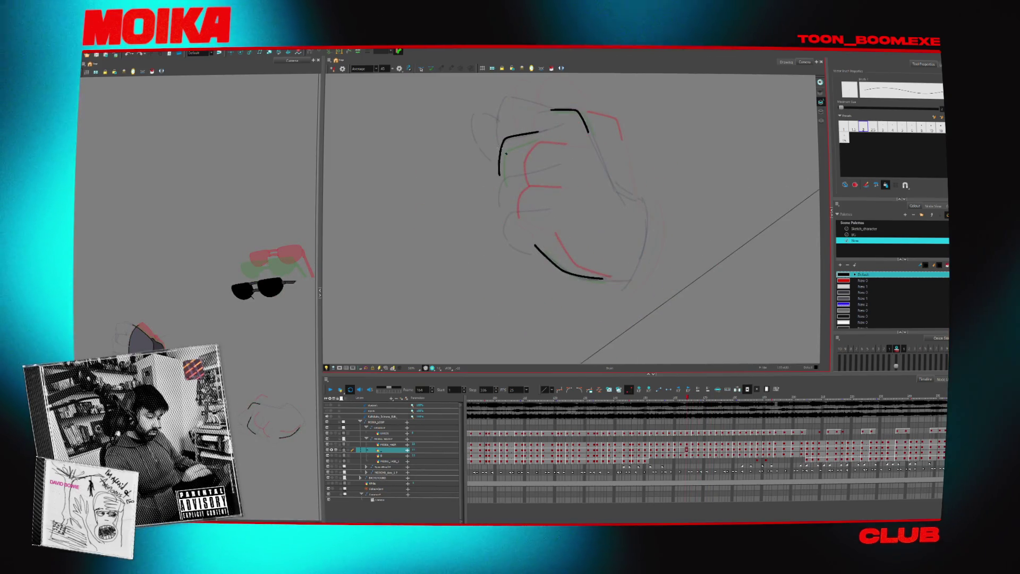
drag(501, 149, 507, 158)
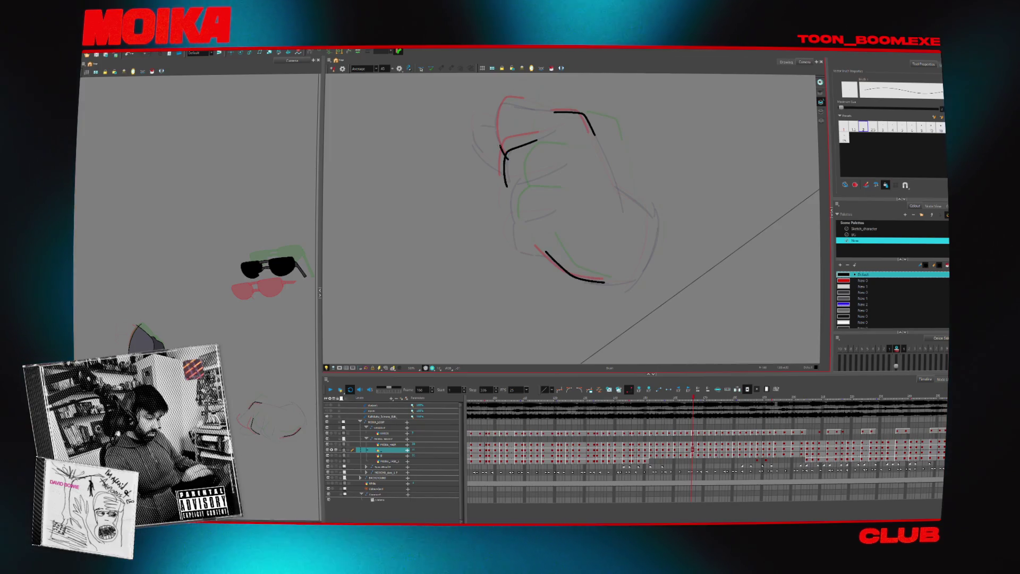
- Undo and restore the index-finger outline, flip ahead through later drawings, and mirror the view
key(period)
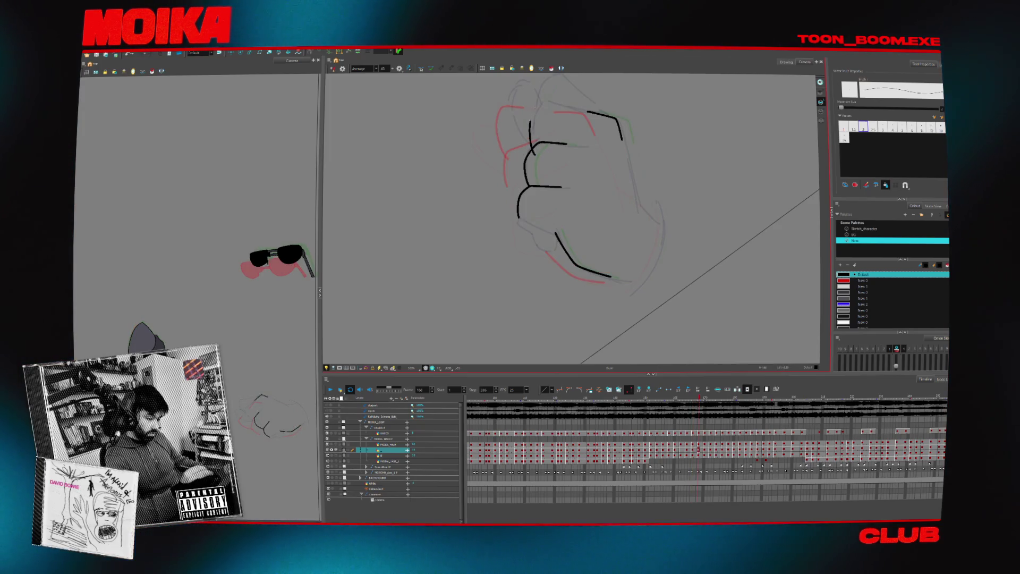
key(ctrl+z)
key(ctrl+shift+z)
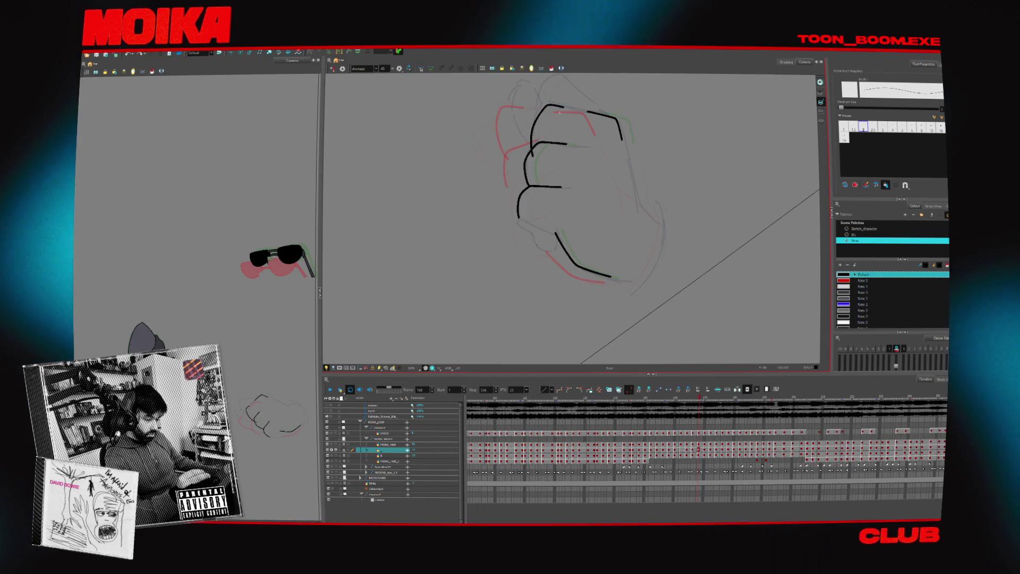
key(period)
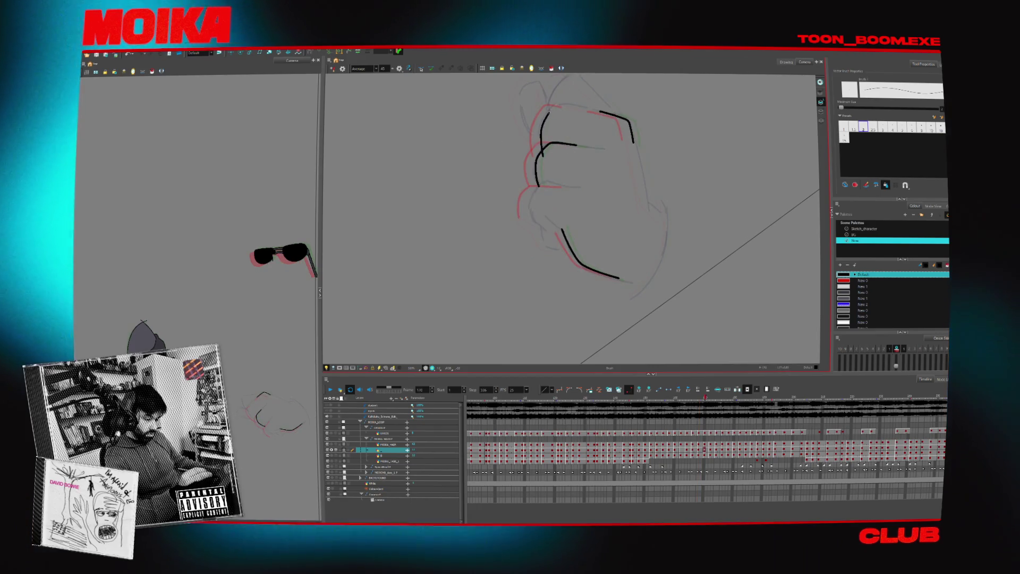
key(period)
key(period)
key(period)
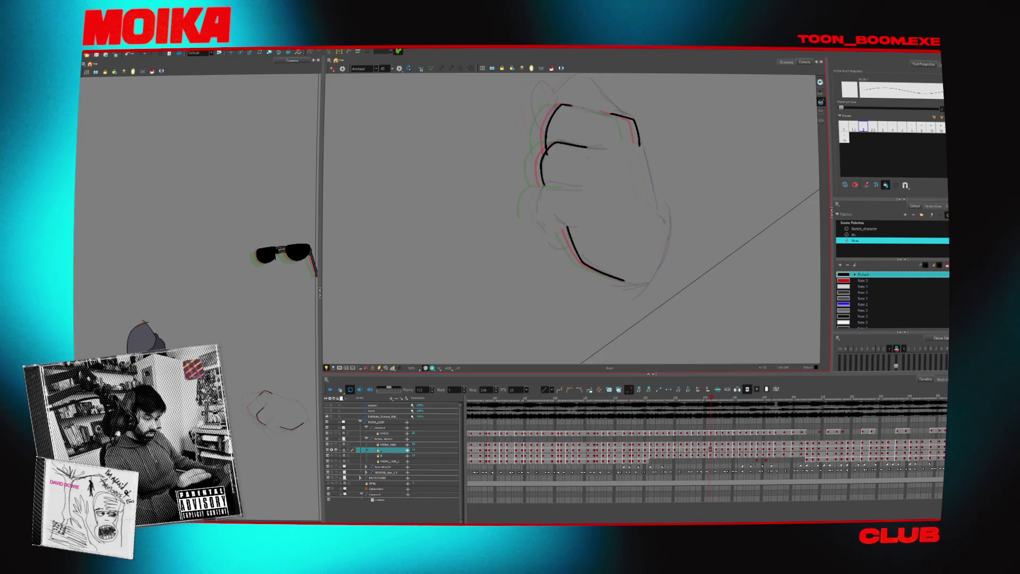
key(period)
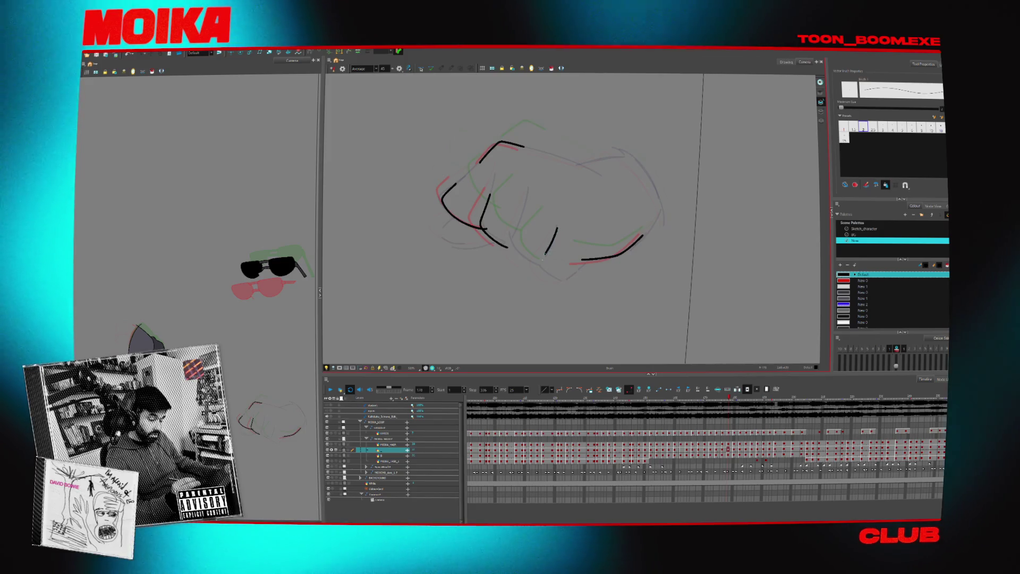
click(332, 69)
- Unmirror the view, compare nearby fist drawings, and undo the stroke on the fist's left edge
click(332, 69)
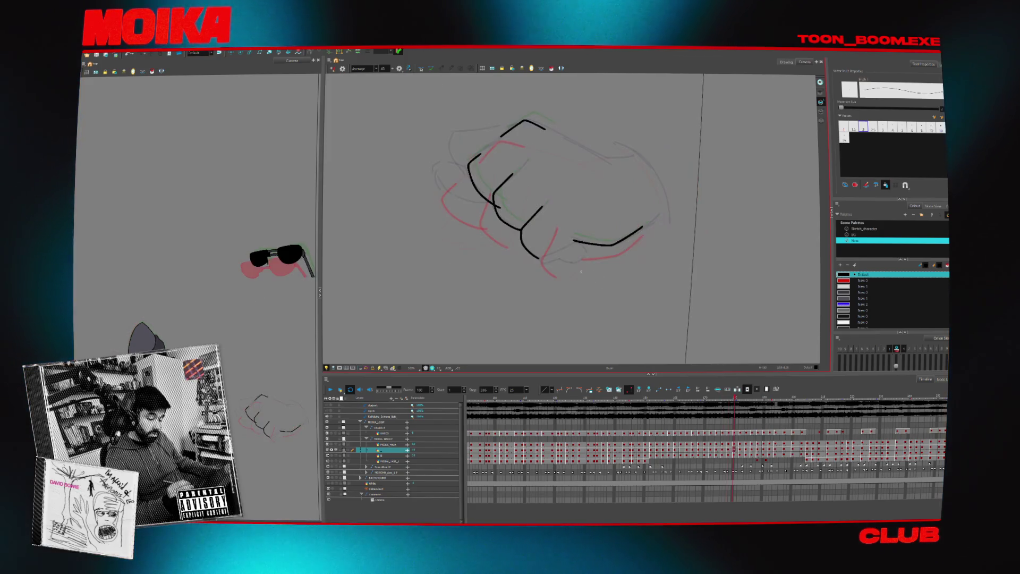
key(comma)
key(comma)
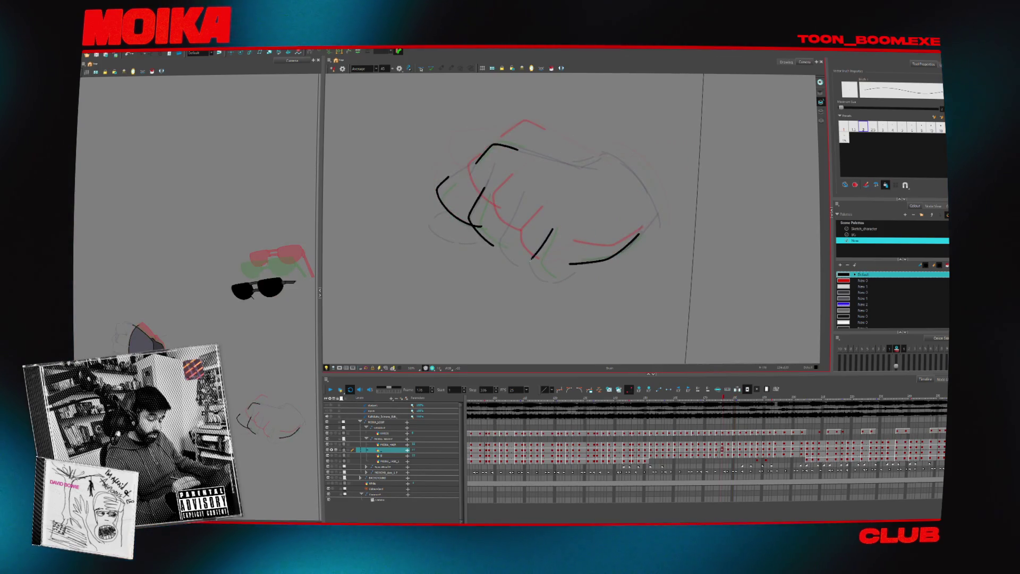
key(comma)
key(comma)
key(comma)
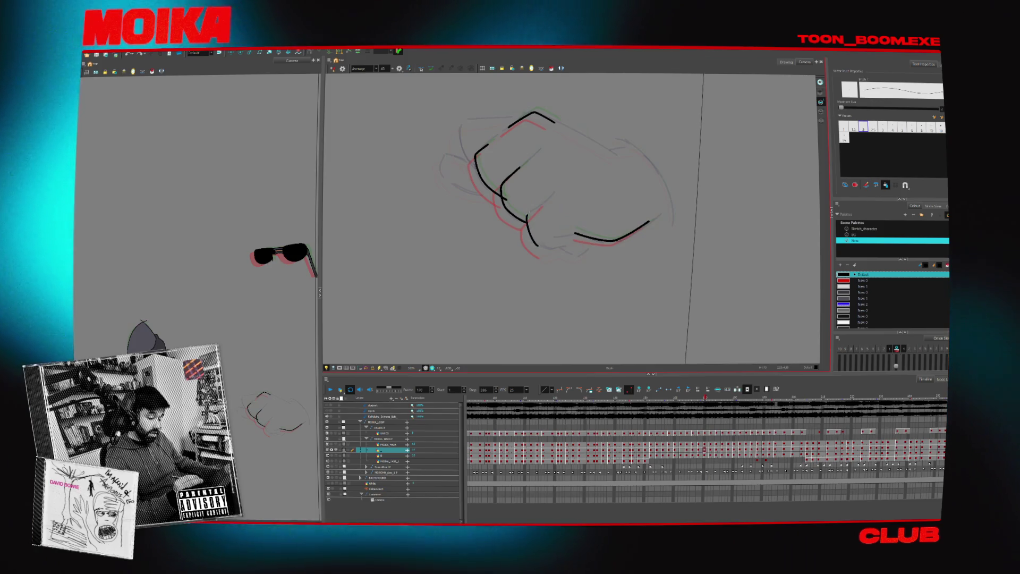
key(period)
key(period)
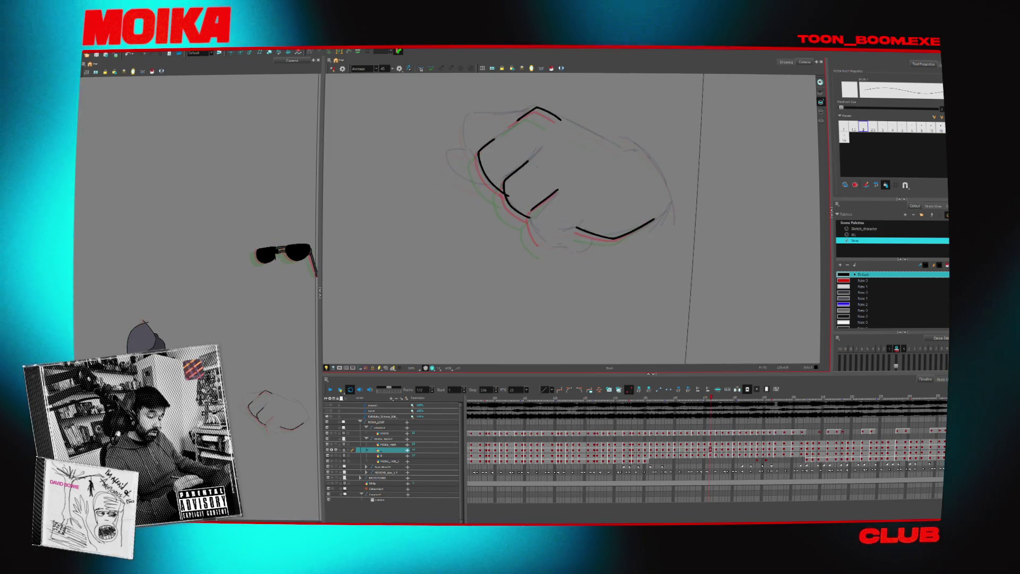
key(period)
key(period)
key(period)
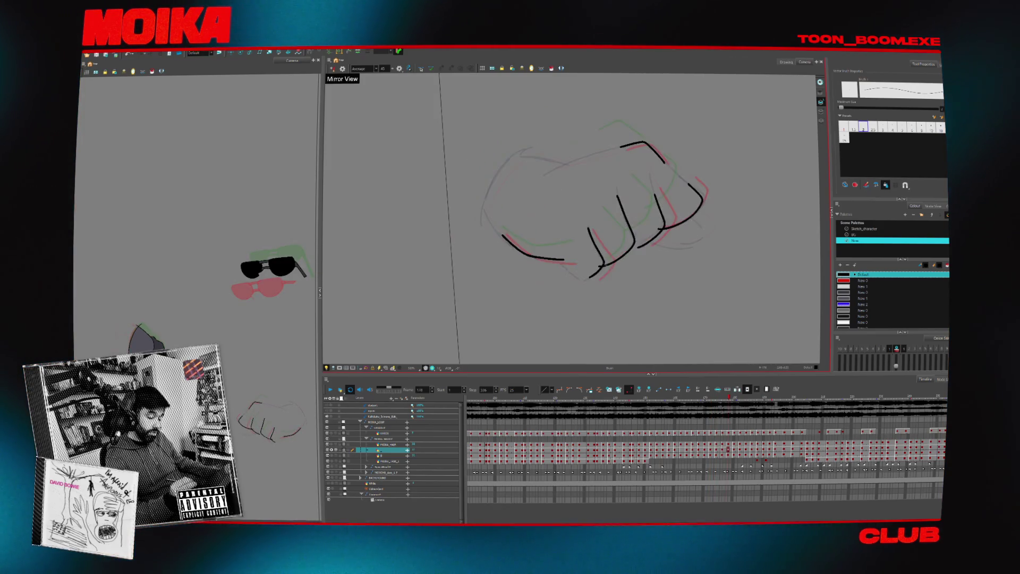
key(comma)
key(comma)
key(comma)
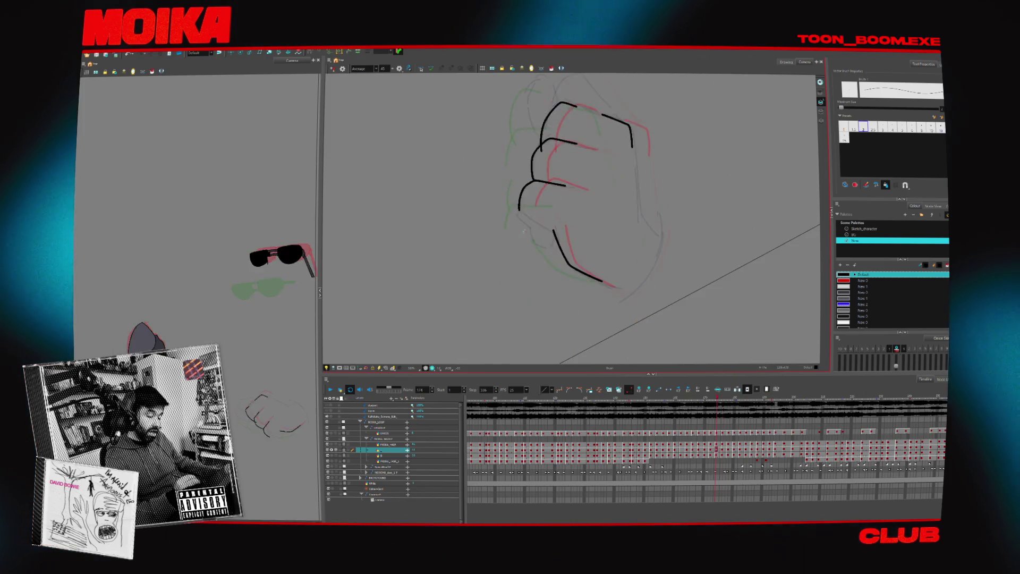
key(ctrl+z)
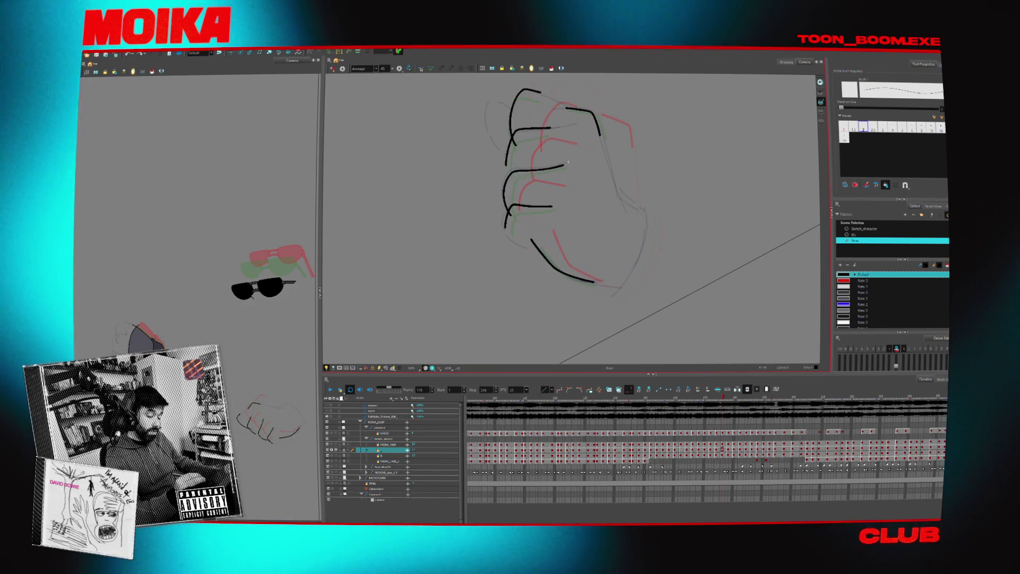
- Mirror and rotate the view, then add a short outline stroke to the fist on frame 160
click(332, 69)
drag(664, 205, 558, 98)
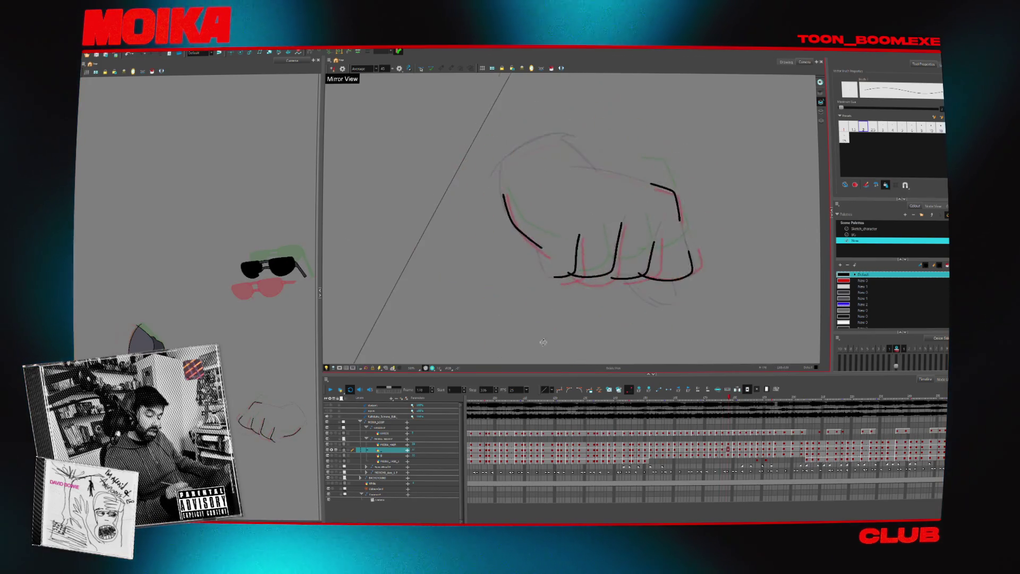
key(comma)
key(comma)
key(comma)
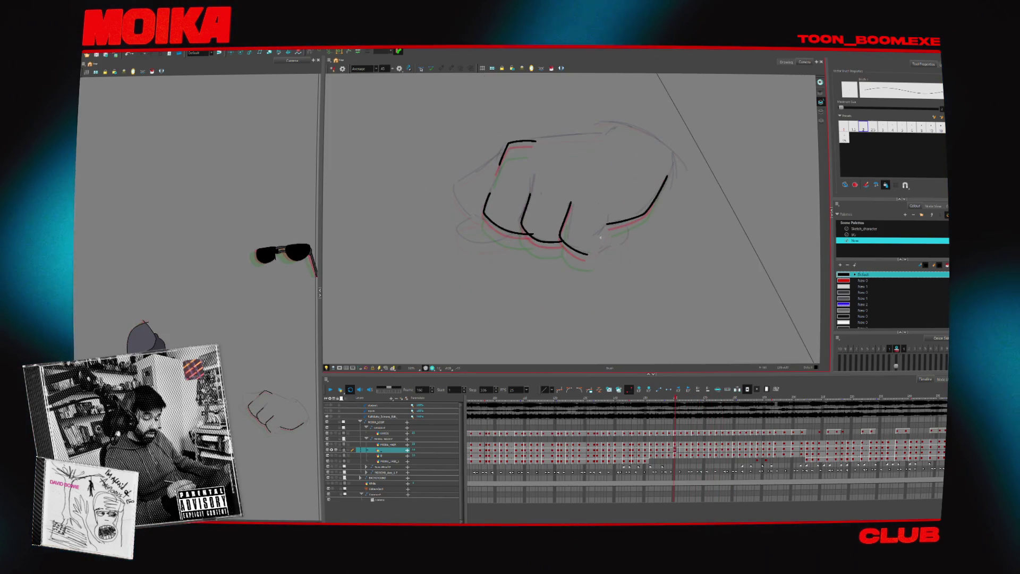
drag(606, 227, 593, 237)
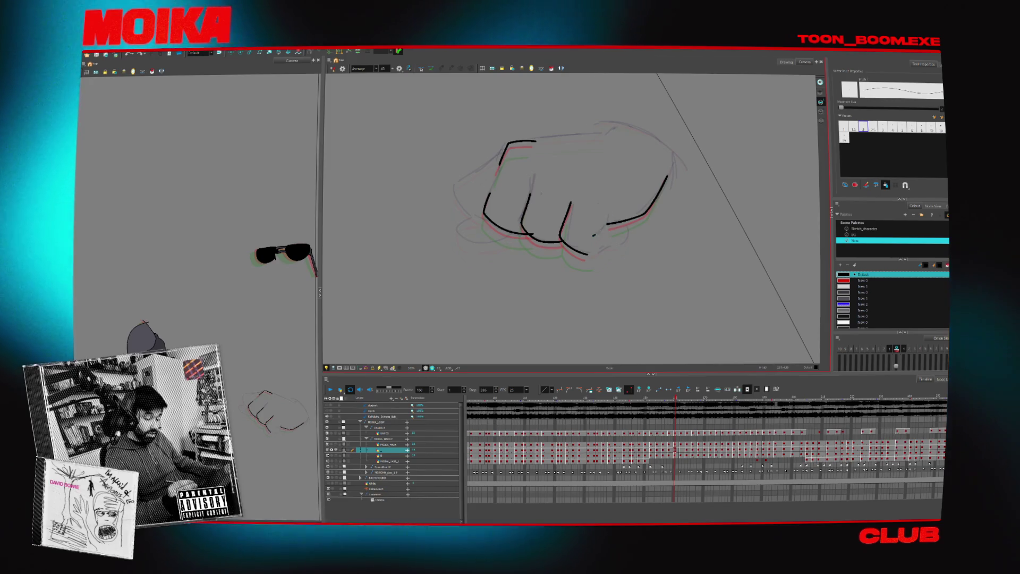
- Advance through frames 164 and 166 and remove the stray hook stroke from the fist
key(period)
key(period)
key(period)
key(period)
key(period)
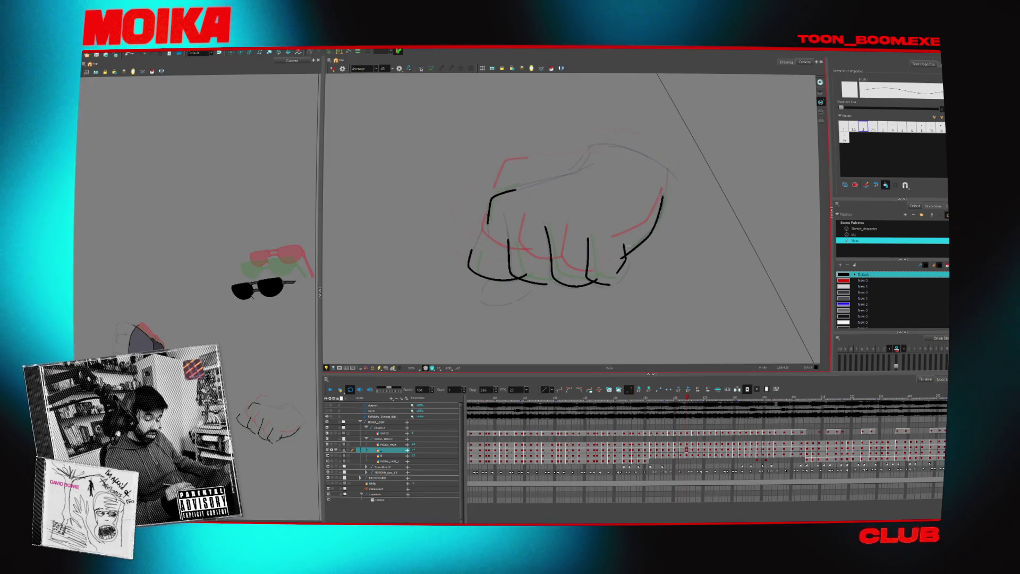
key(period)
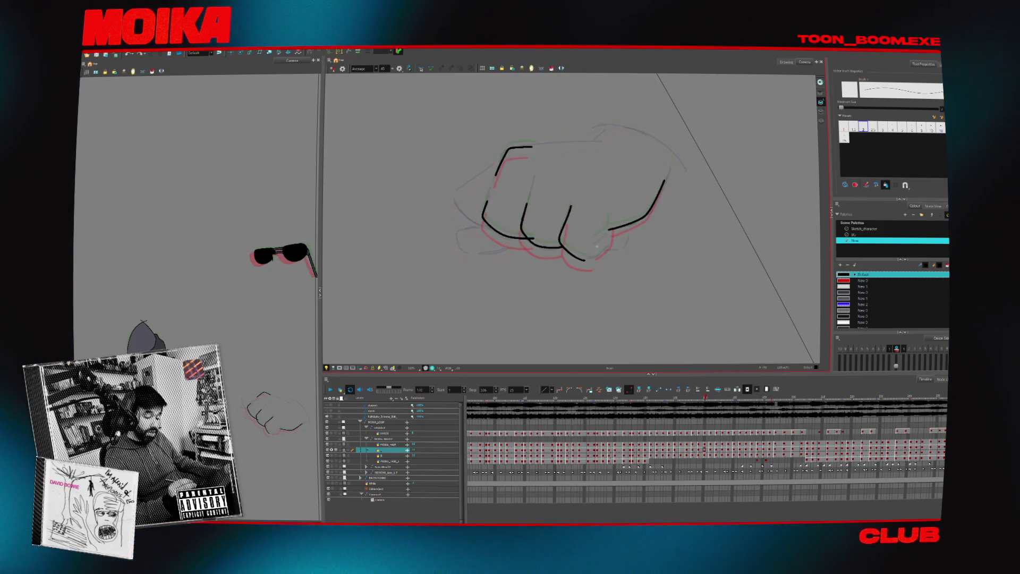
key(period)
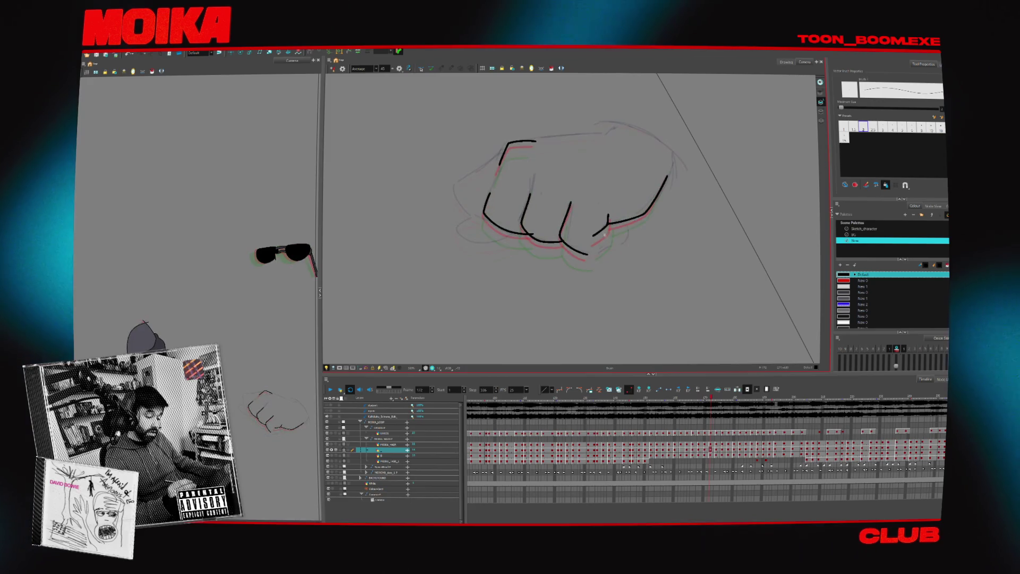
key(ctrl+z)
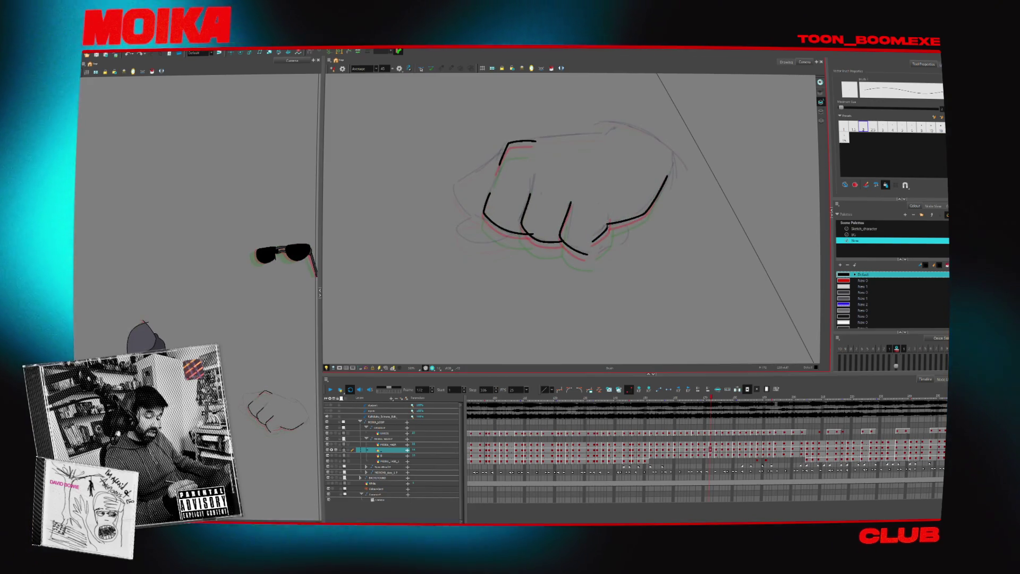
key(period)
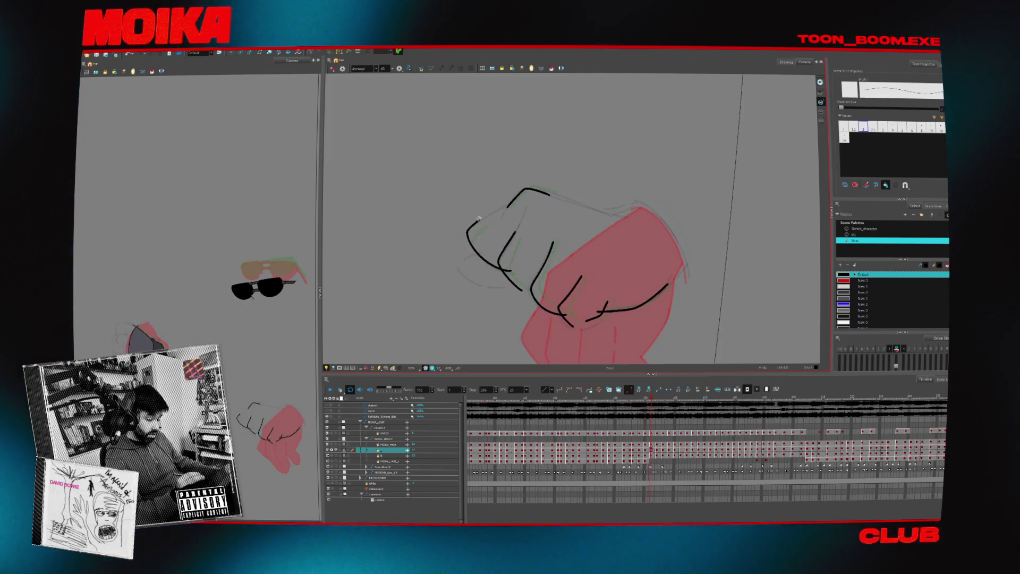
key(alt+b)
- Recentre the fist, shorten the inner knuckle stroke, and redraw a knuckle line curving down
key(g)
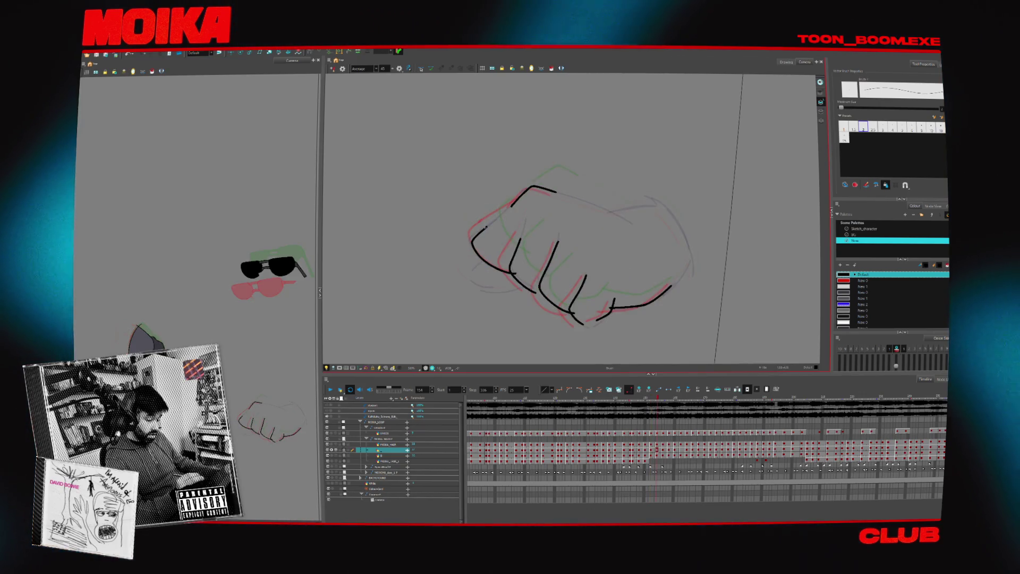
key(g)
key(g)
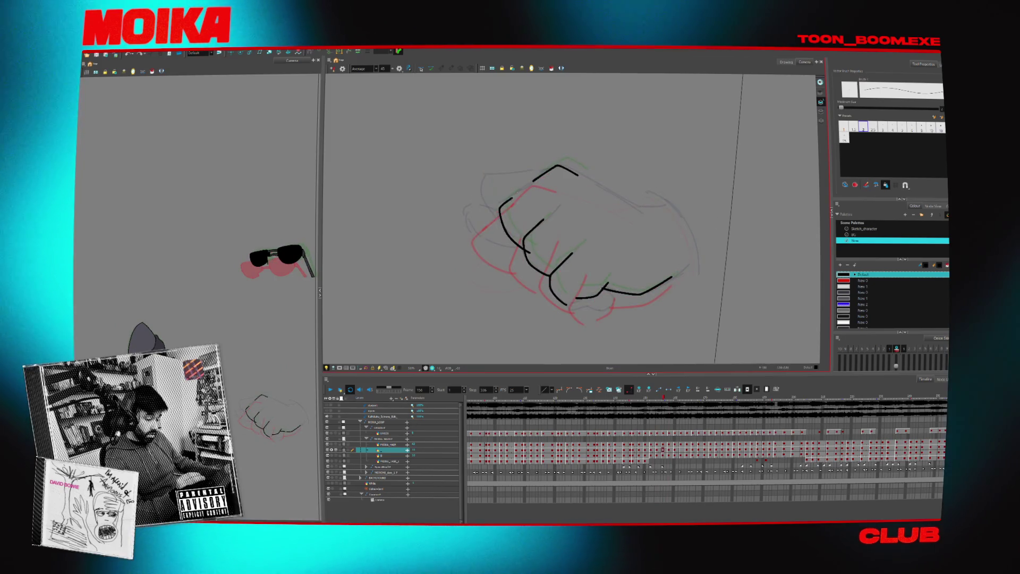
key(g)
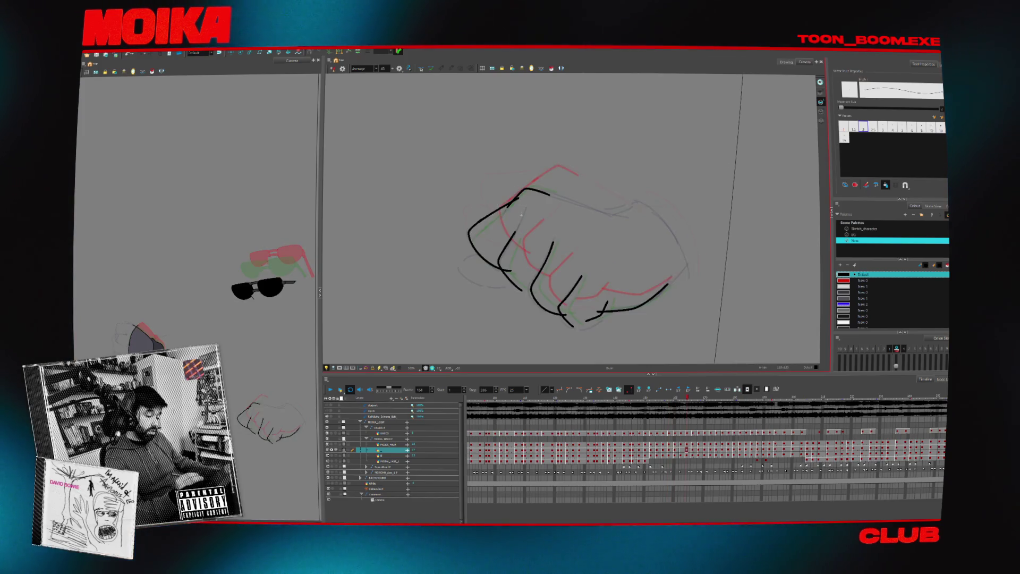
drag(564, 244, 552, 215)
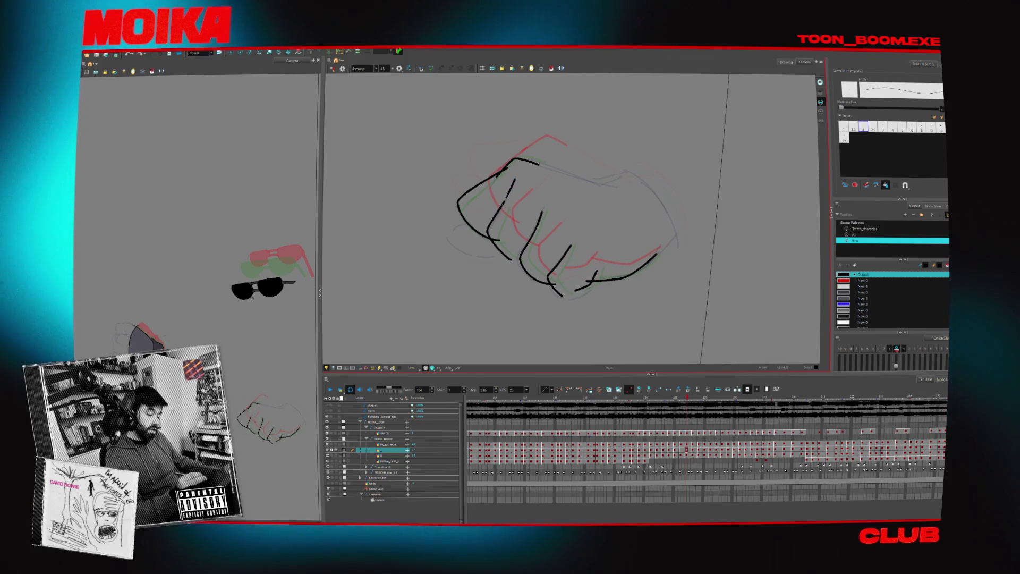
key(period)
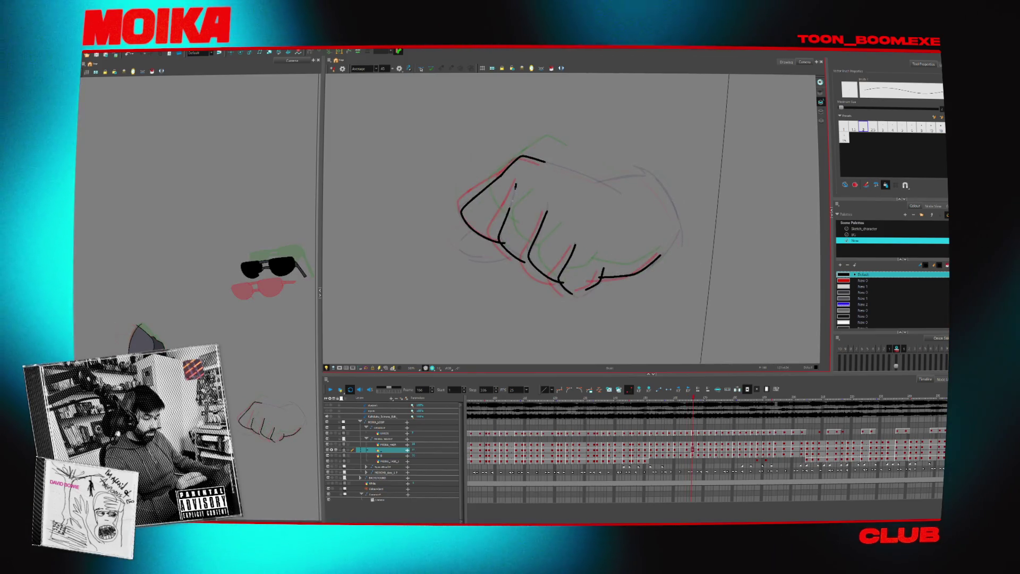
key(period)
key(ctrl+z)
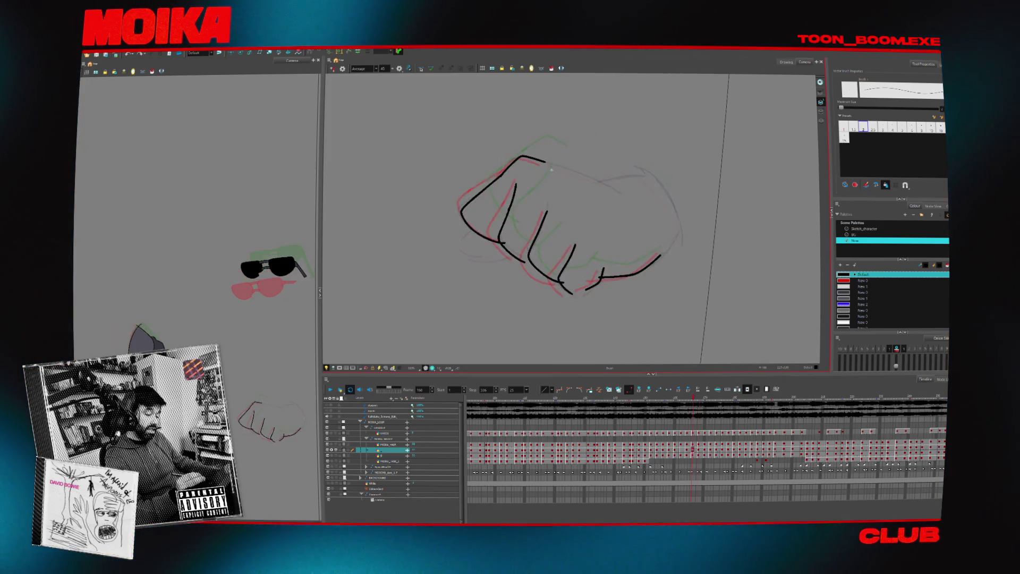
drag(551, 160, 540, 180)
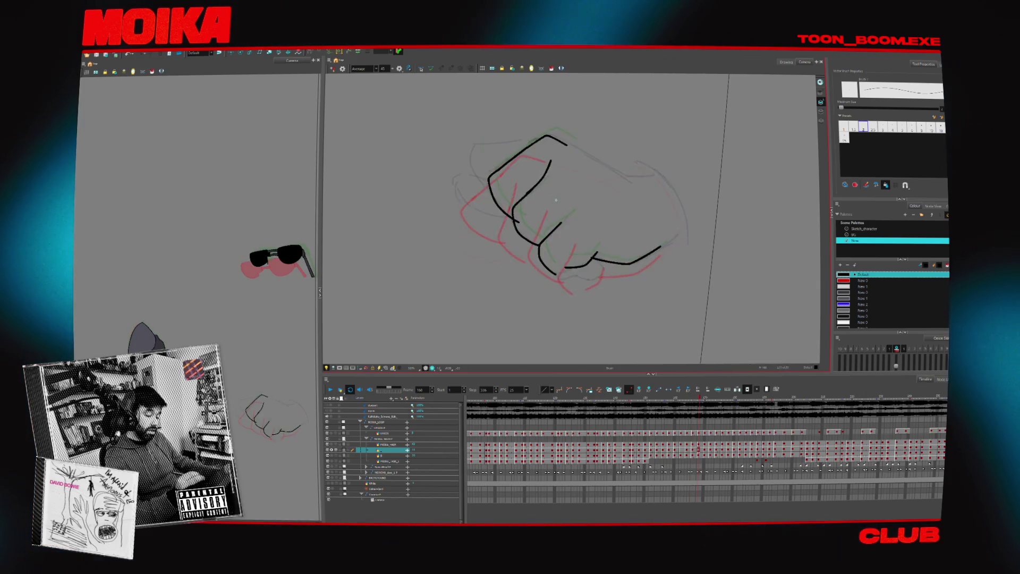
- Remove the upper finger stroke and redraw the upper finger line extending to the right
key(period)
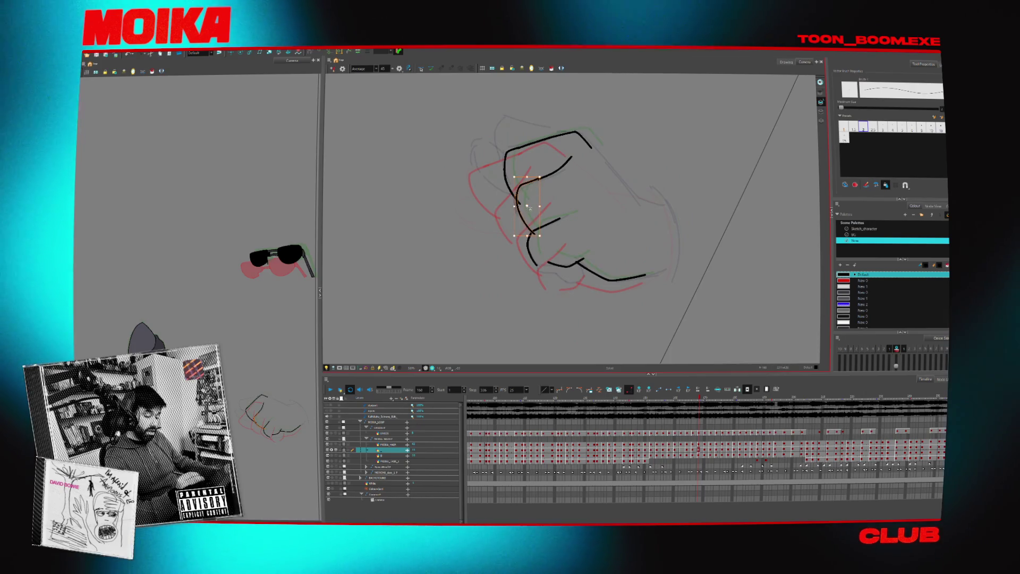
key(alt+b)
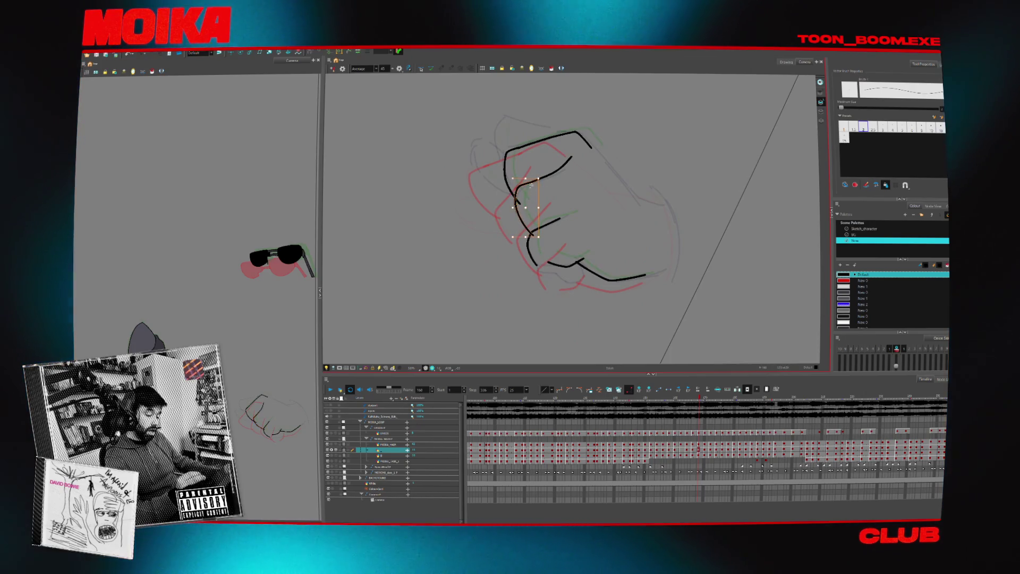
key(ctrl+z)
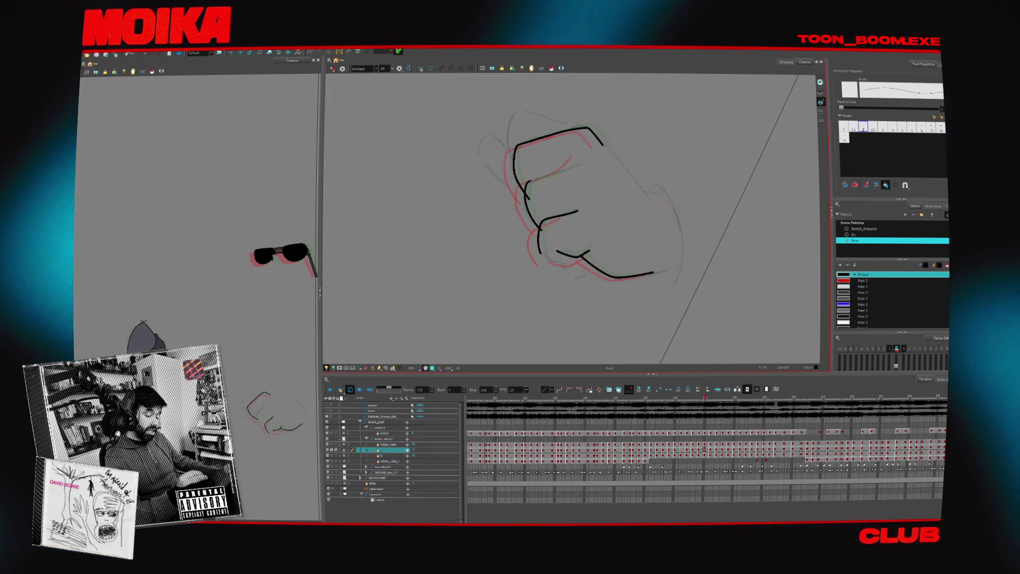
key(comma)
drag(557, 171, 583, 159)
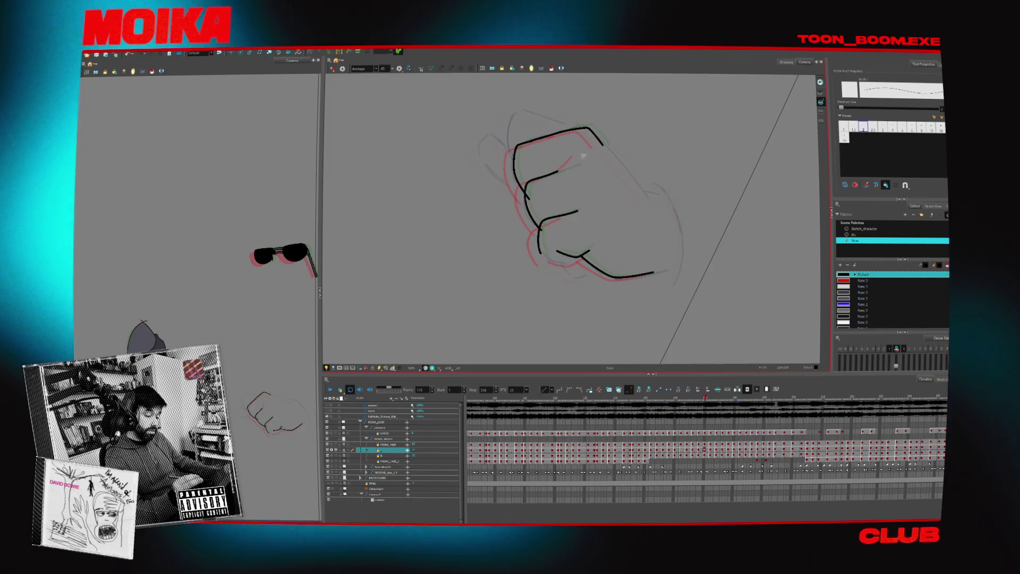
- Flip through neighbouring fist drawings and select a stroke segment on the fist
key(comma)
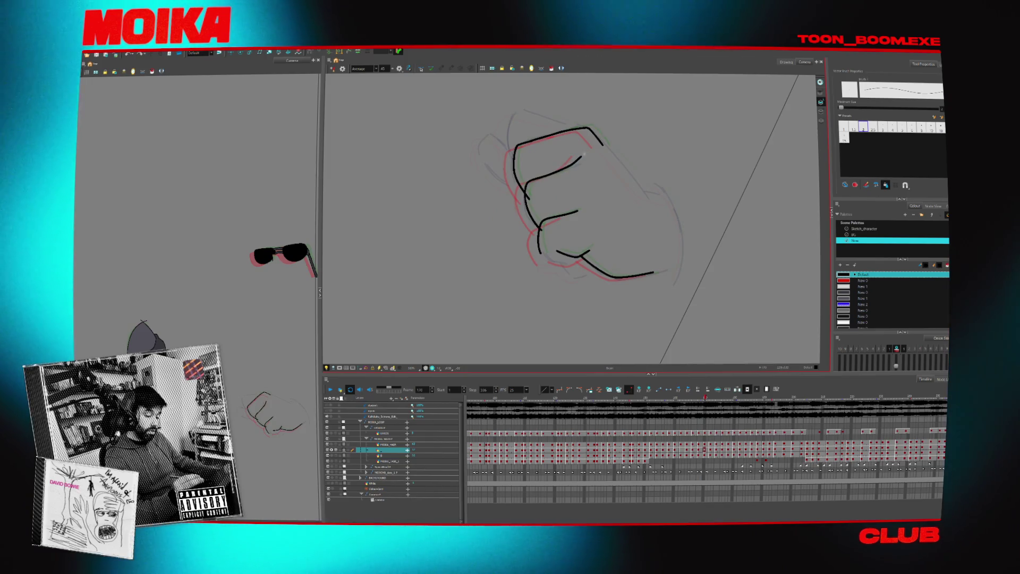
key(period)
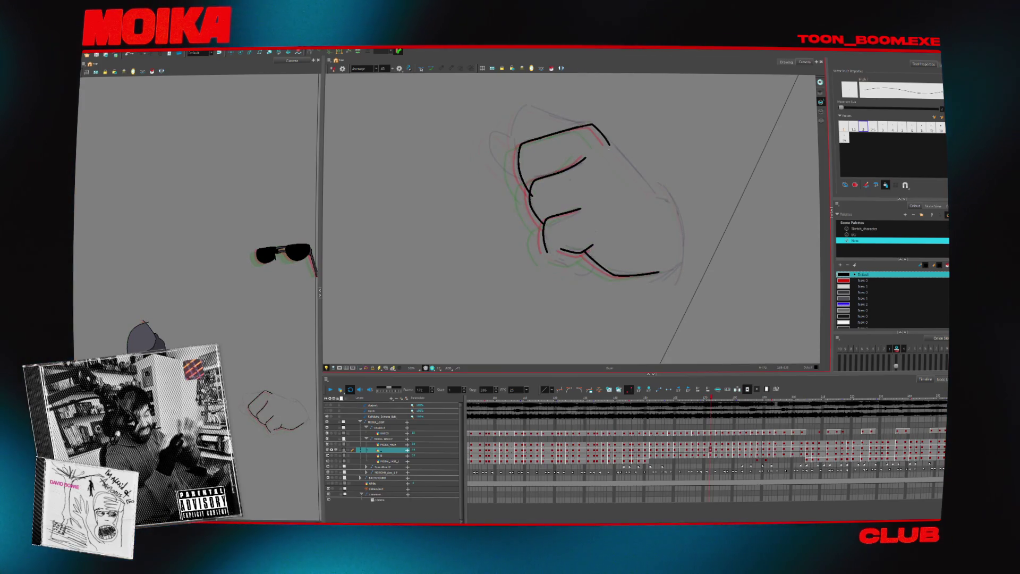
key(period)
key(period)
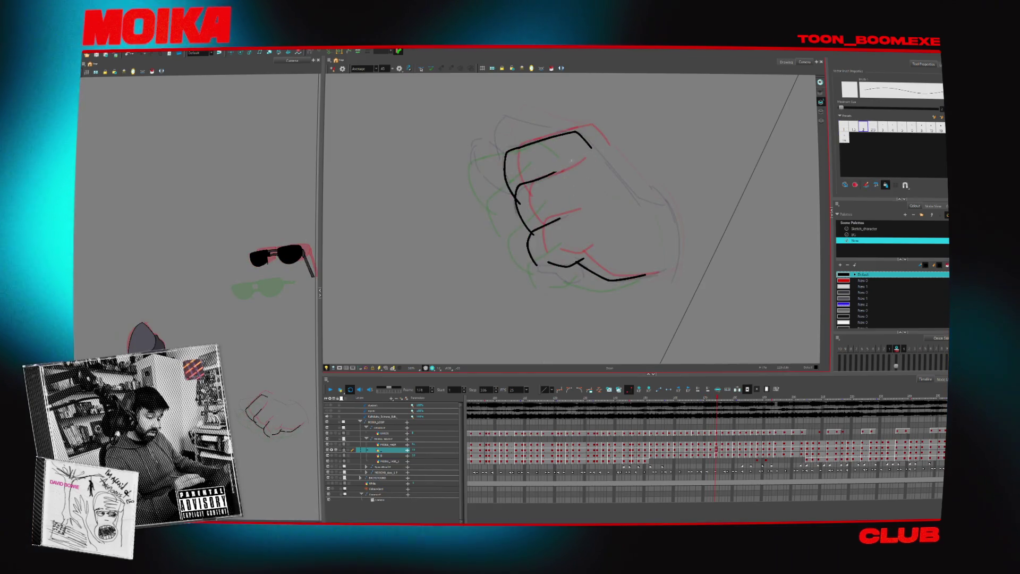
key(period)
key(alt+x)
key(period)
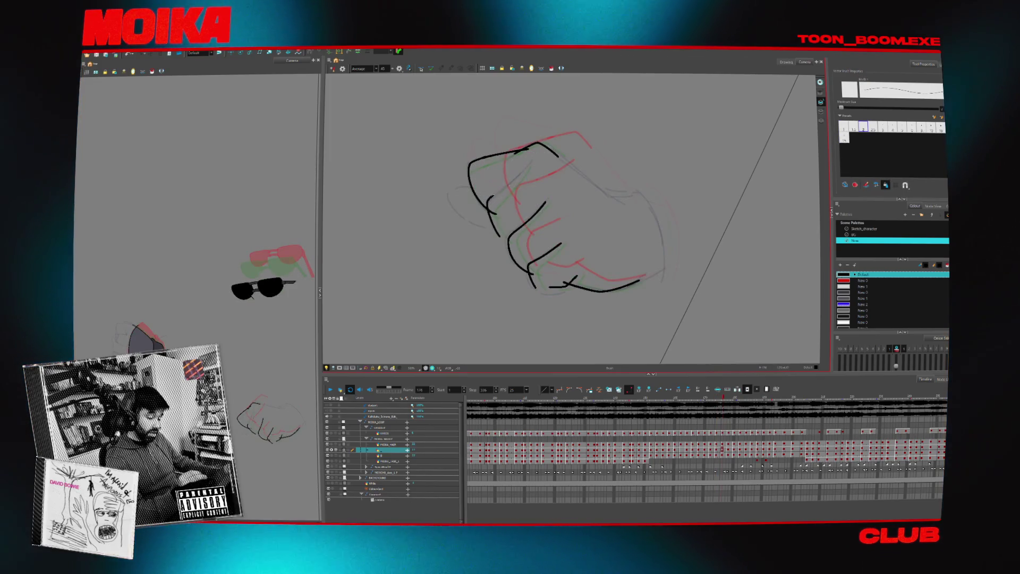
key(comma)
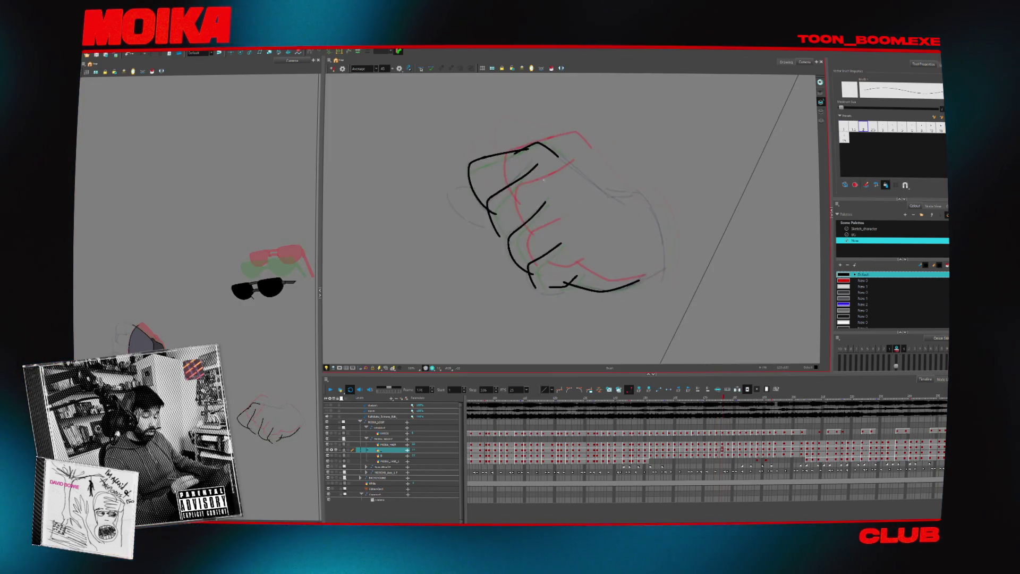
click(538, 165)
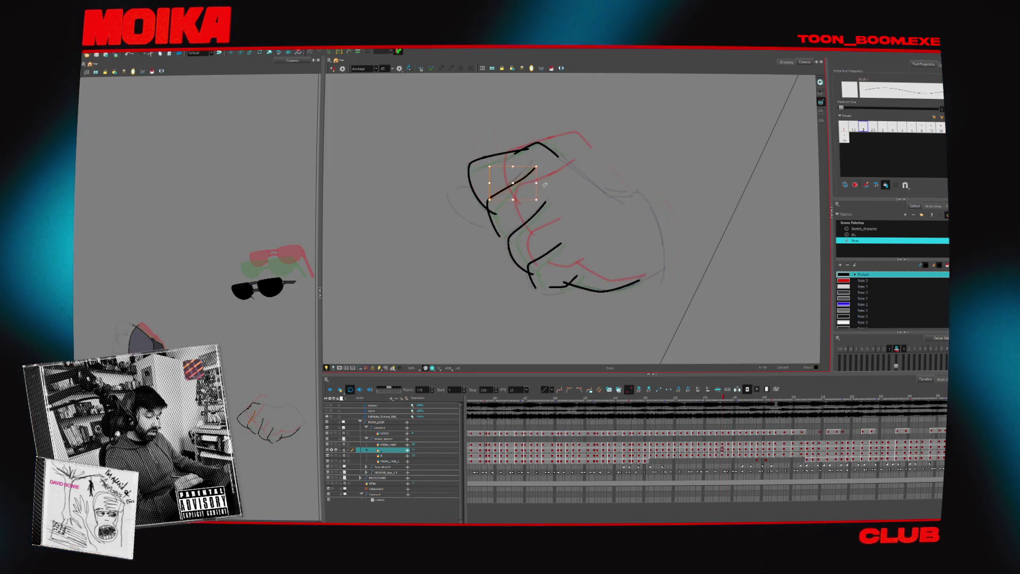
key(period)
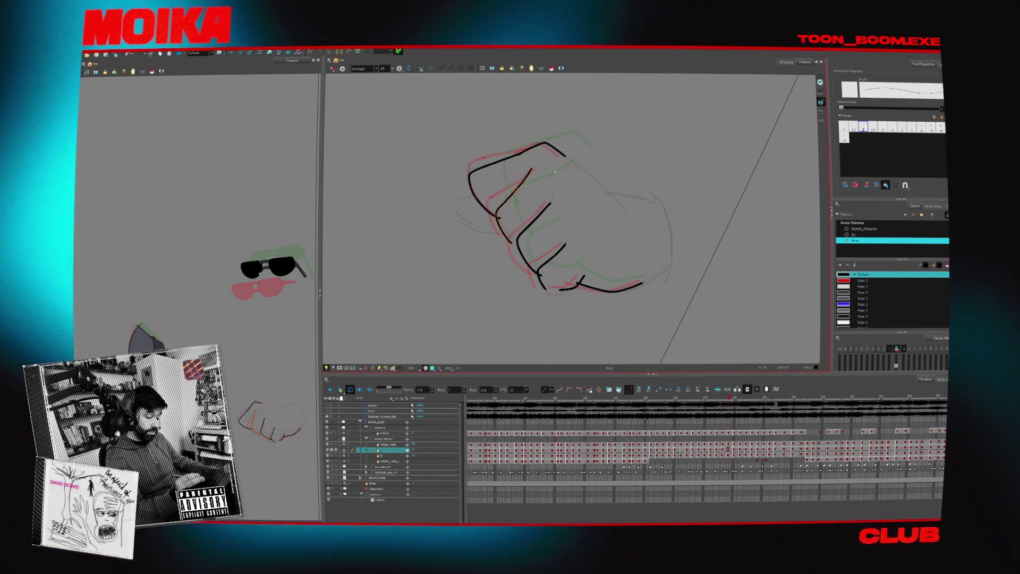
key(period)
key(comma)
key(comma)
key(comma)
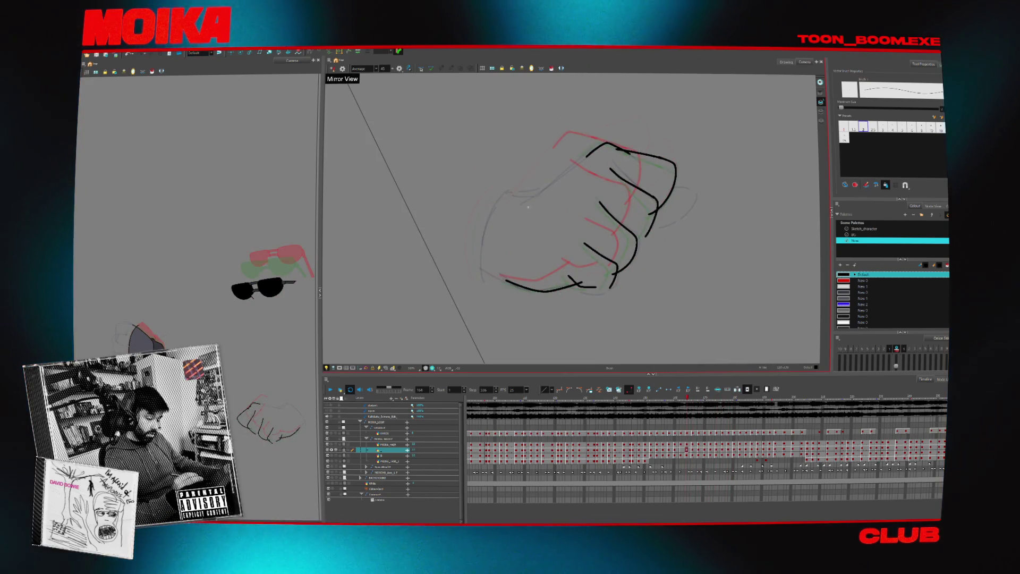
- Select the fist's upper-left stroke and step forward through later drawings
key(period)
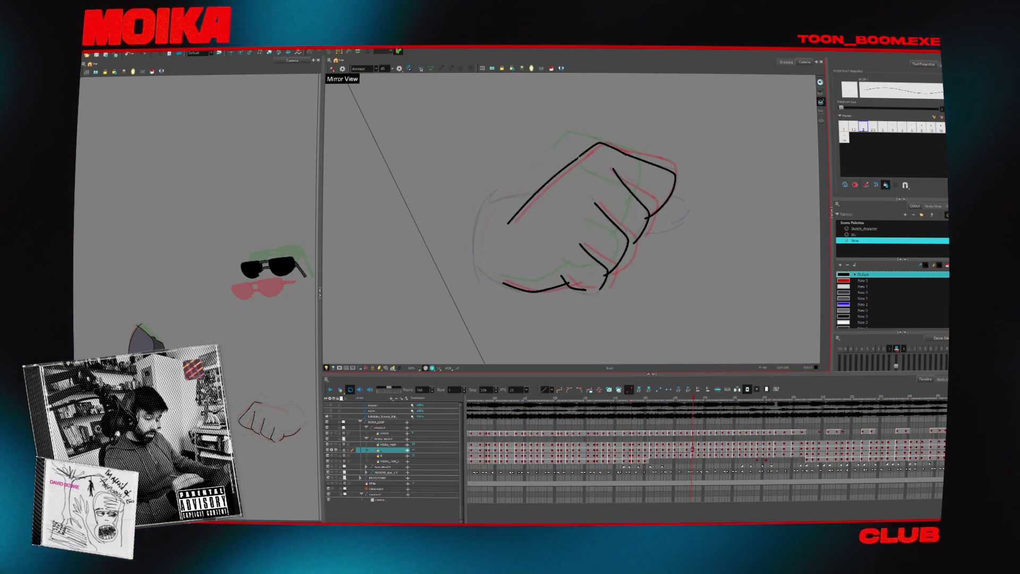
key(alt+s)
click(580, 160)
key(period)
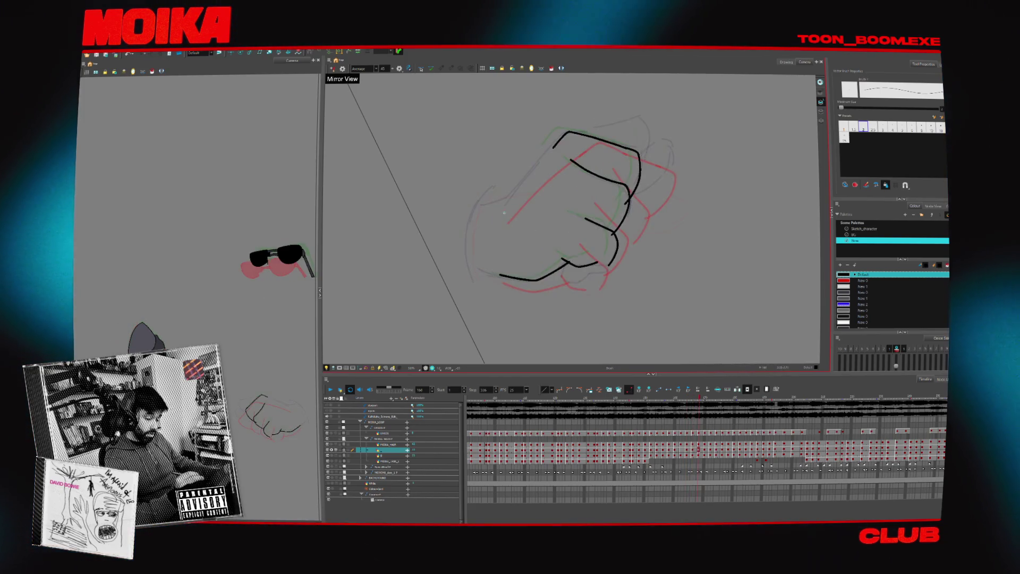
key(period)
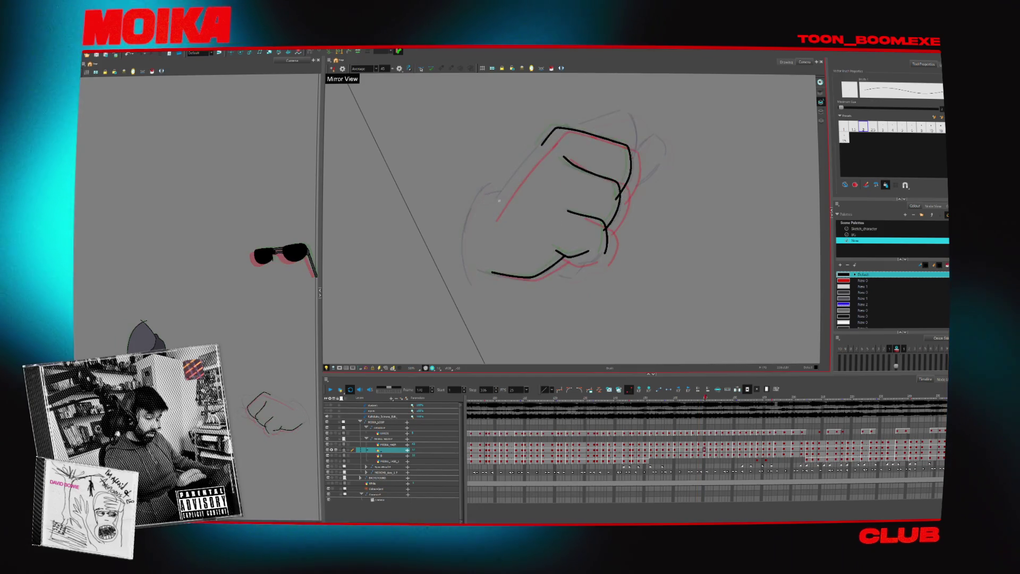
key(period)
- Draw a diagonal line across the fist and a line along its top edge, reaching frame 186
drag(545, 133, 486, 209)
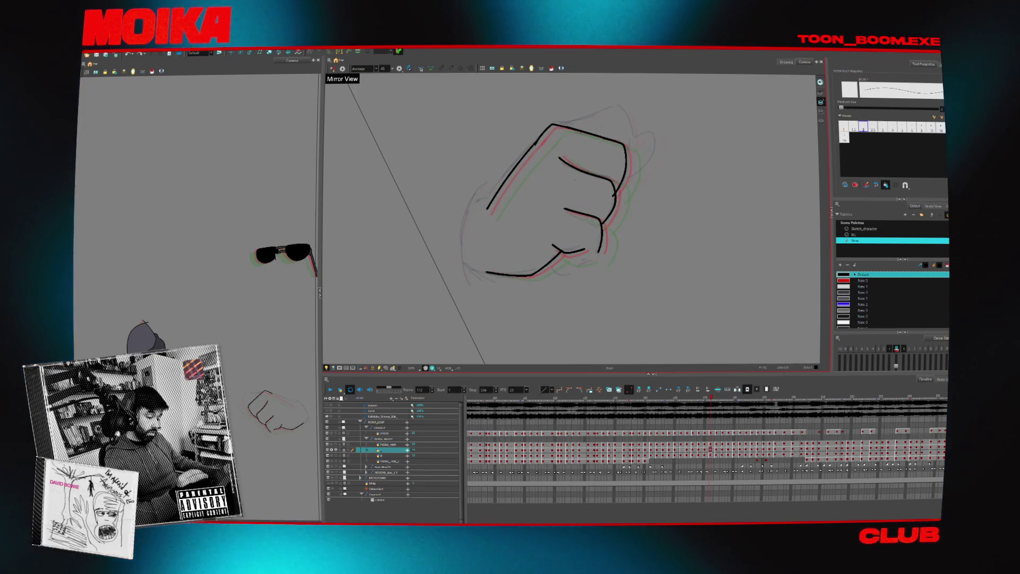
key(alt+t)
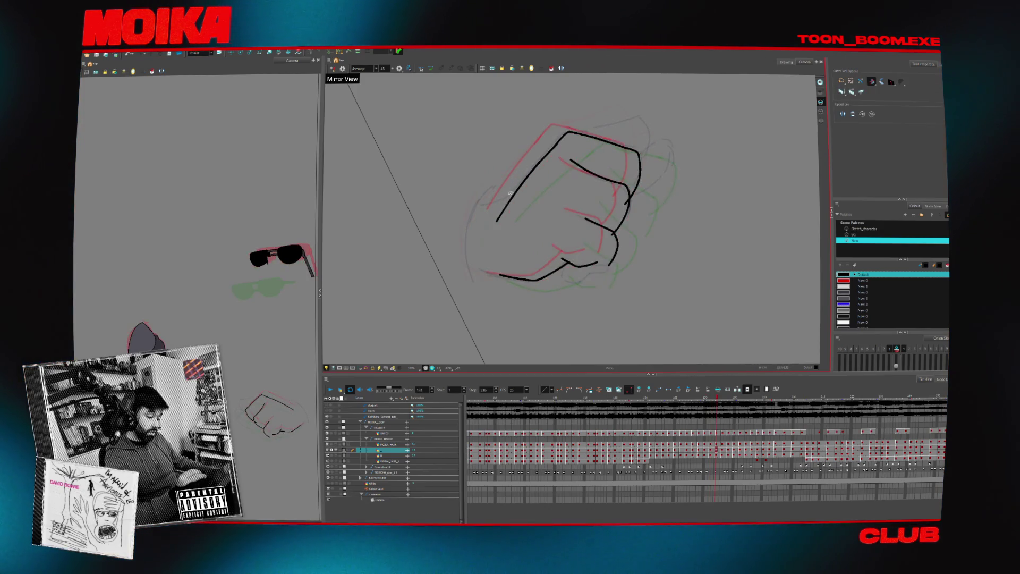
key(alt+b)
key(period)
key(period)
key(period)
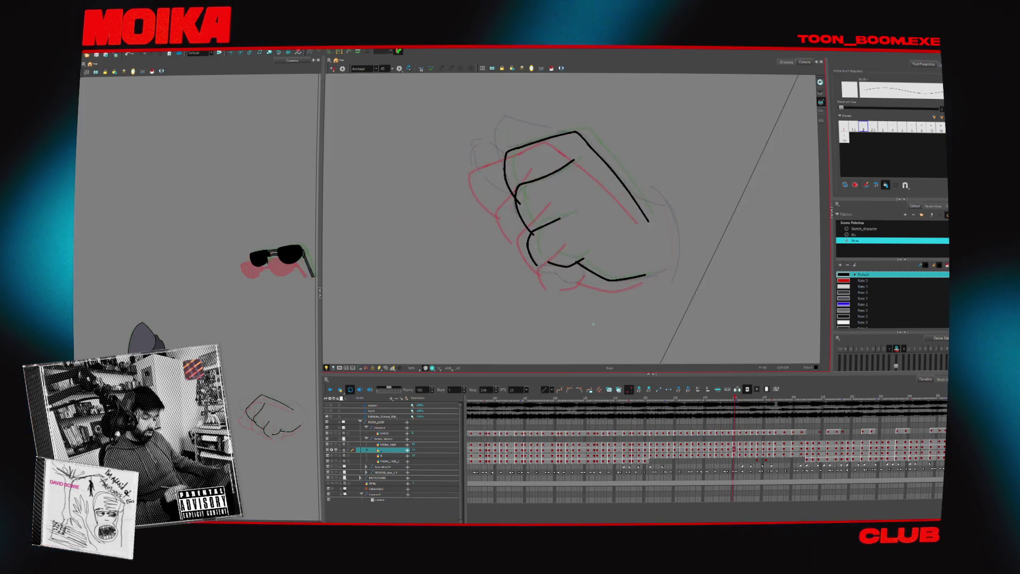
key(comma)
key(comma)
key(comma)
key(comma)
key(comma)
key(comma)
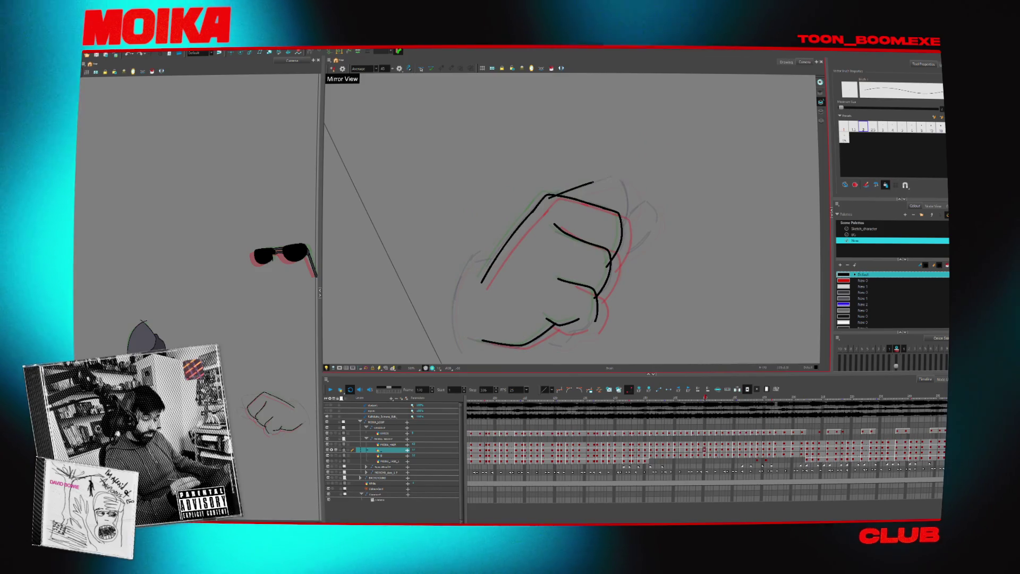
key(period)
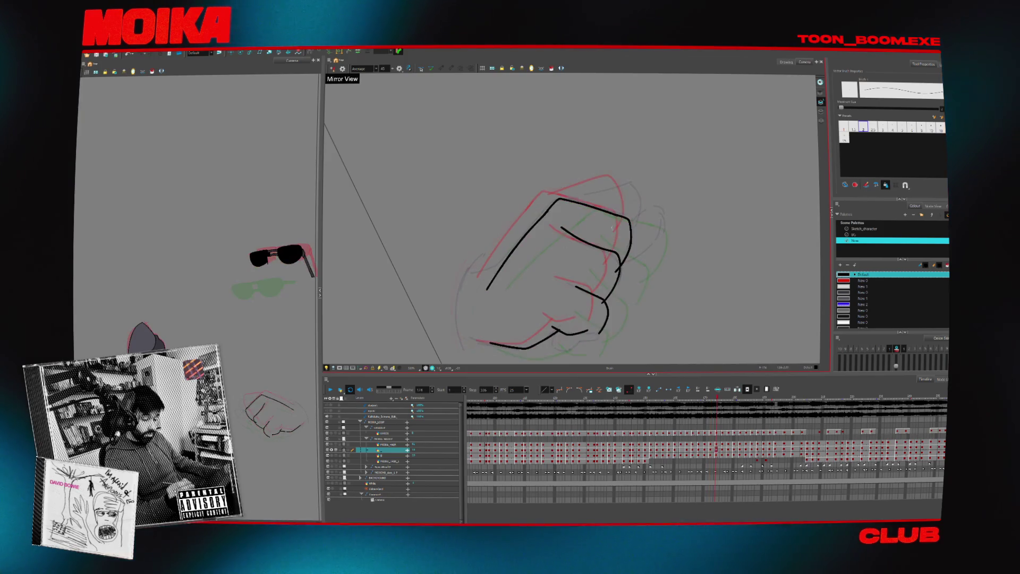
drag(563, 202, 608, 188)
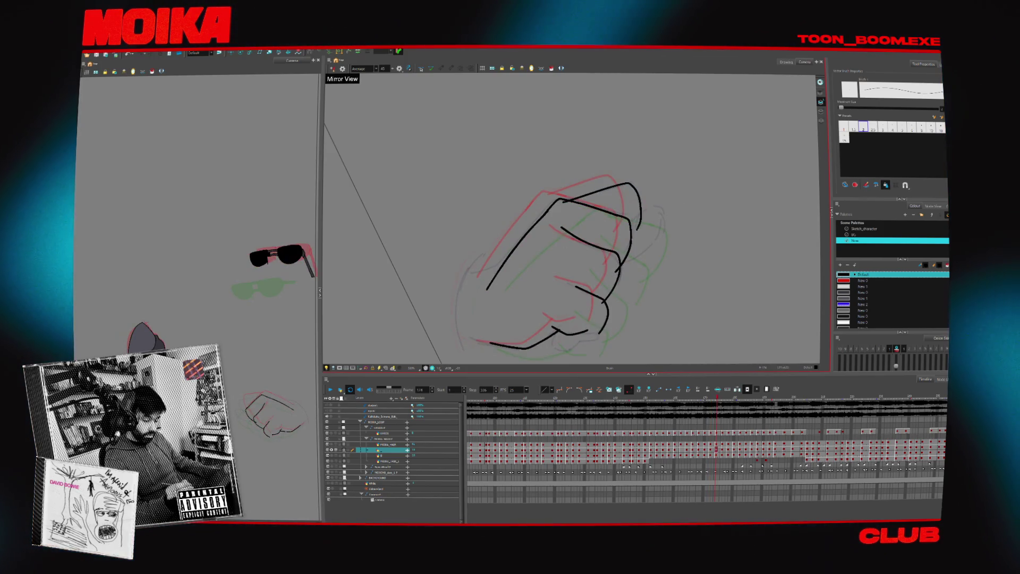
key(period)
key(period)
key(period)
key(period)
key(period)
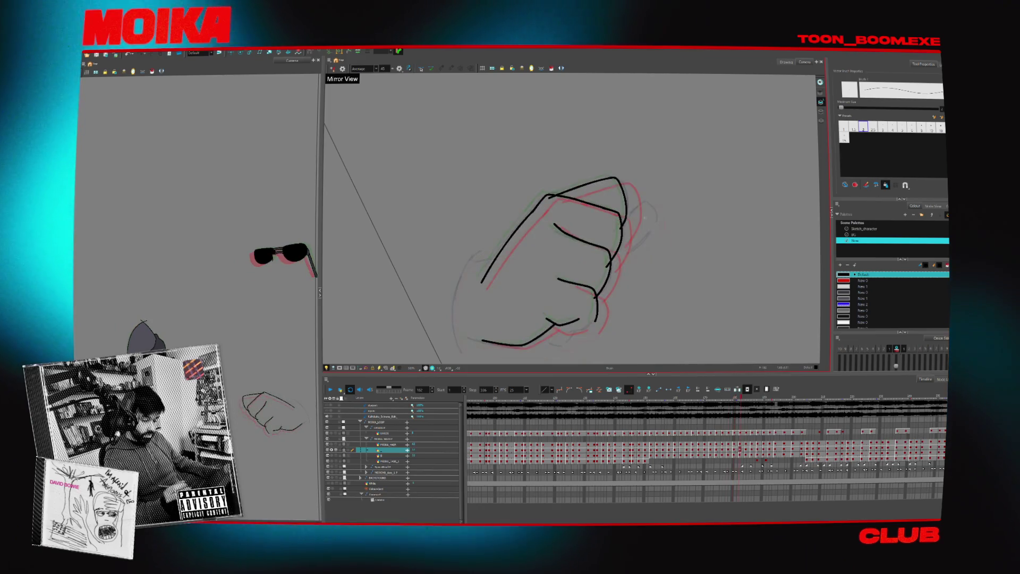
key(period)
key(period)
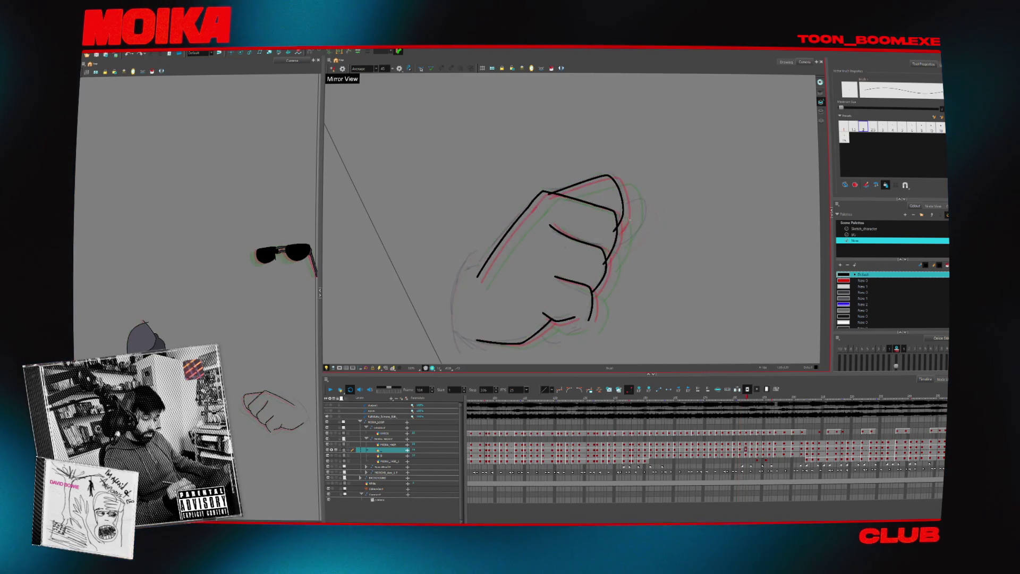
key(period)
key(period)
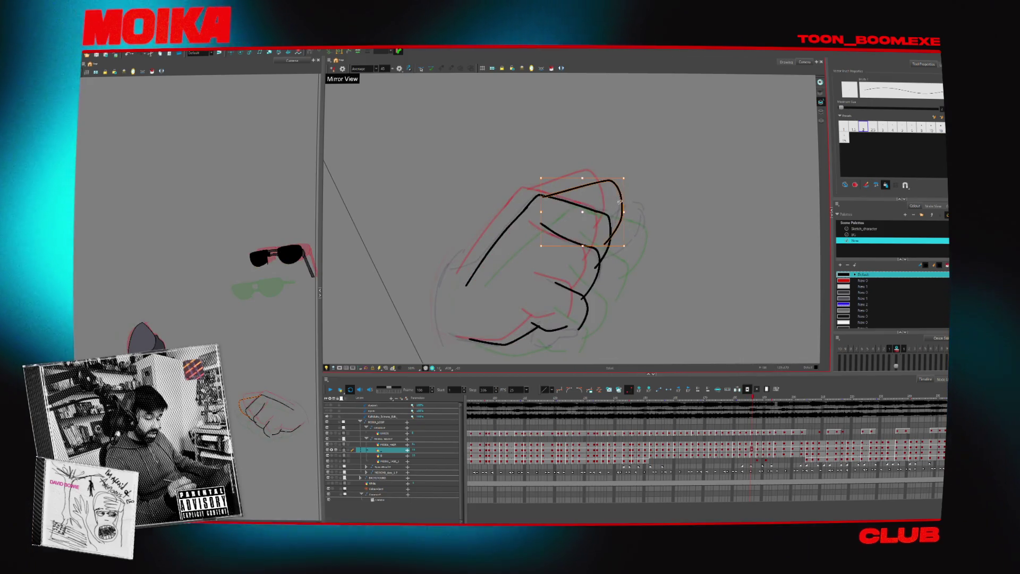
- Select the fist's upper strokes and add a short stroke on its lower right
drag(619, 157, 540, 208)
key(period)
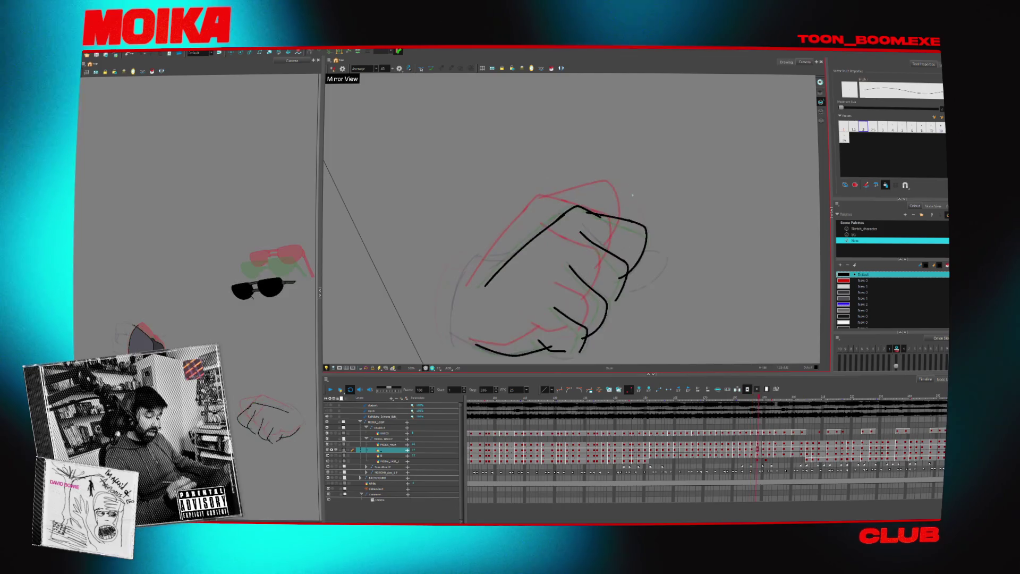
key(period)
mouse_move(583, 245)
mouse_down()
mouse_move(592, 236)
mouse_move(578, 242)
mouse_up()
key(comma)
key(period)
key(period)
key(period)
key(period)
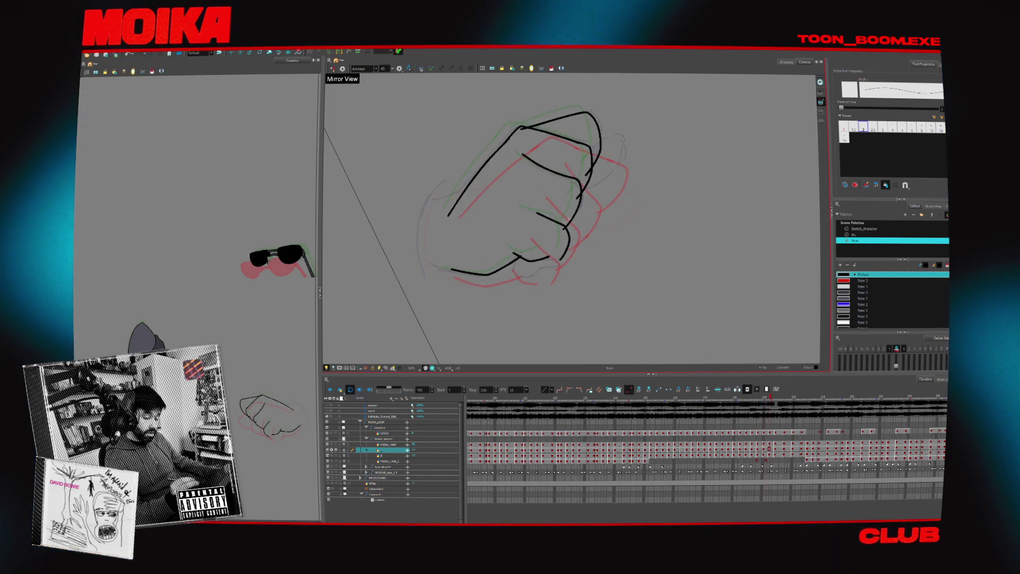
key(period)
key(period)
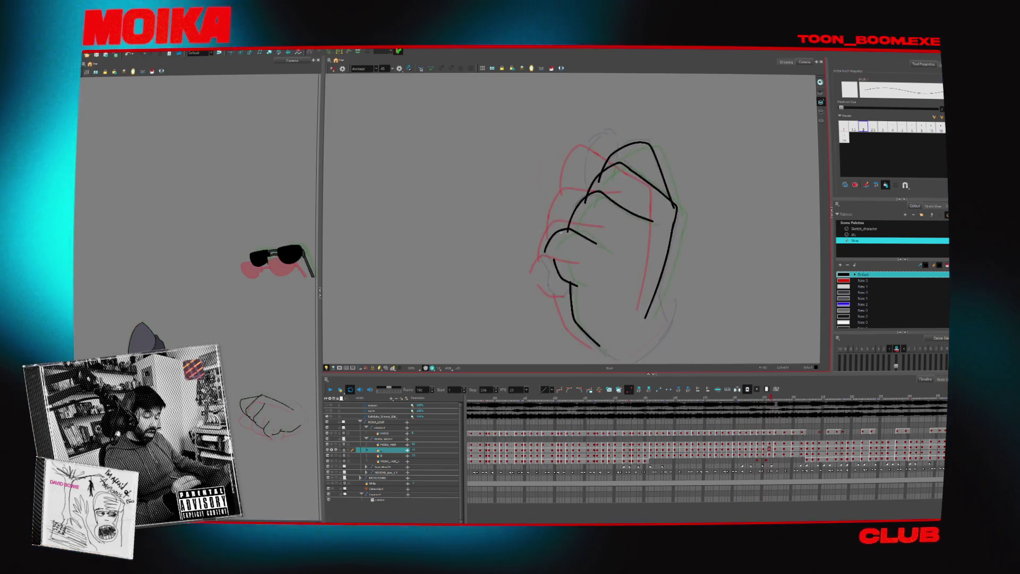
- Draw a curved stroke on the fist's left side, then compare frames 194, 197 and 200
mouse_move(558, 238)
mouse_down()
mouse_move(585, 202)
mouse_move(582, 227)
mouse_move(581, 190)
mouse_up()
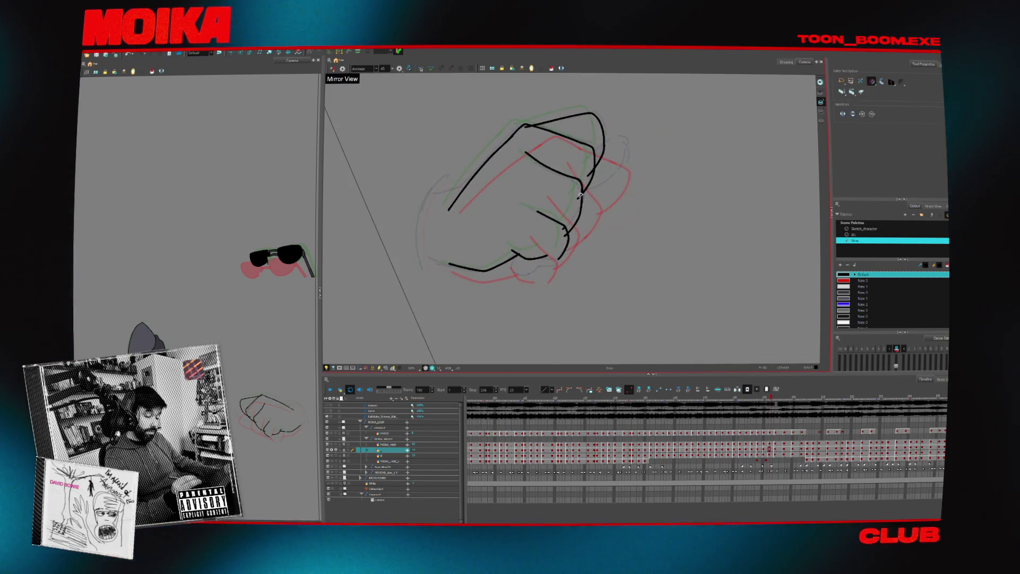
key(comma)
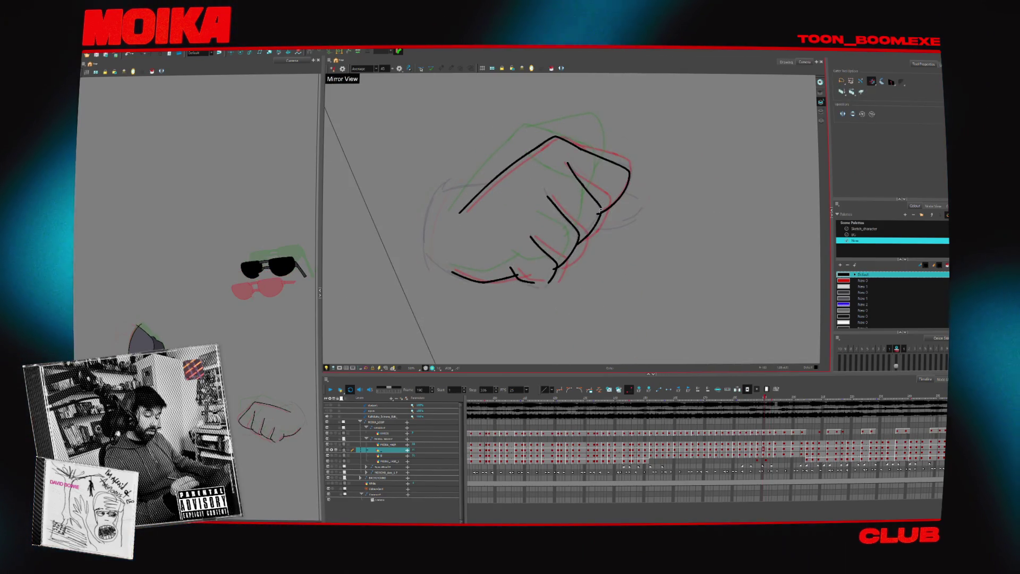
key(period)
key(period)
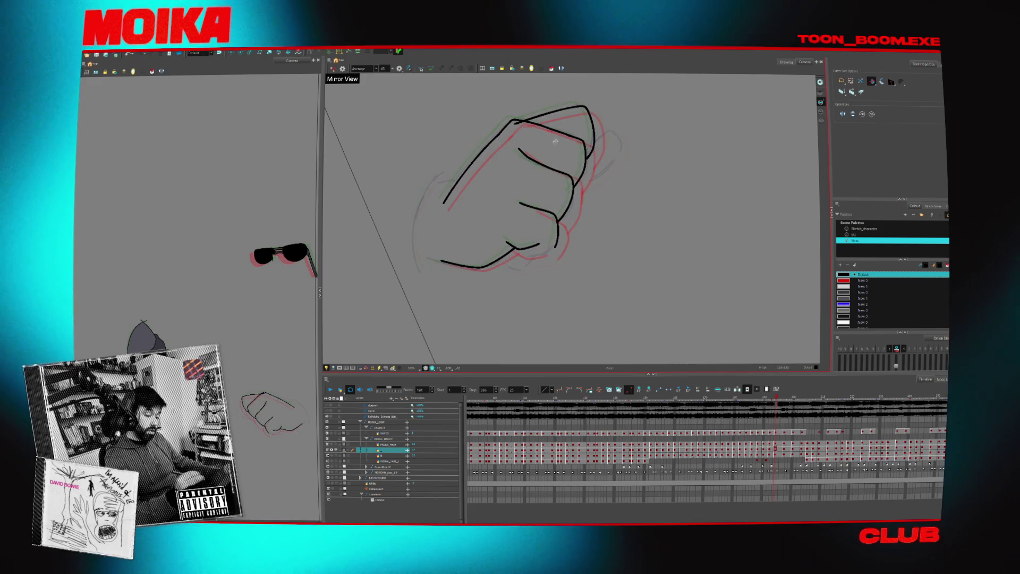
key(period)
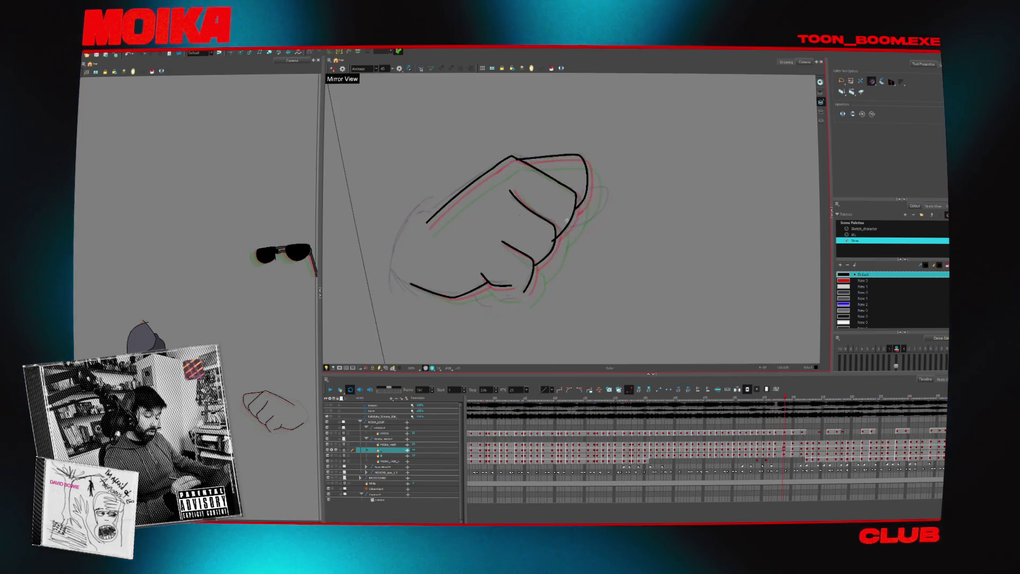
key(period)
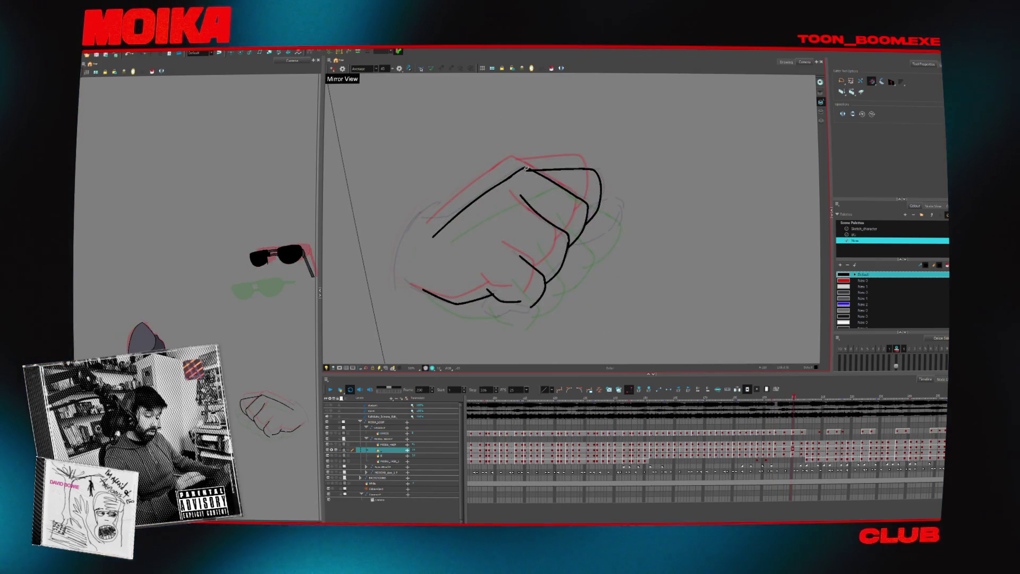
key(comma)
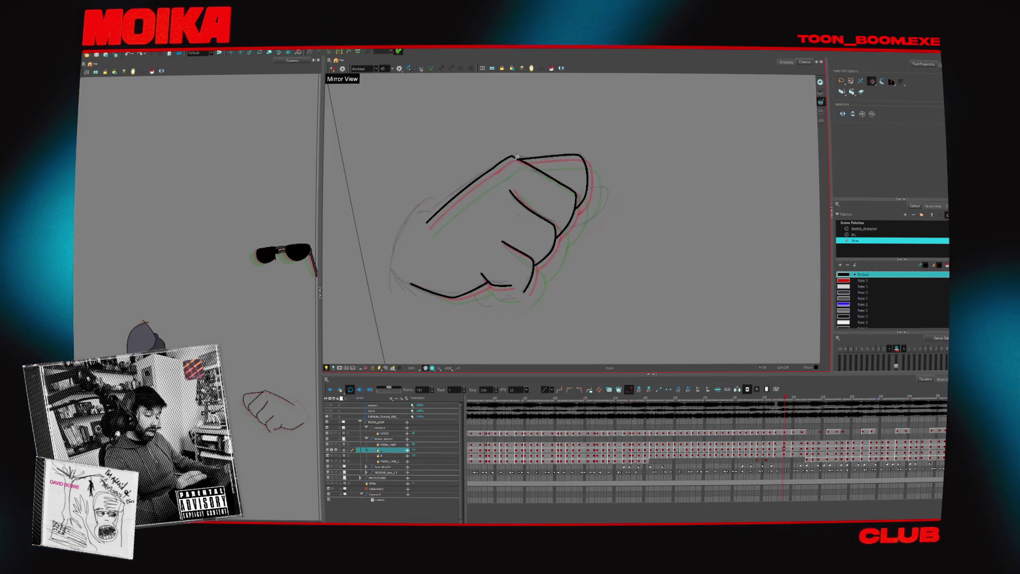
key(period)
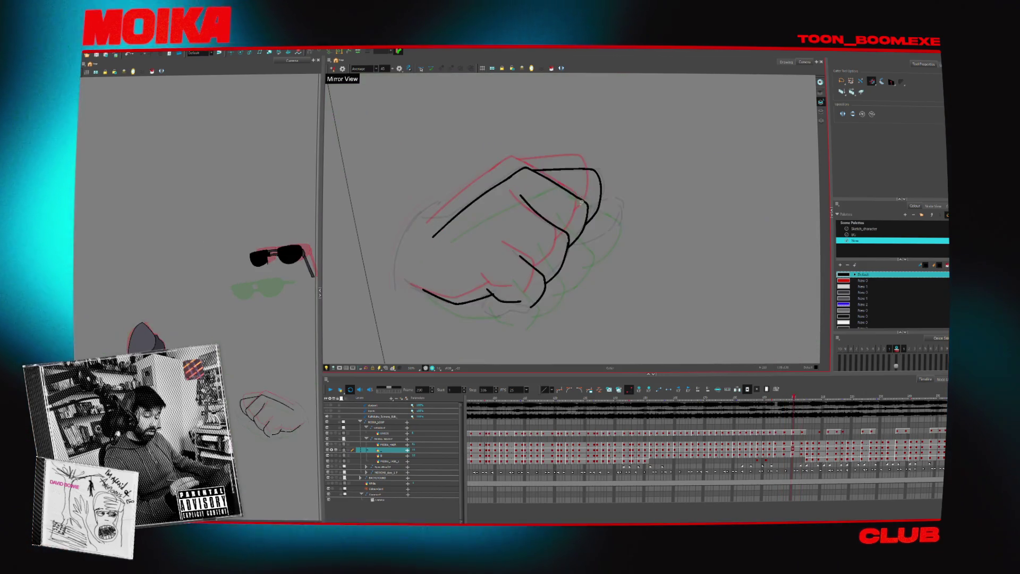
key(period)
key(alt+b)
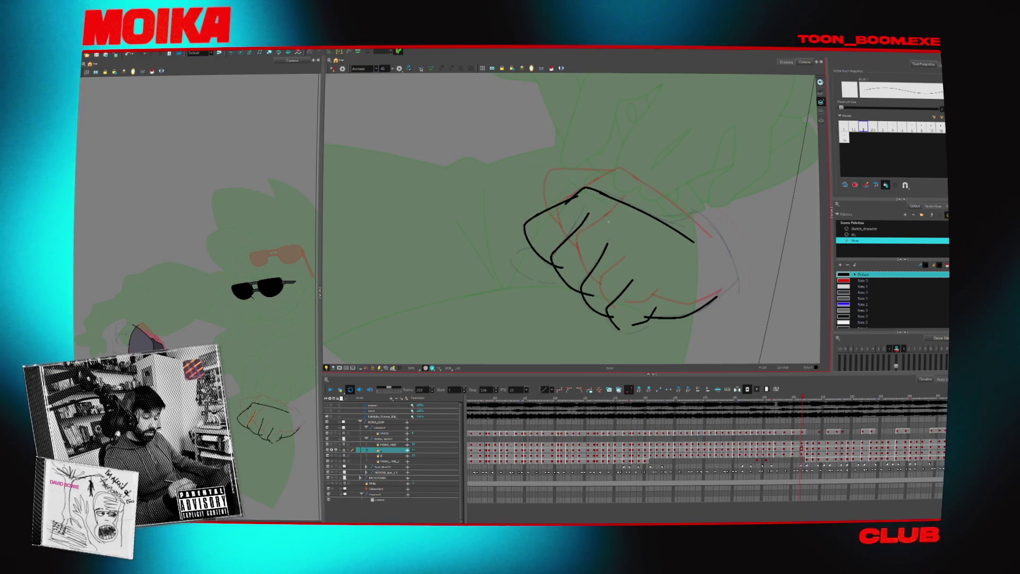
- Recentre the fist and flip between frames 188 and 194 with the canvas mirrored
key(period)
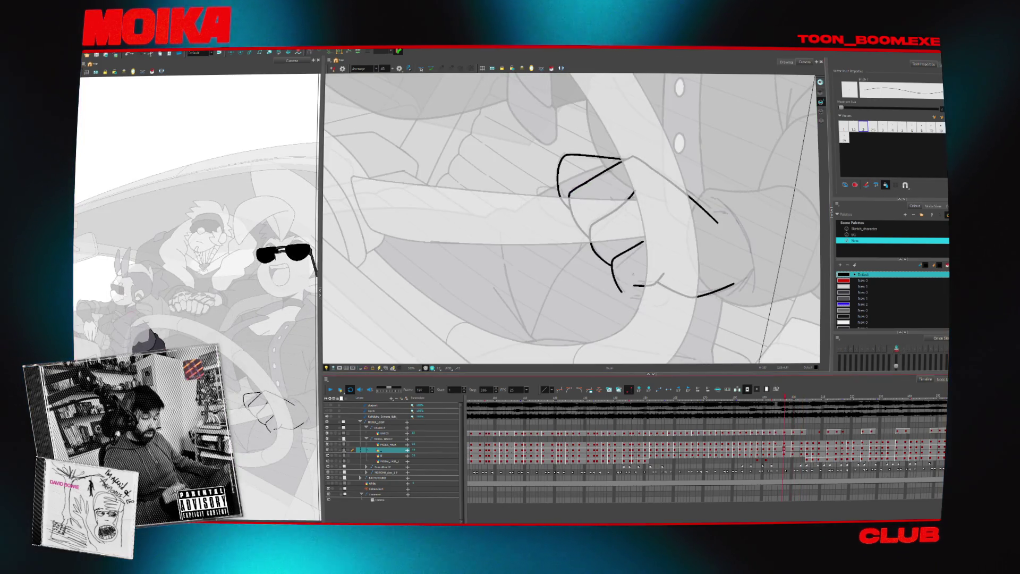
key(comma)
drag(640, 275, 601, 237)
key(alt+t)
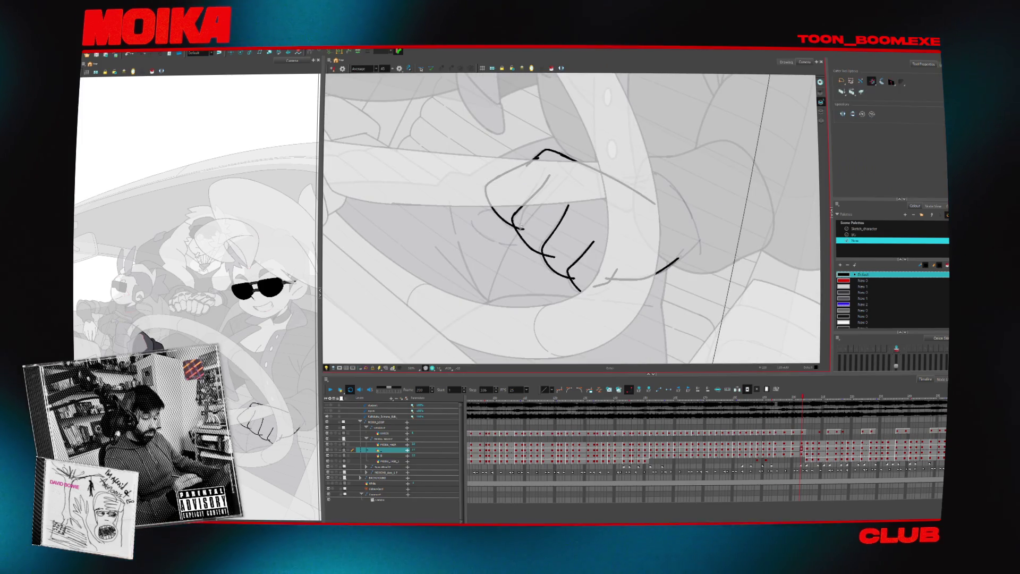
key(comma)
key(comma)
key(comma)
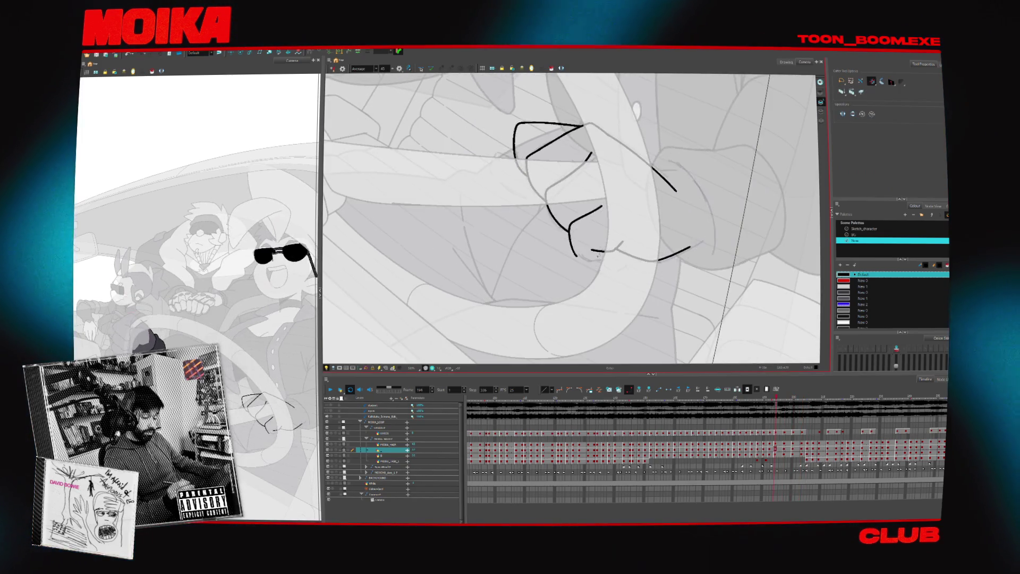
key(comma)
key(comma)
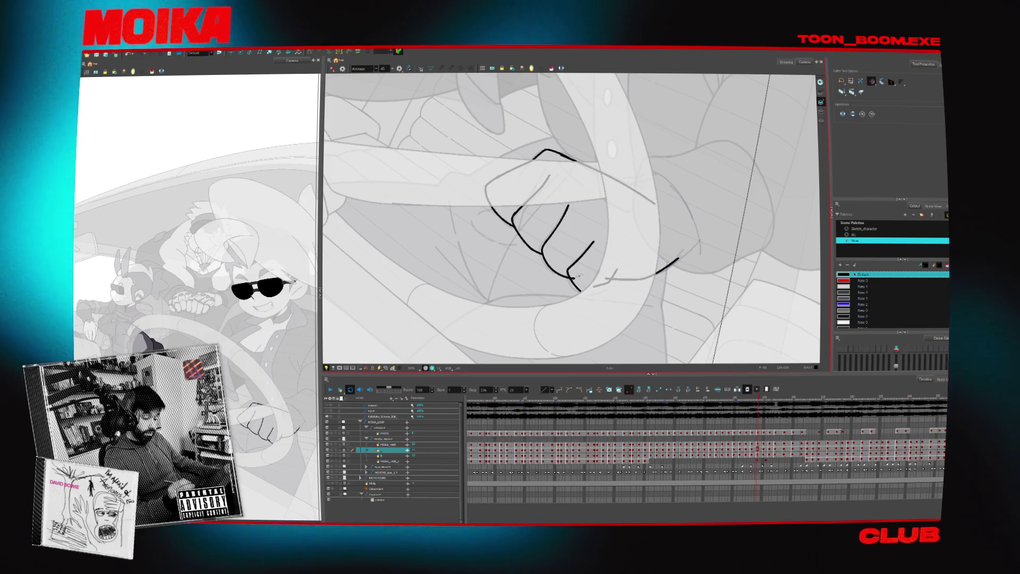
key(period)
key(period)
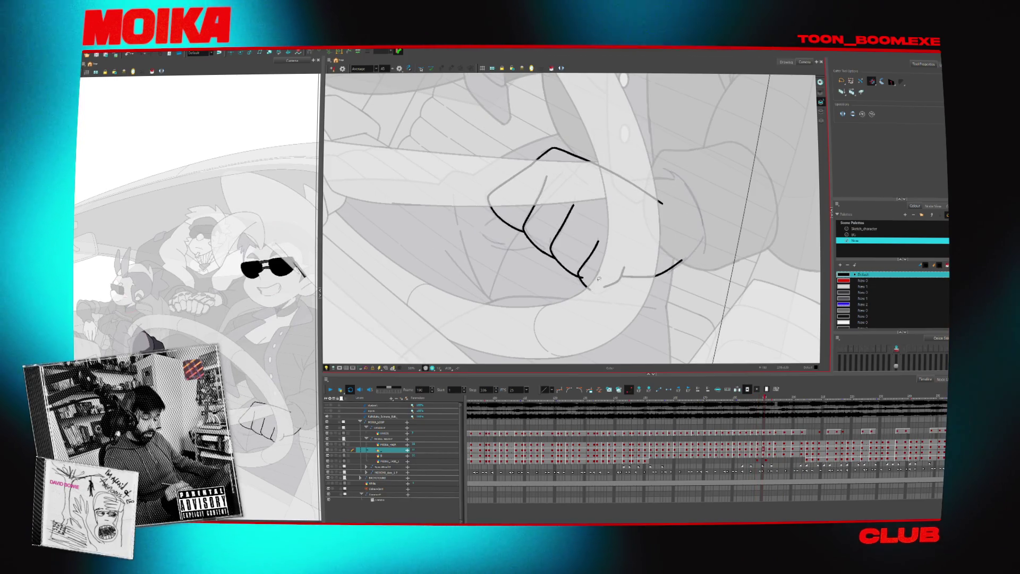
key(period)
key(period)
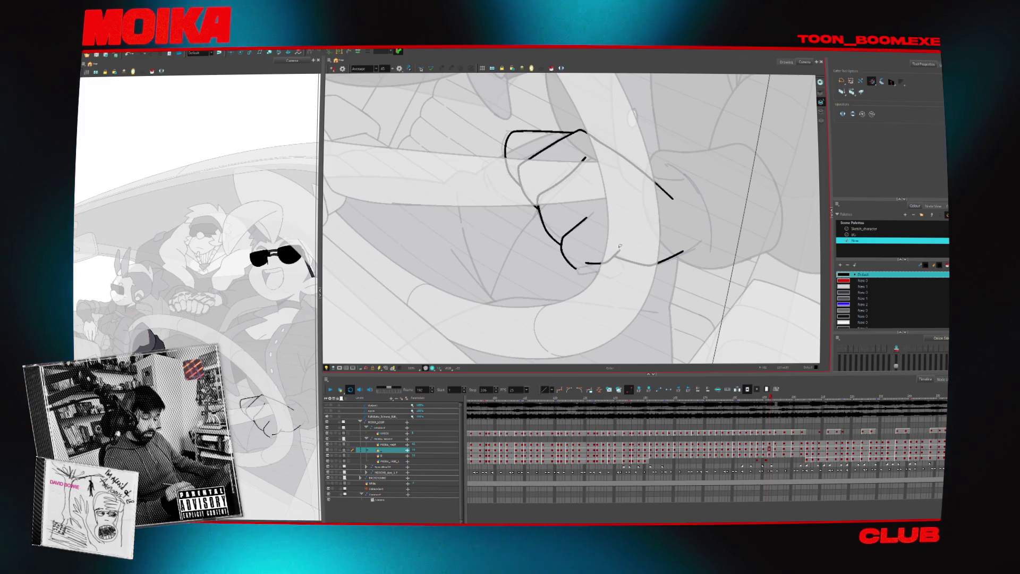
key(period)
key(period)
key(4)
key(comma)
key(comma)
key(comma)
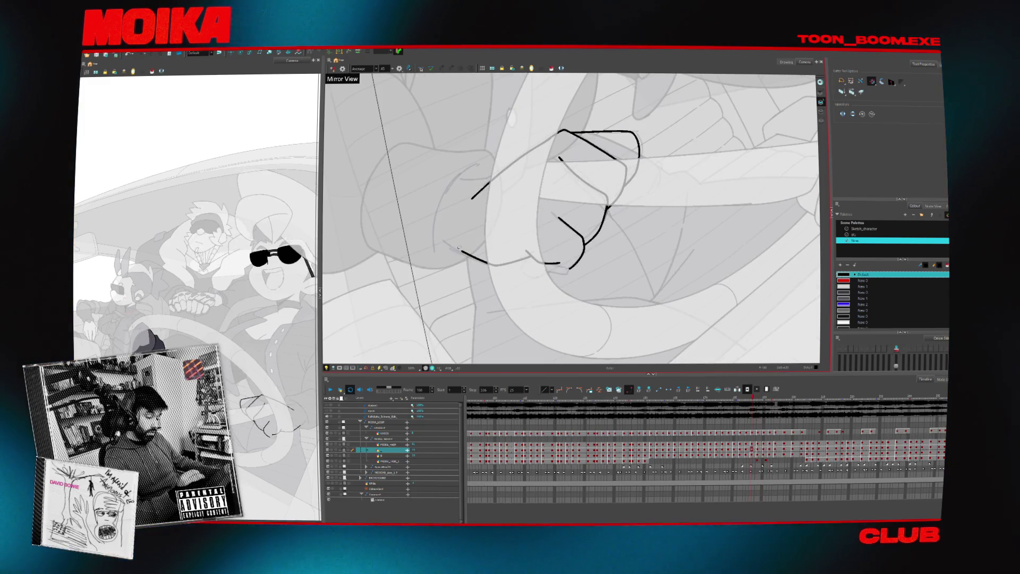
key(alt+b)
- Draw a curved stroke left of the fist and a short stroke near the wrist
drag(444, 199, 437, 255)
key(period)
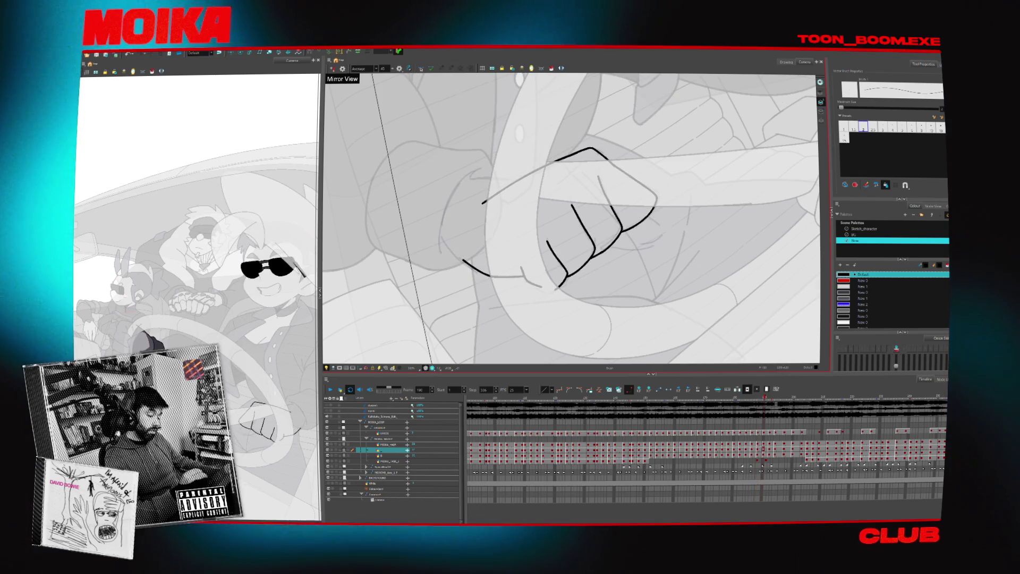
key(period)
key(period)
key(period)
key(period)
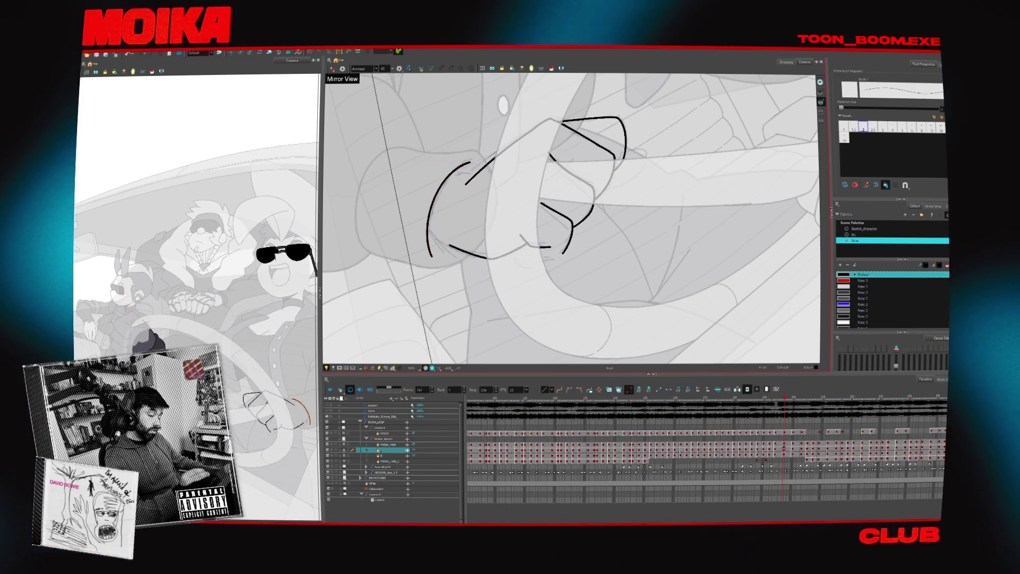
key(comma)
key(comma)
key(comma)
key(period)
key(period)
key(period)
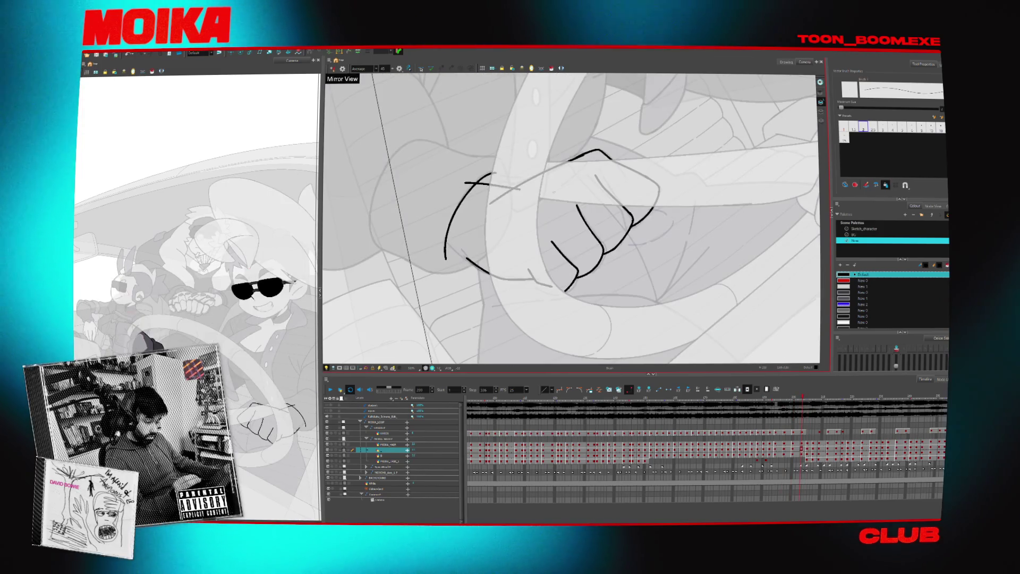
key(4)
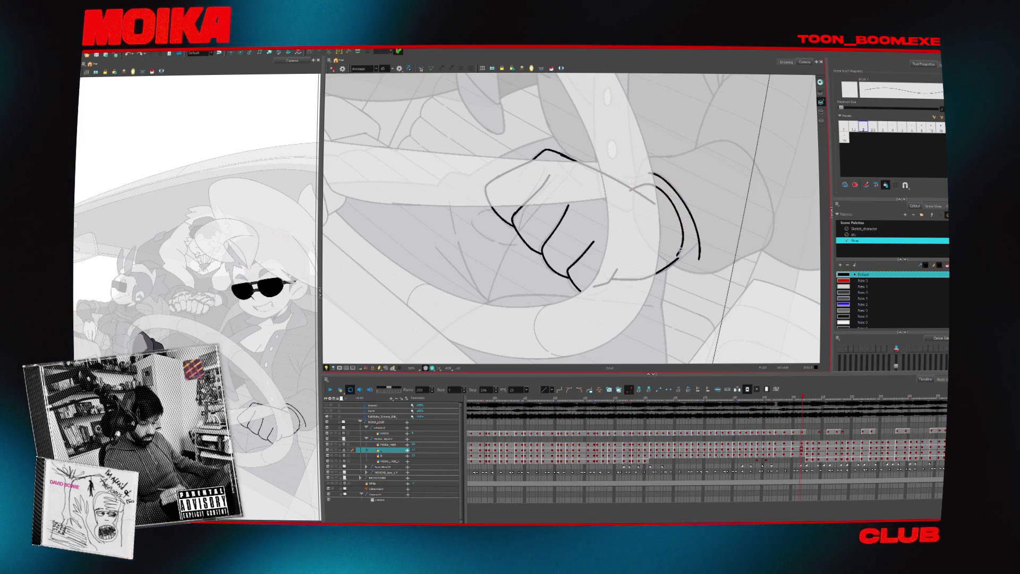
key(4)
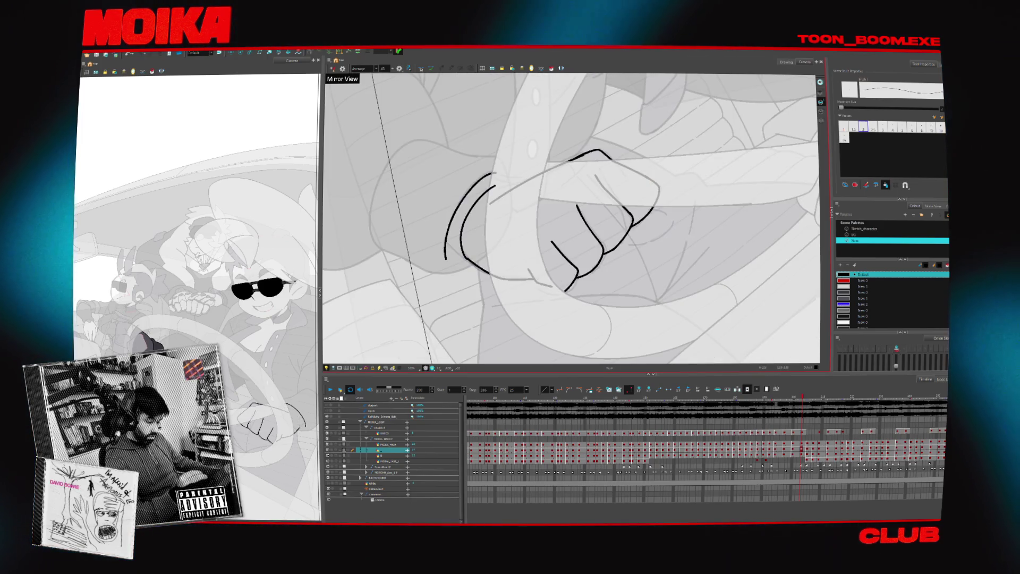
drag(493, 188, 520, 193)
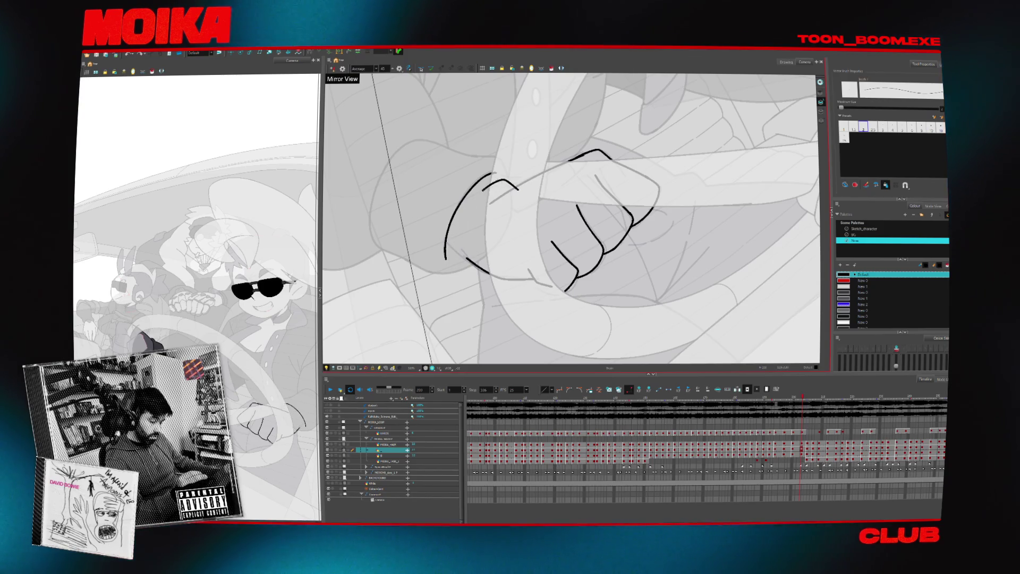
- Review the fist frames from 203 back to 182 and rotate the canvas about 16 degrees
key(comma)
key(comma)
key(comma)
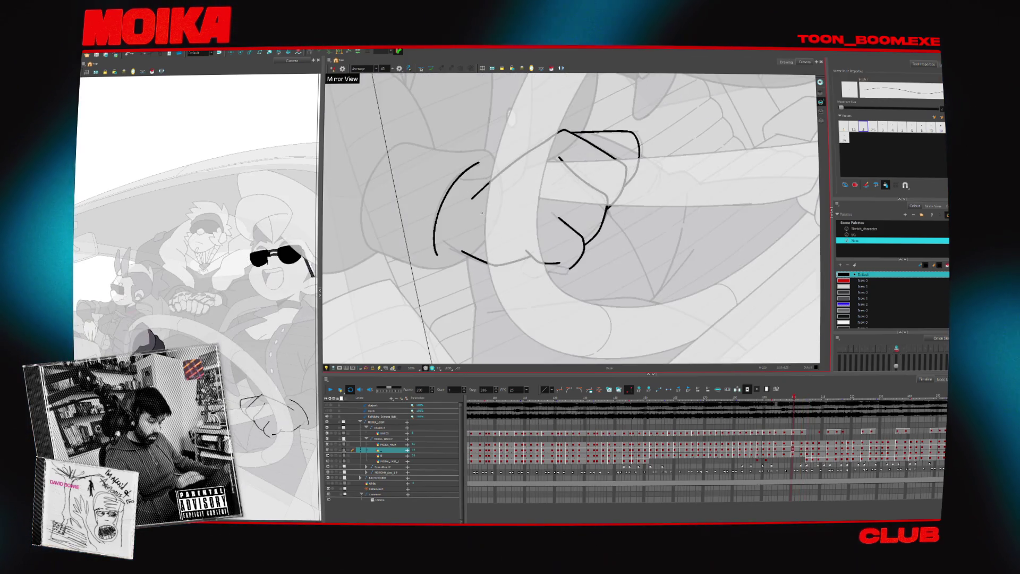
key(comma)
key(comma)
key(comma)
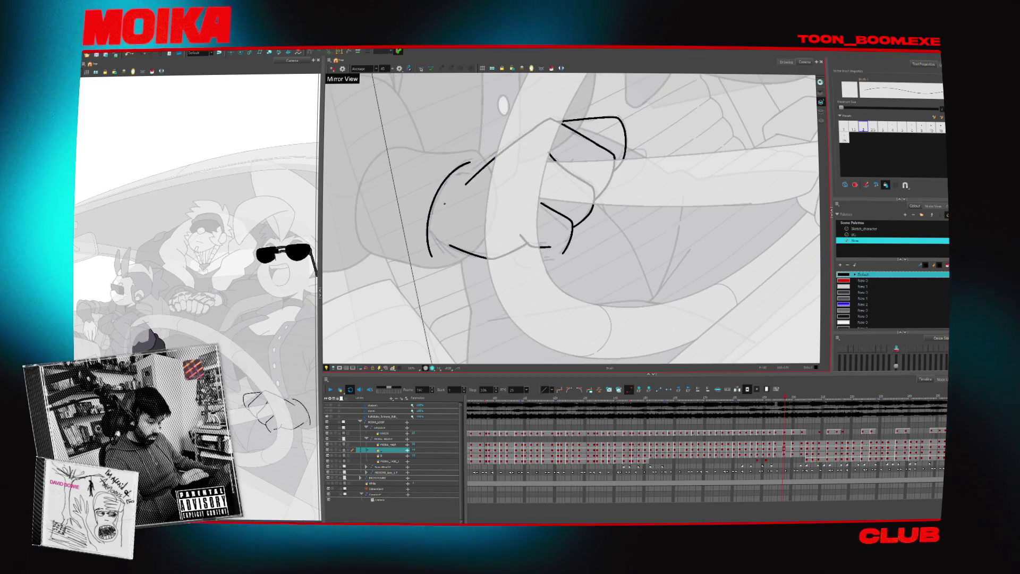
key(comma)
key(comma)
key(comma)
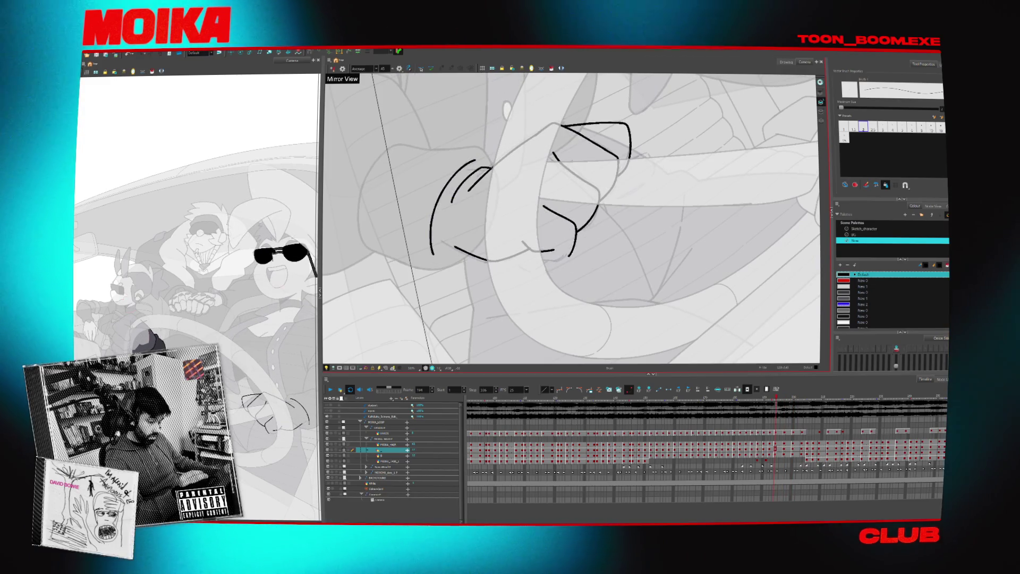
key(comma)
key(comma)
key(comma)
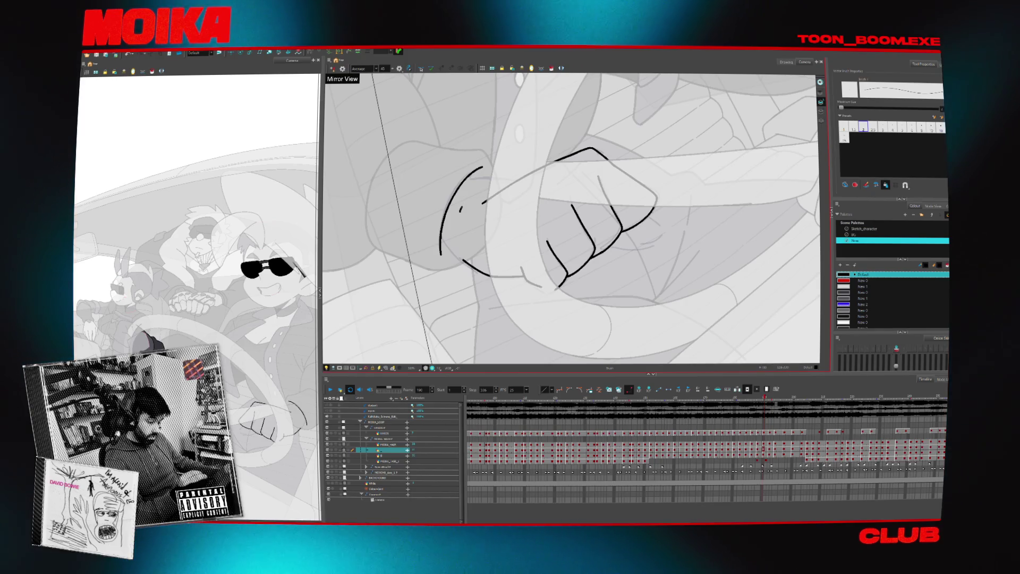
key(period)
key(period)
key(comma)
key(period)
key(comma)
key(comma)
key(comma)
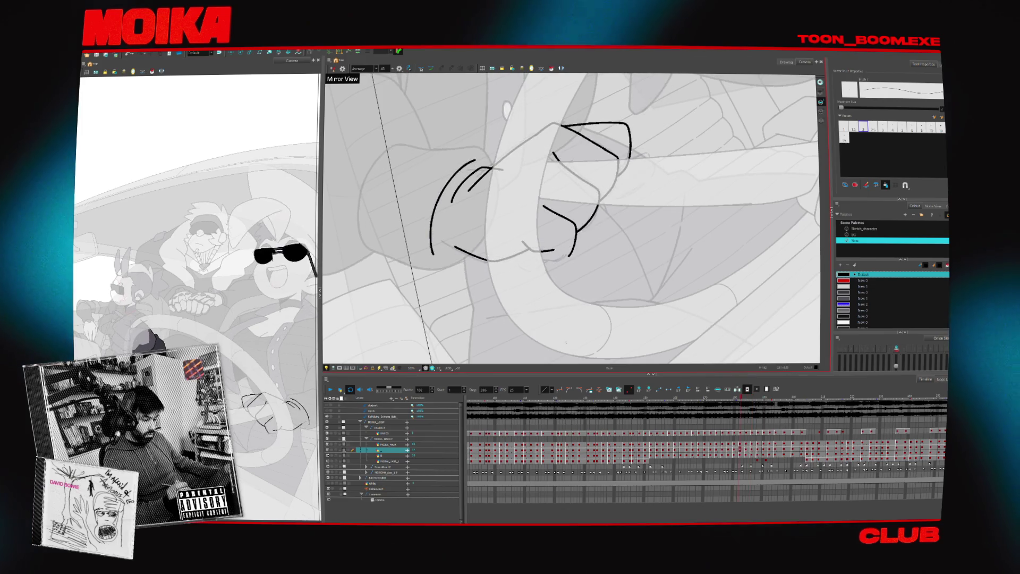
key(ctrl+alt)
drag(600, 303, 575, 307)
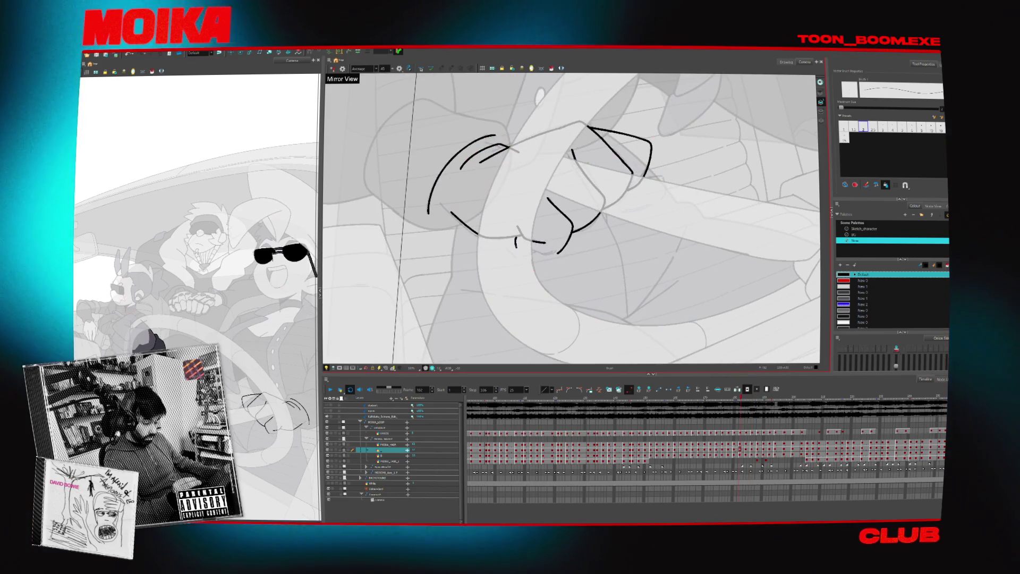
- With the canvas unmirrored, close the fist sketch's lower edge and advance through the following poses
key(4)
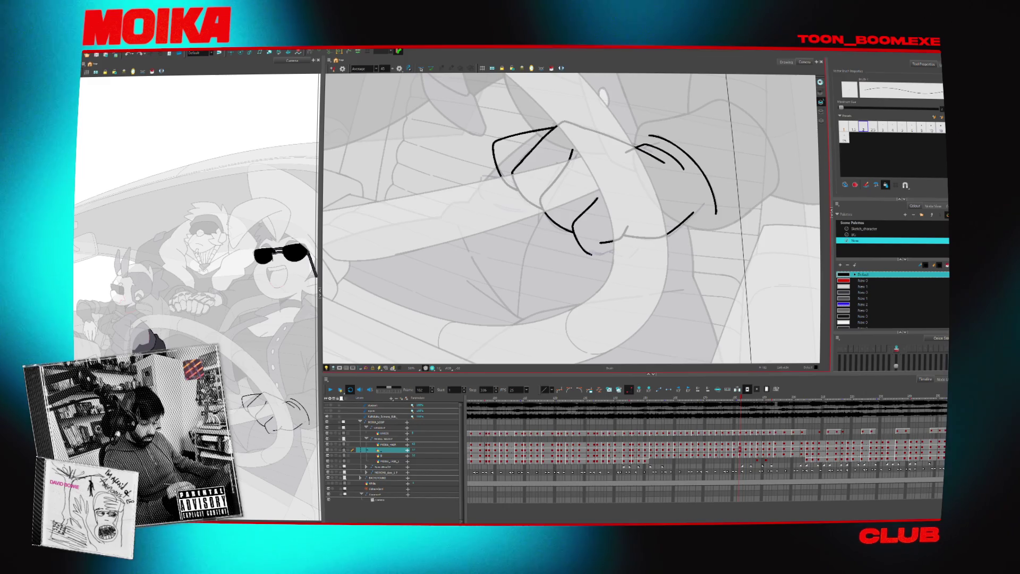
drag(579, 244, 616, 245)
key(period)
key(period)
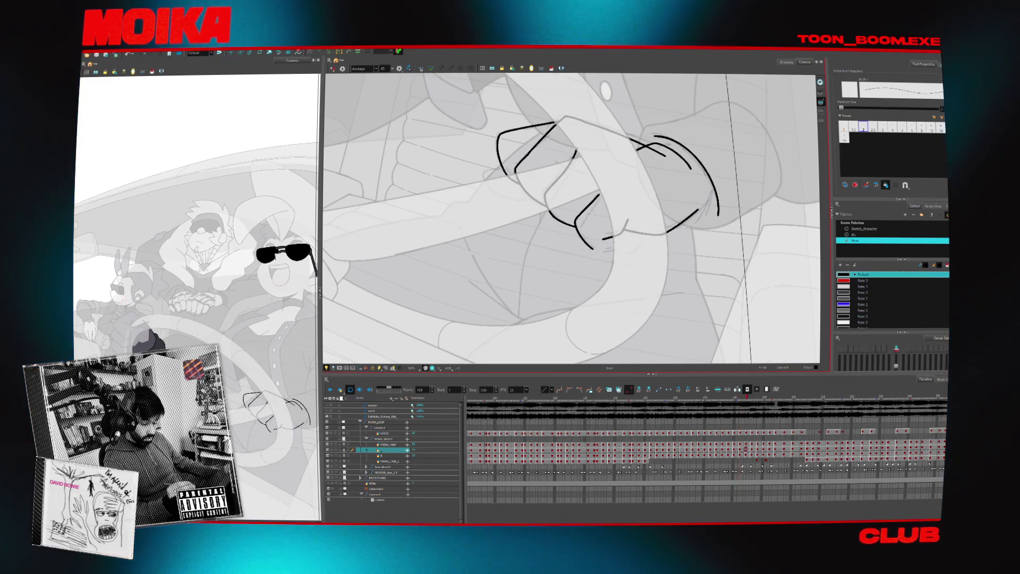
key(period)
key(period)
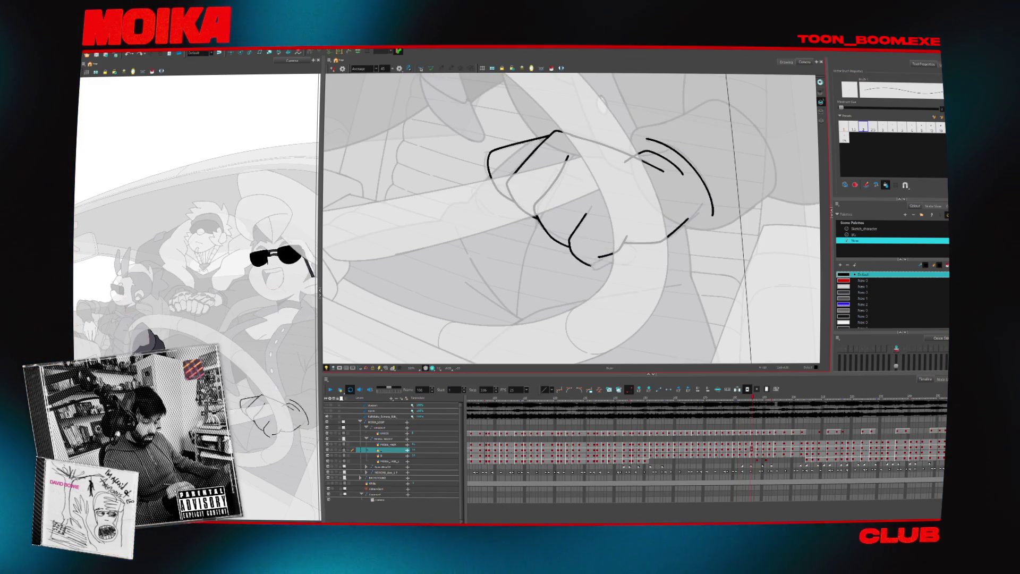
key(period)
key(period)
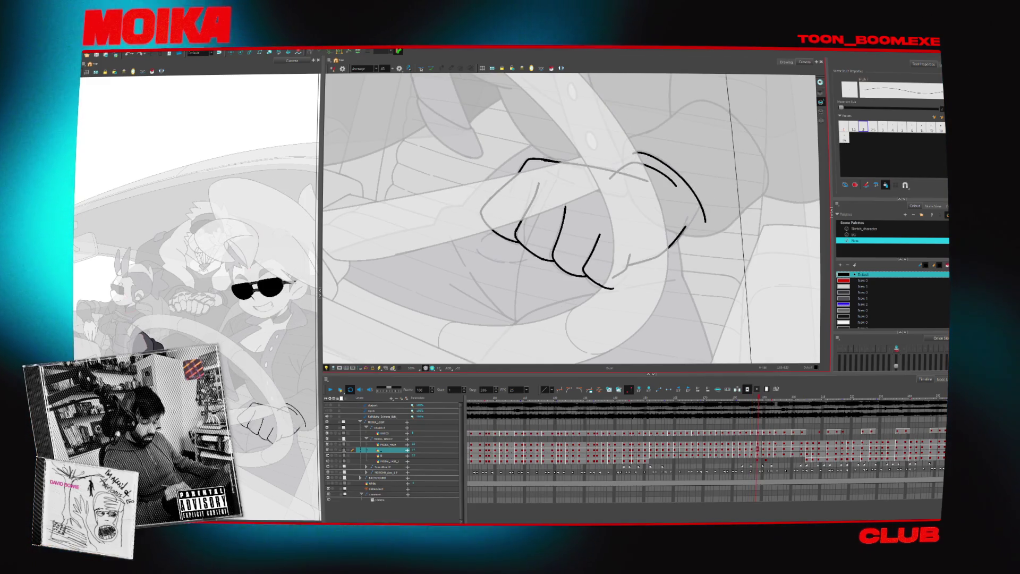
key(period)
key(period)
key(period)
key(period)
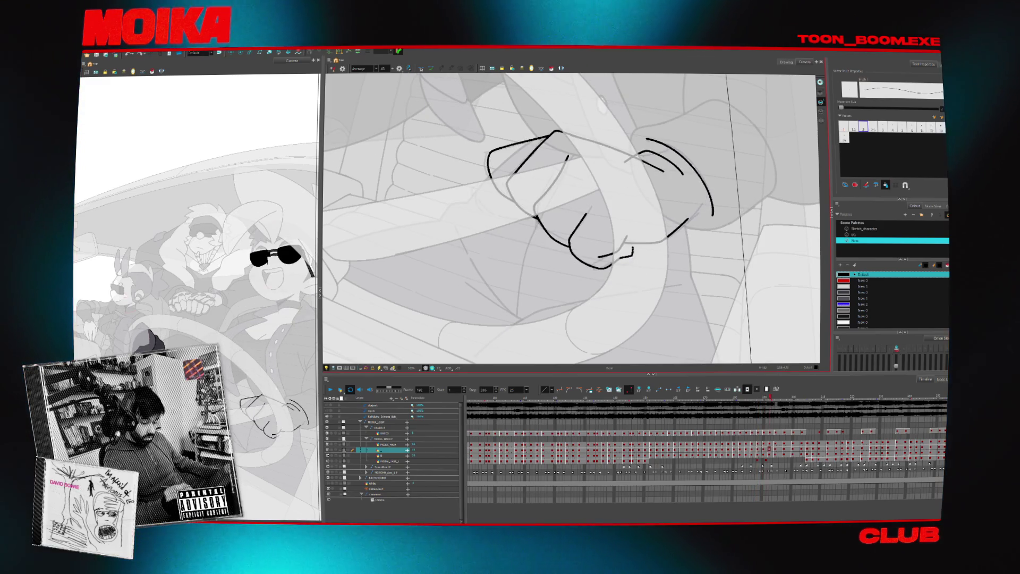
- Add a short stroke beside the fist on frame 190, then review frames 184 to 180 mirrored
key(comma)
key(comma)
key(comma)
key(comma)
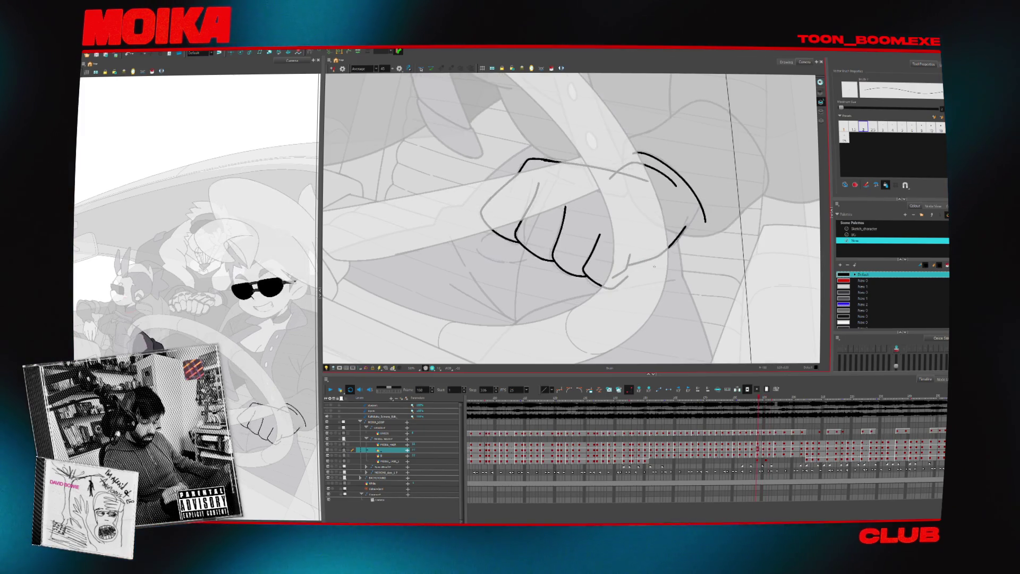
drag(628, 277, 639, 273)
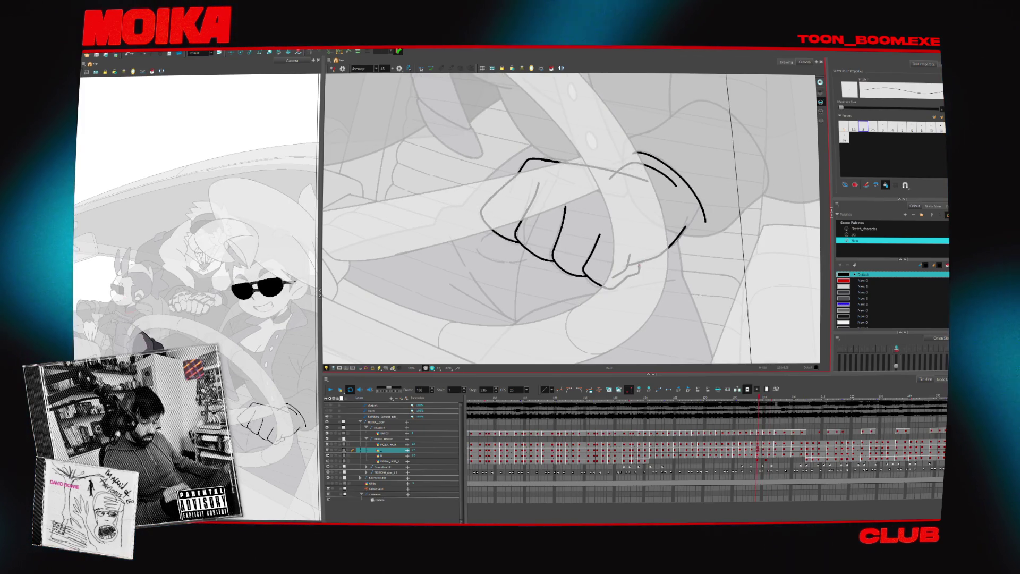
key(comma)
key(comma)
key(comma)
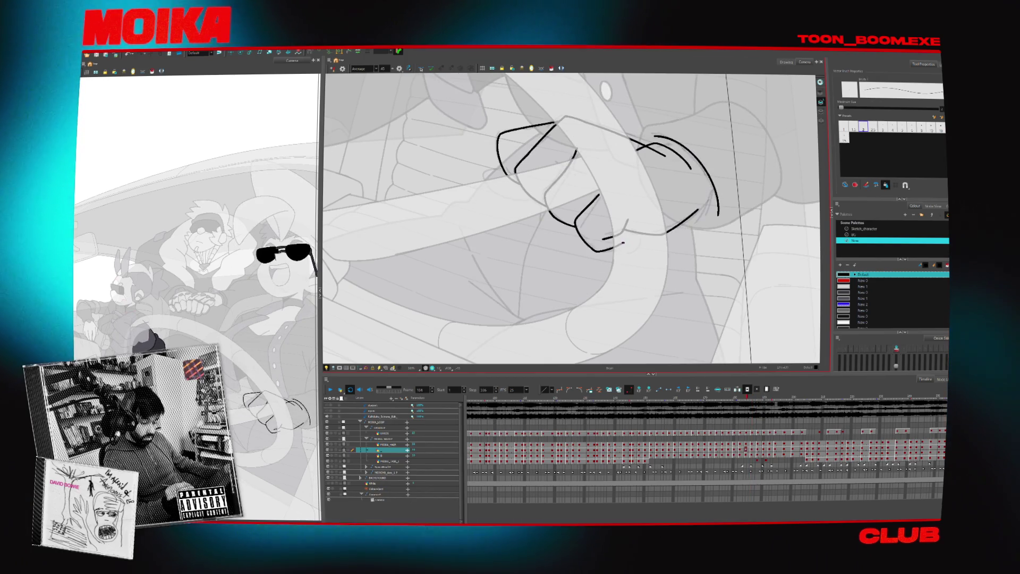
key(comma)
key(comma)
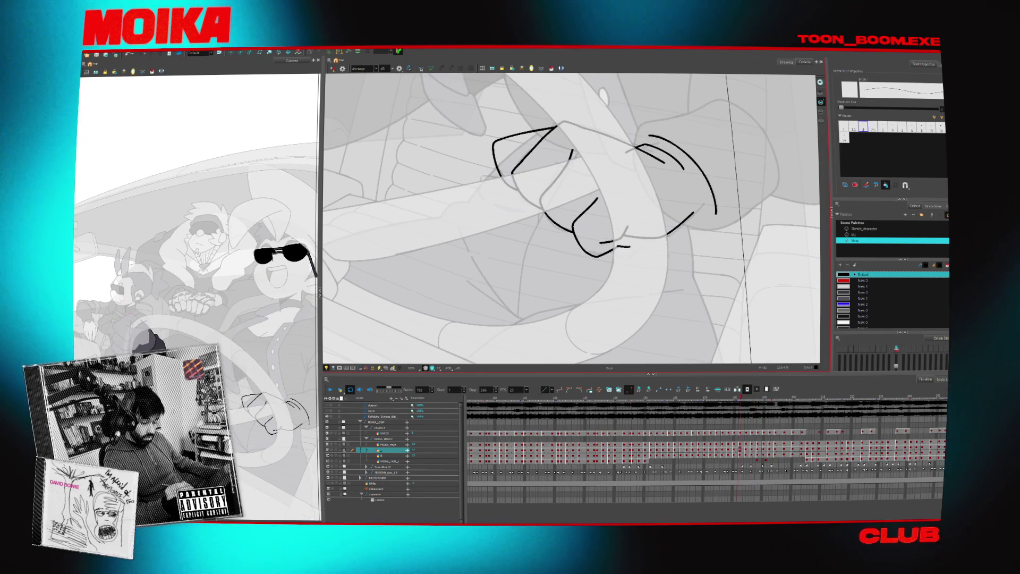
key(comma)
key(comma)
key(comma)
key(comma)
key(comma)
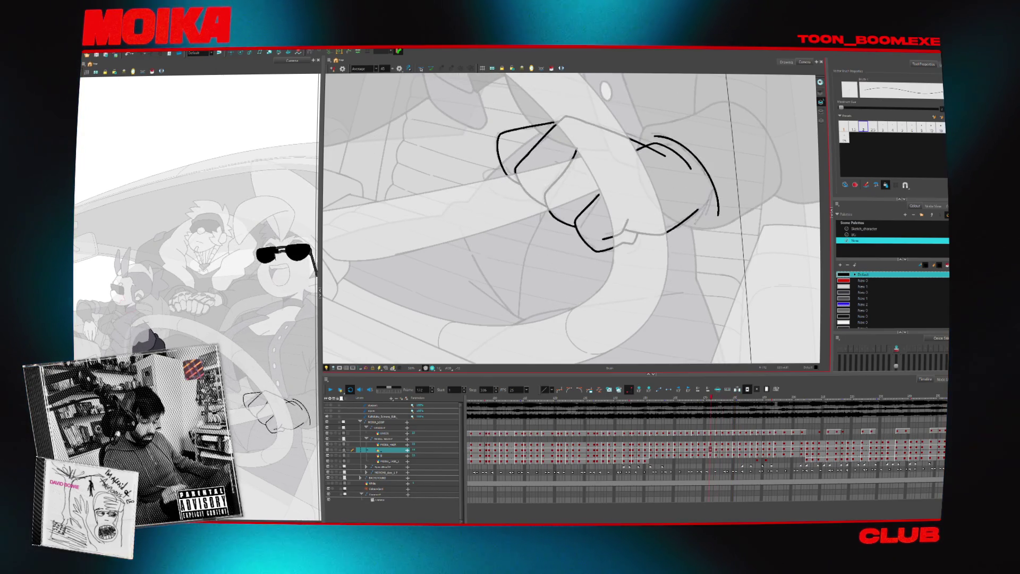
key(4)
key(period)
key(period)
key(period)
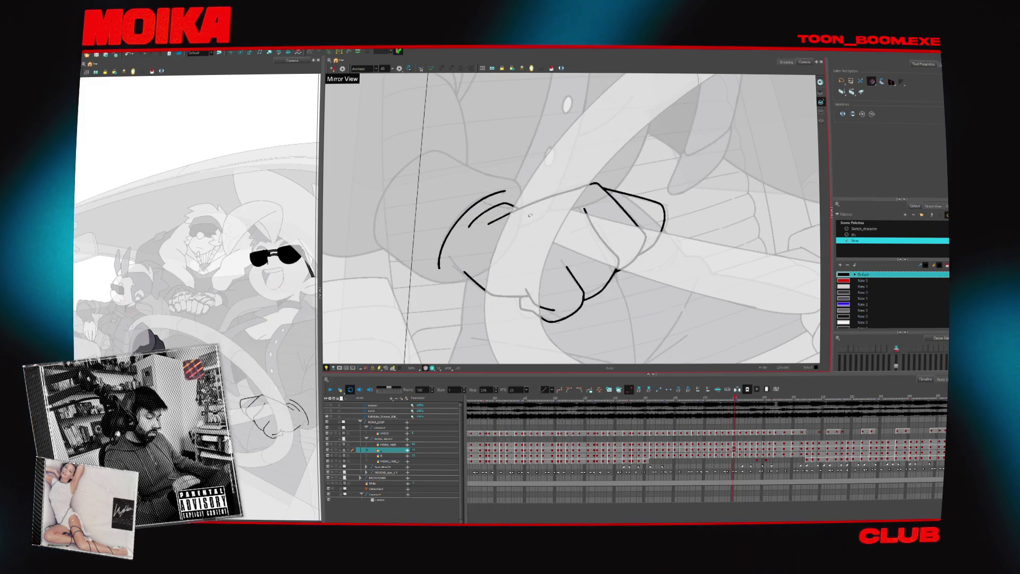
key(alt+b)
- Rotate the view and try a curved inner stroke on the fist, then undo it
drag(499, 234, 527, 212)
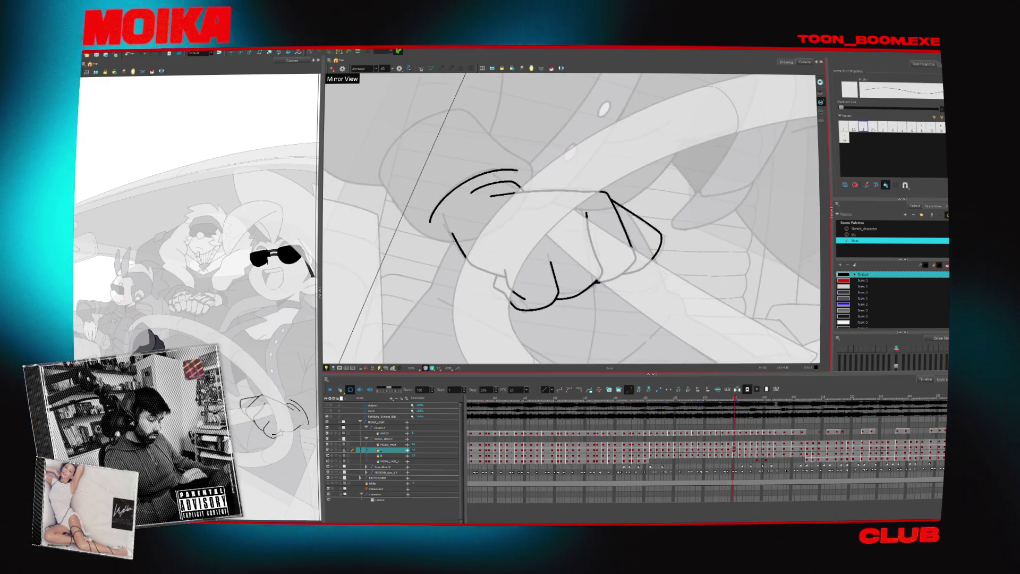
drag(451, 234, 503, 182)
key(ctrl+z)
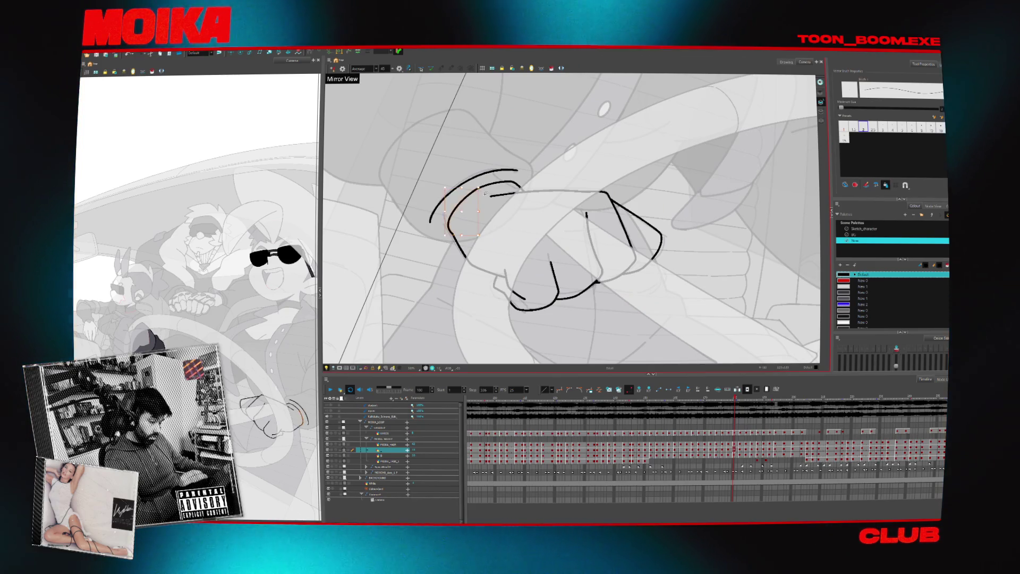
- Step through frames 182 to 192, erasing and selecting the top-left fist stroke
key(period)
key(period)
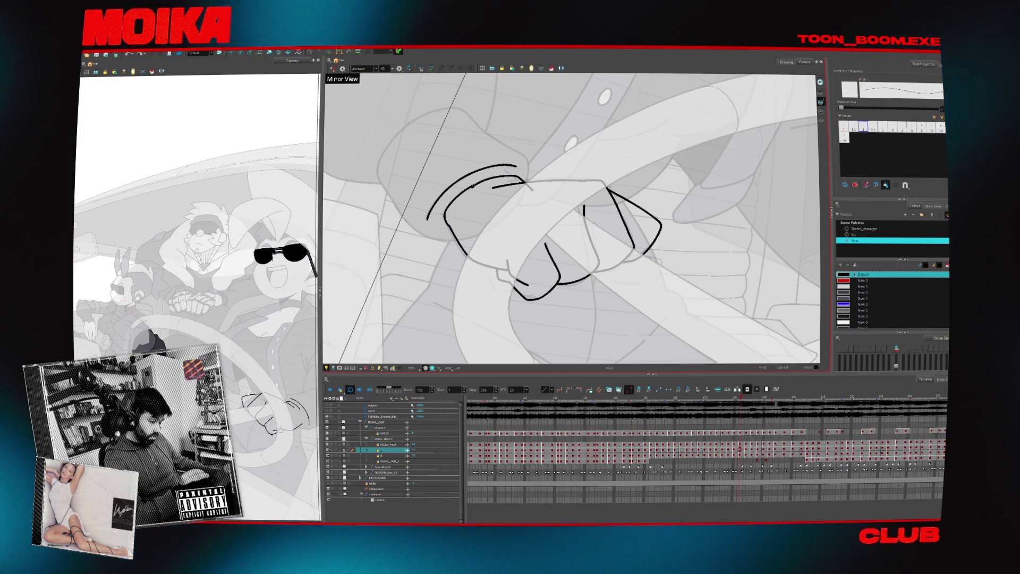
key(alt+e)
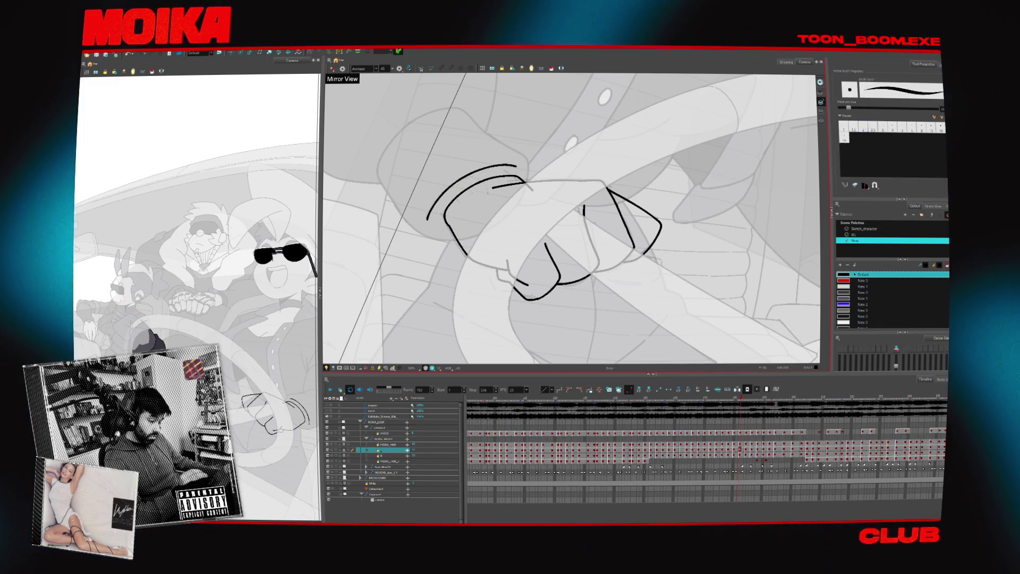
key(period)
key(period)
key(alt+x)
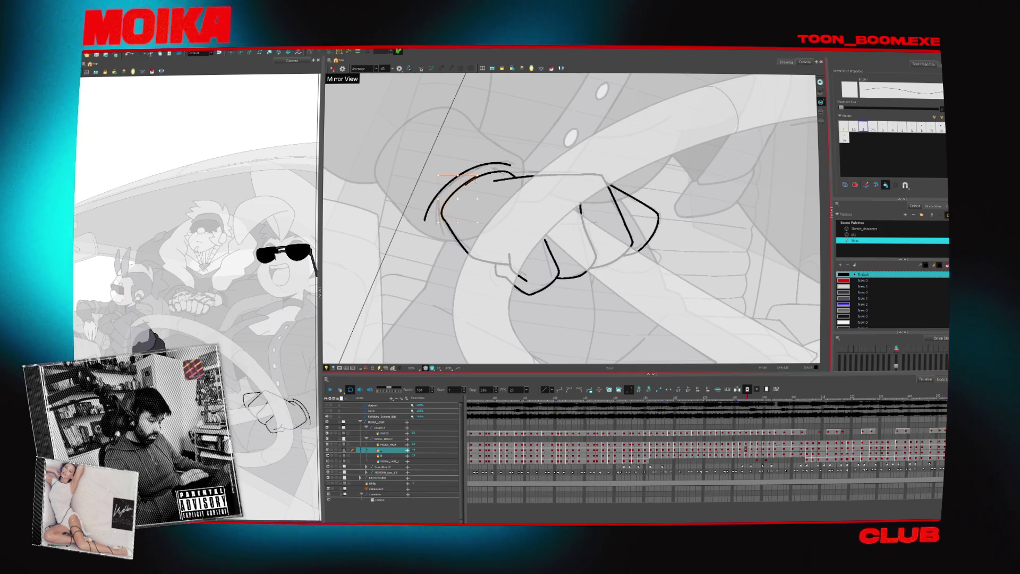
ctrl+click(467, 184)
key(period)
key(period)
key(period)
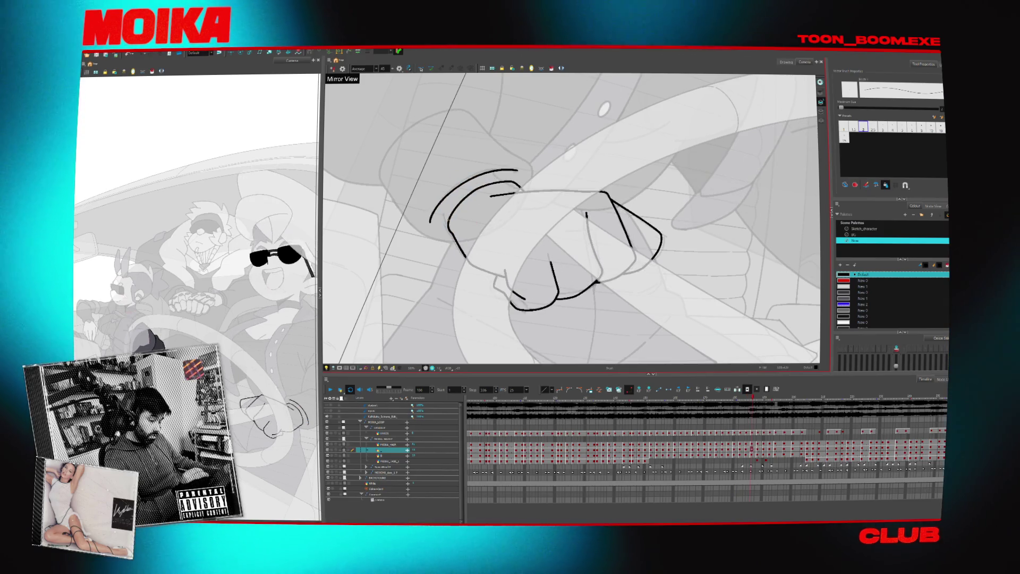
key(period)
key(period)
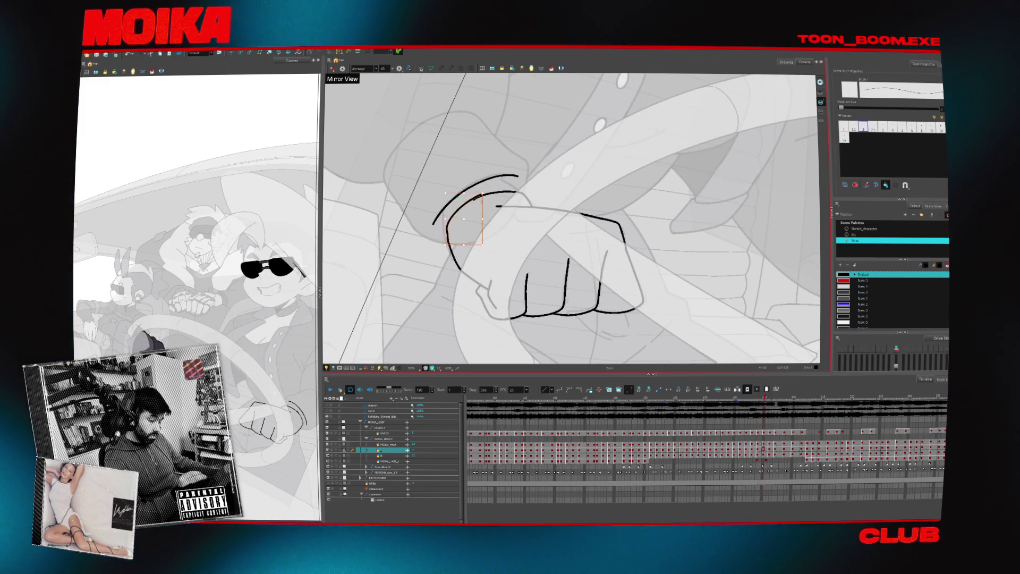
key(period)
key(period)
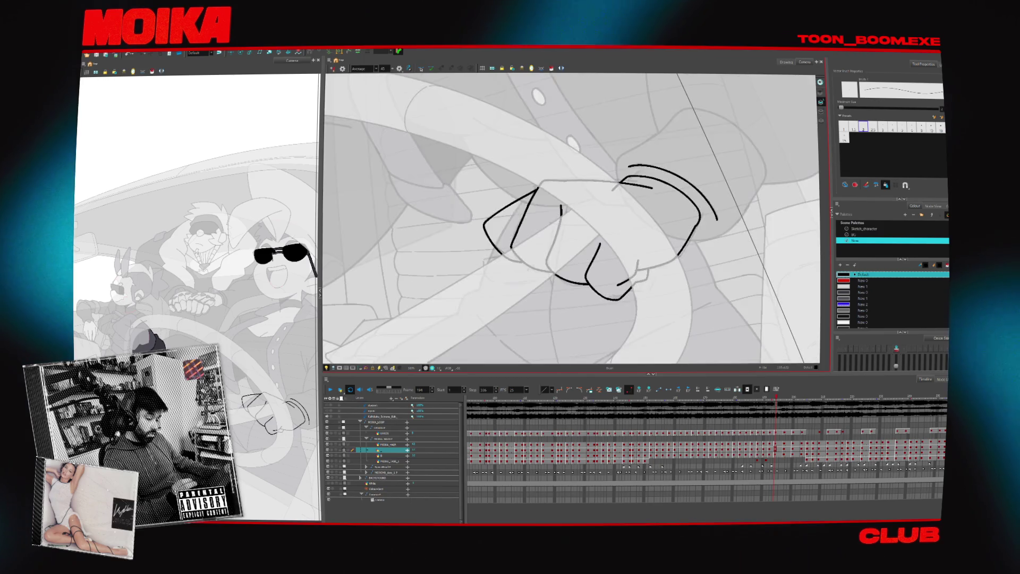
- Mirror the view to check the fist near frame 194, then unmirror and step back to frame 184
key(period)
key(period)
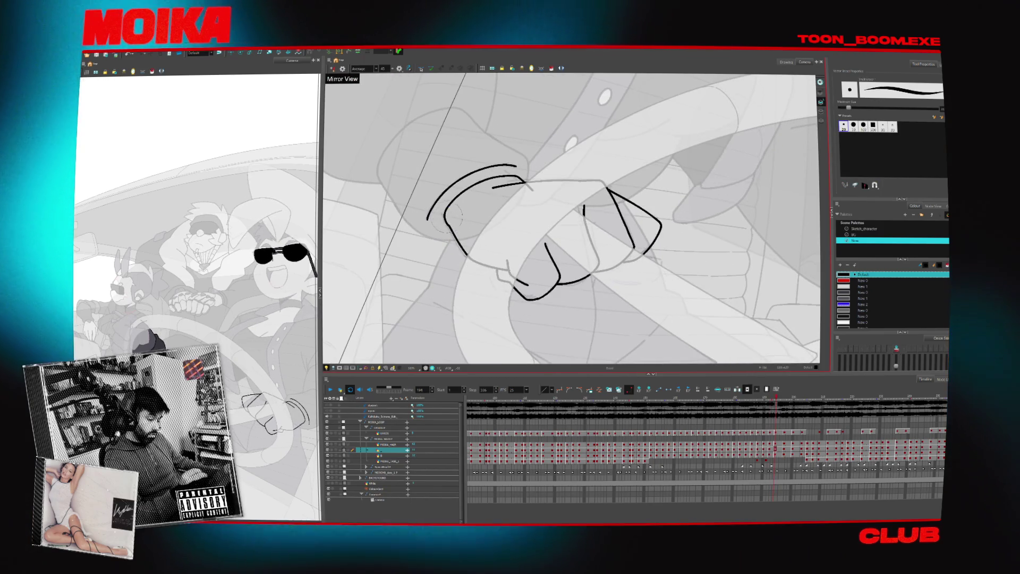
key(4)
click(470, 227)
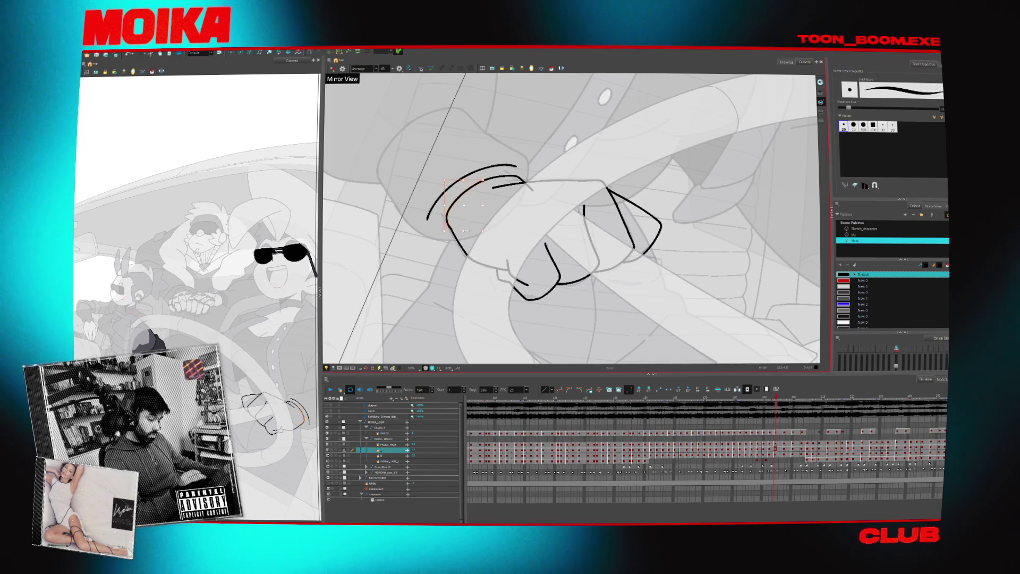
key(period)
key(period)
key(period)
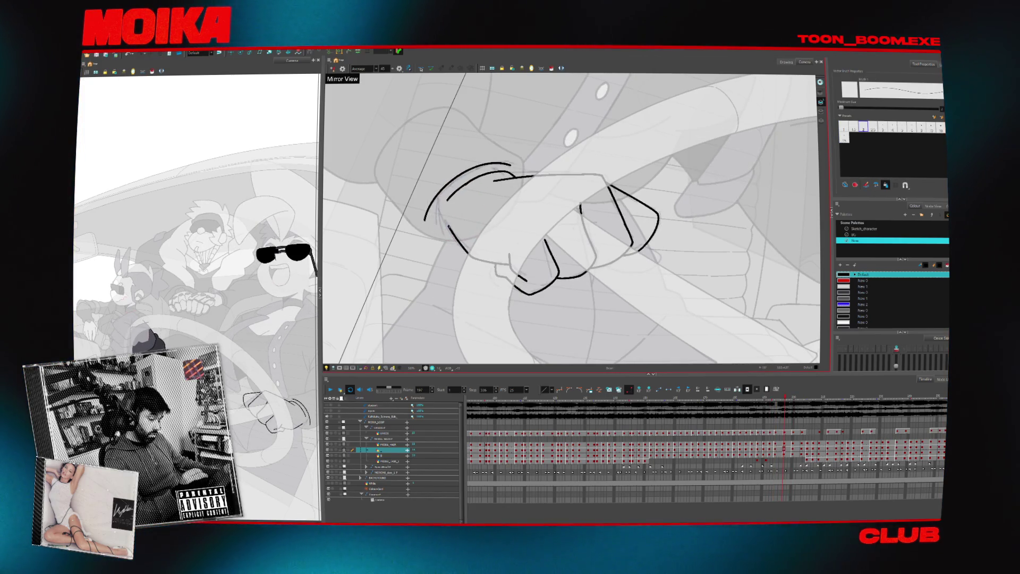
key(alt+e)
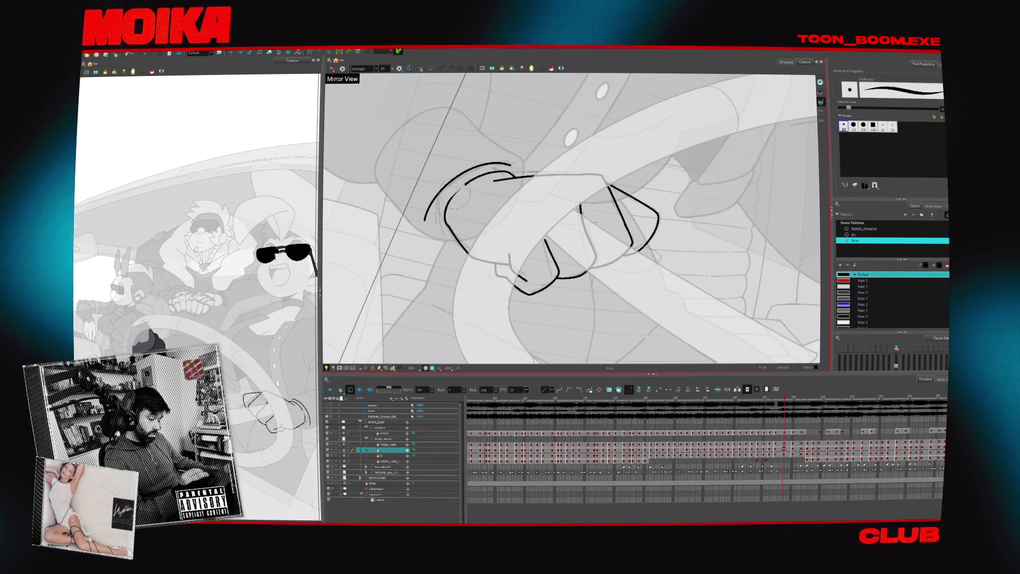
key(comma)
key(comma)
key(comma)
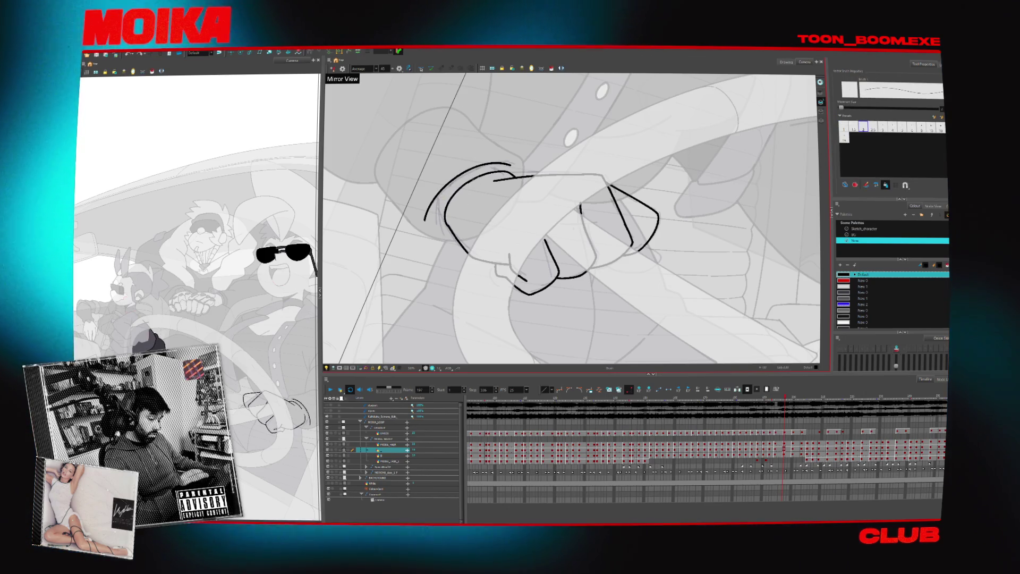
key(4)
key(comma)
key(comma)
key(alt+s)
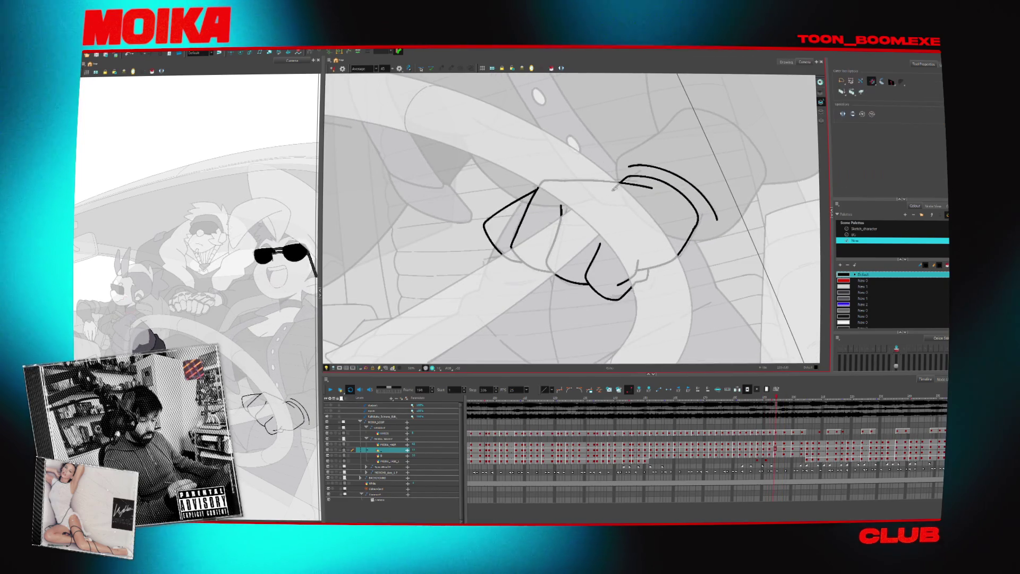
key(comma)
key(comma)
key(comma)
key(alt+b)
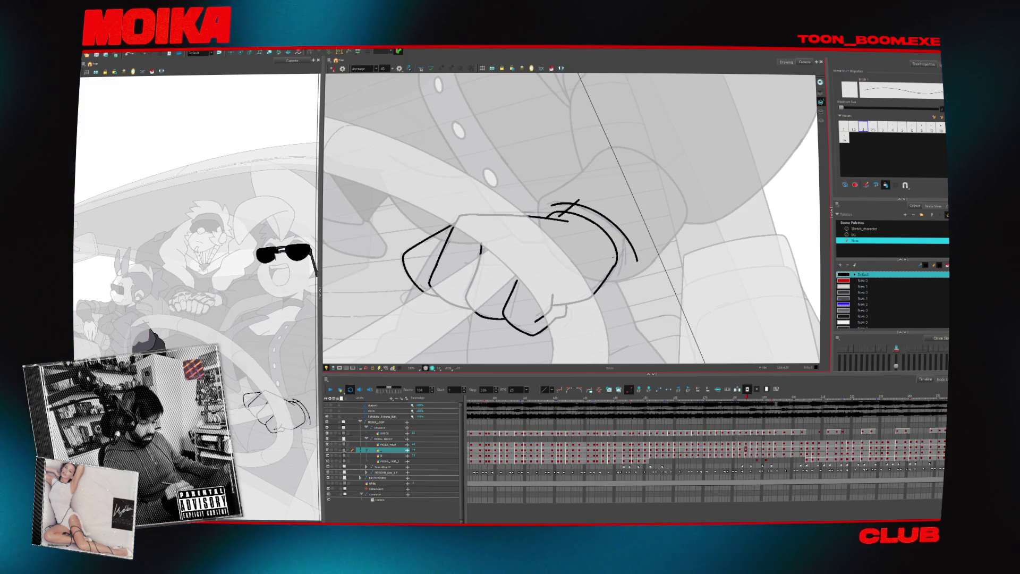
- Add a short stroke at the top of the fist around frames 188–190 and undo the stray diagonal
key(period)
key(period)
key(period)
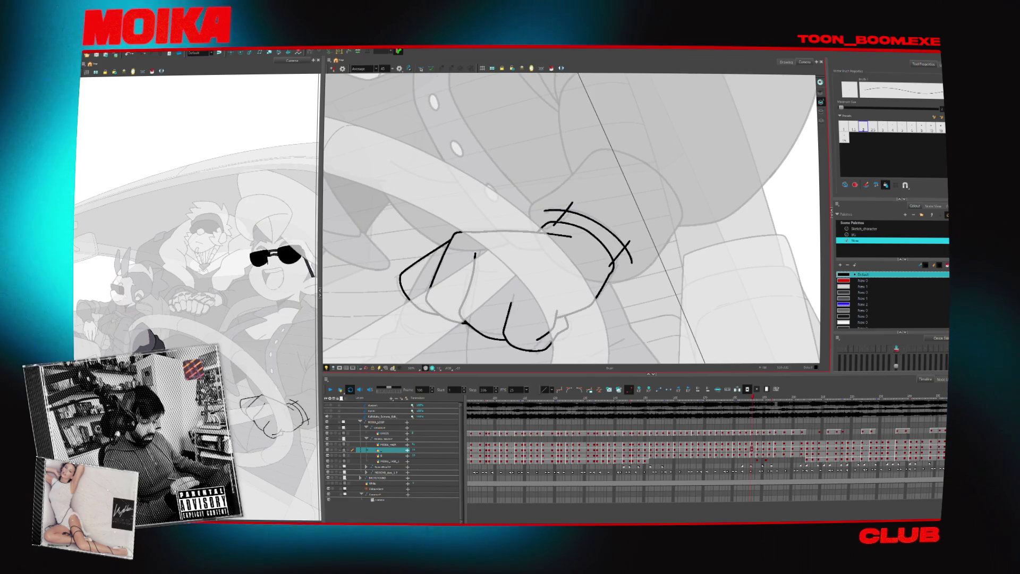
key(period)
key(period)
key(period)
drag(558, 223, 545, 242)
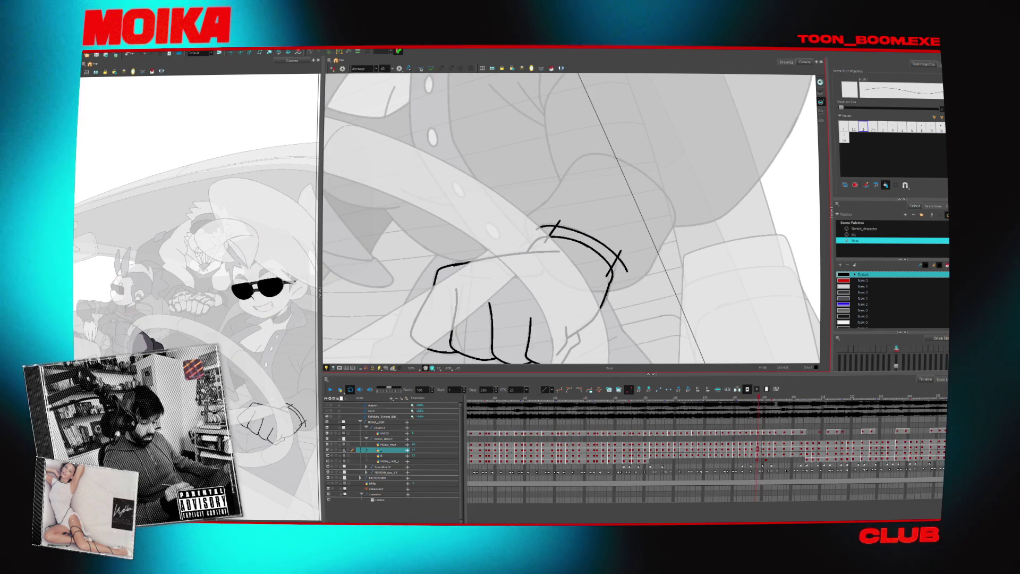
key(comma)
key(comma)
key(period)
key(period)
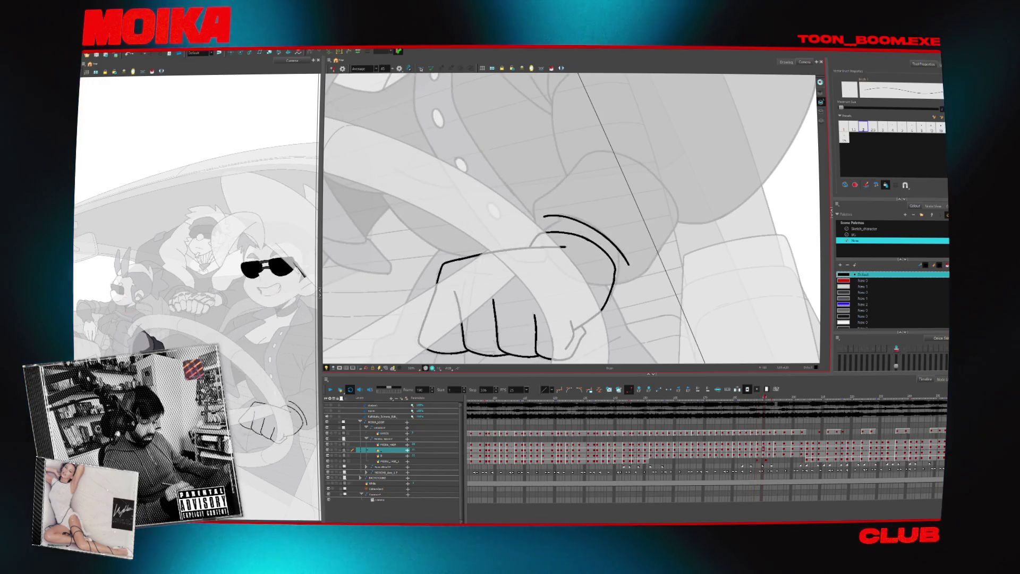
key(comma)
key(period)
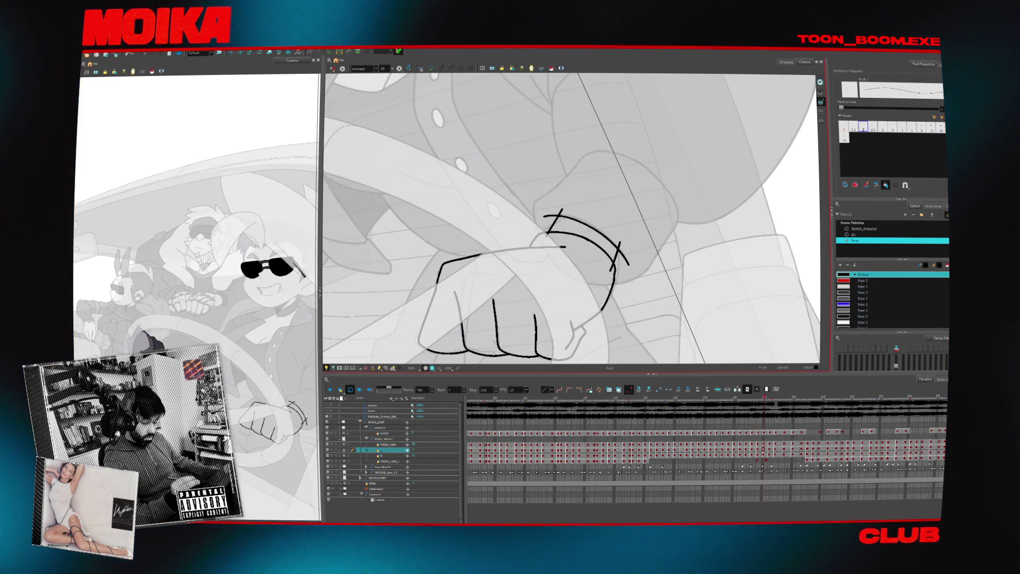
key(ctrl+z)
- Flip through the fist drawings from frame 188 to 197 to compare them
key(period)
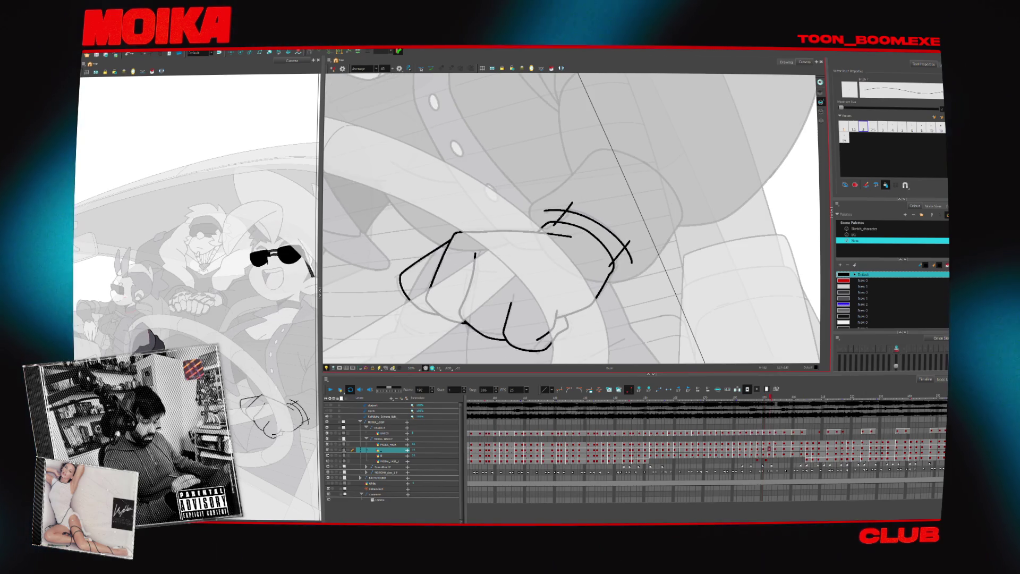
key(period)
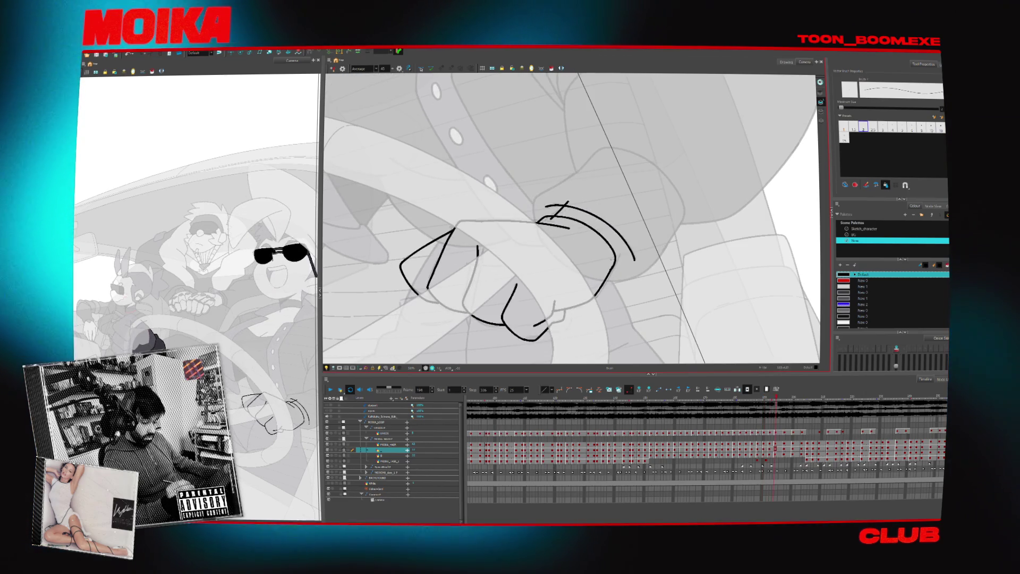
key(period)
key(period)
key(period)
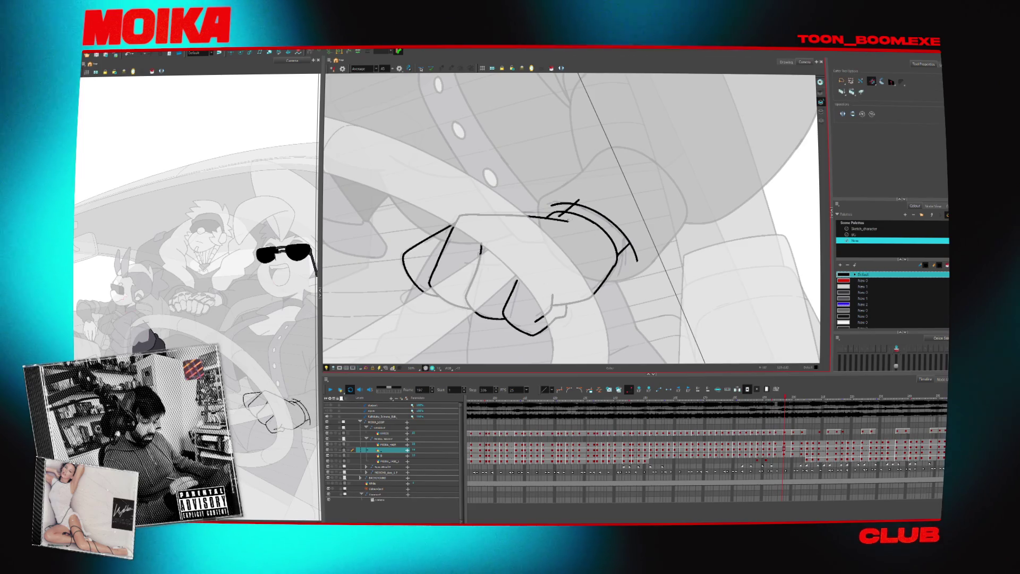
key(comma)
key(comma)
key(comma)
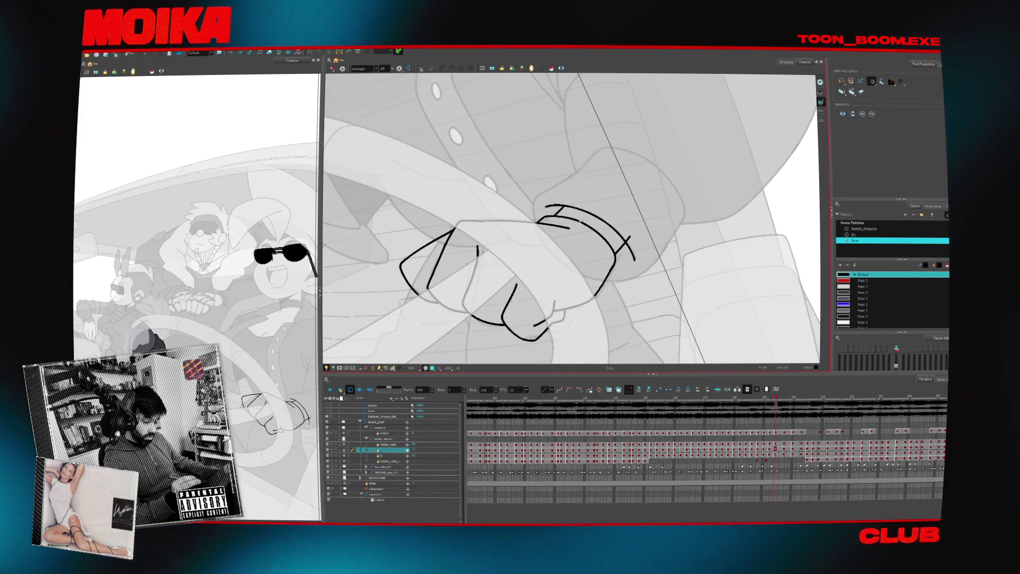
key(comma)
key(comma)
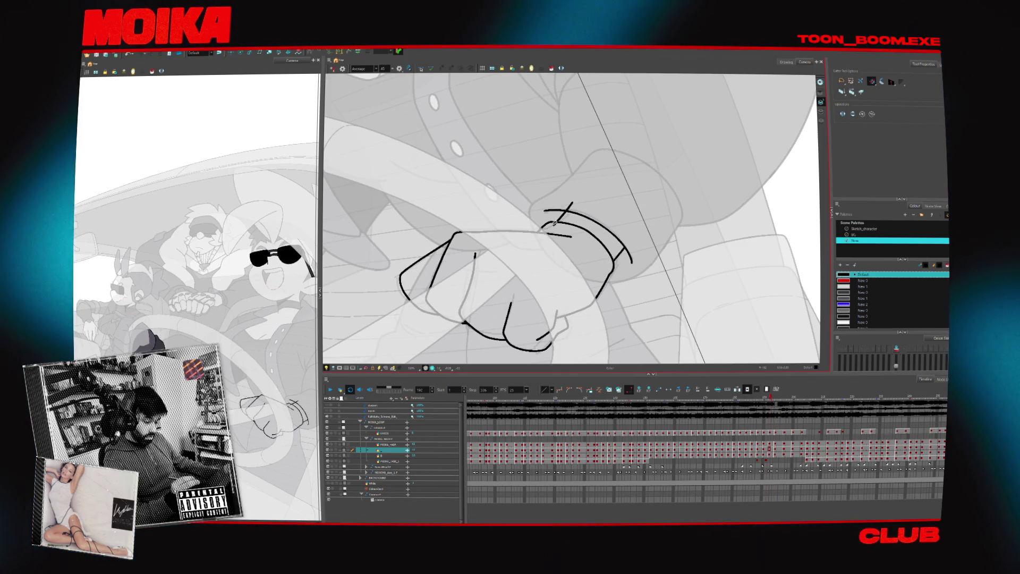
key(comma)
key(comma)
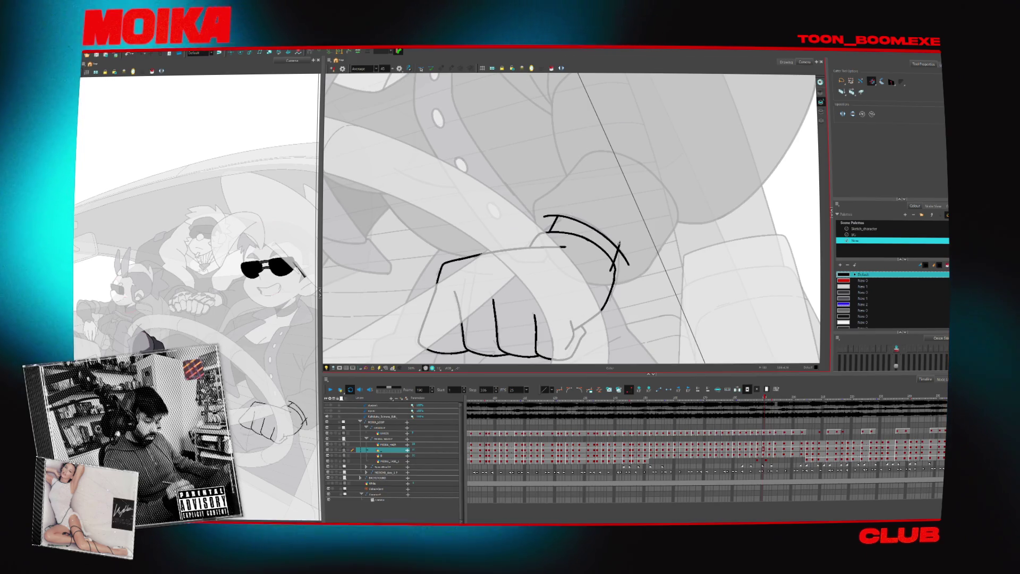
key(comma)
key(comma)
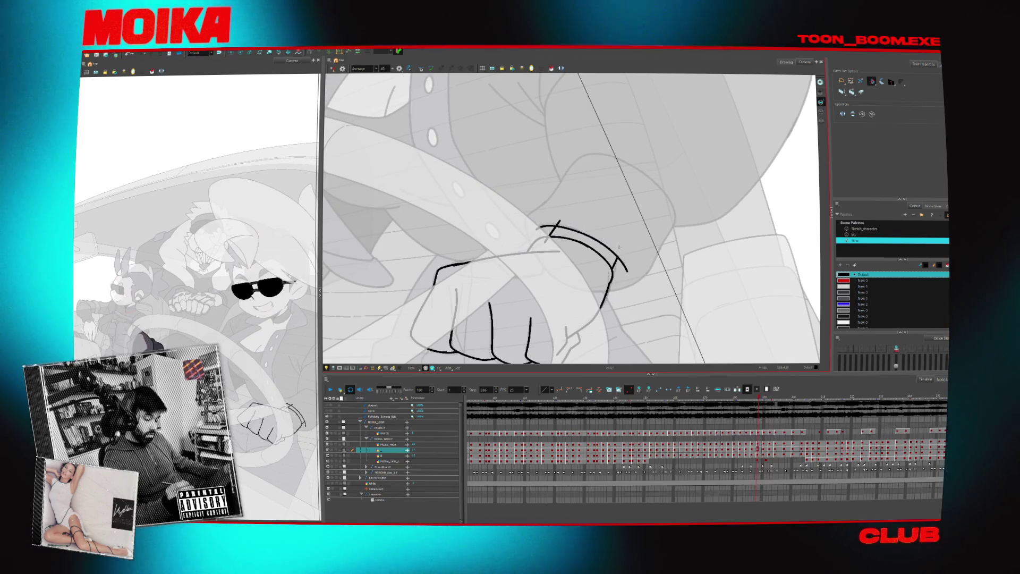
key(comma)
key(comma)
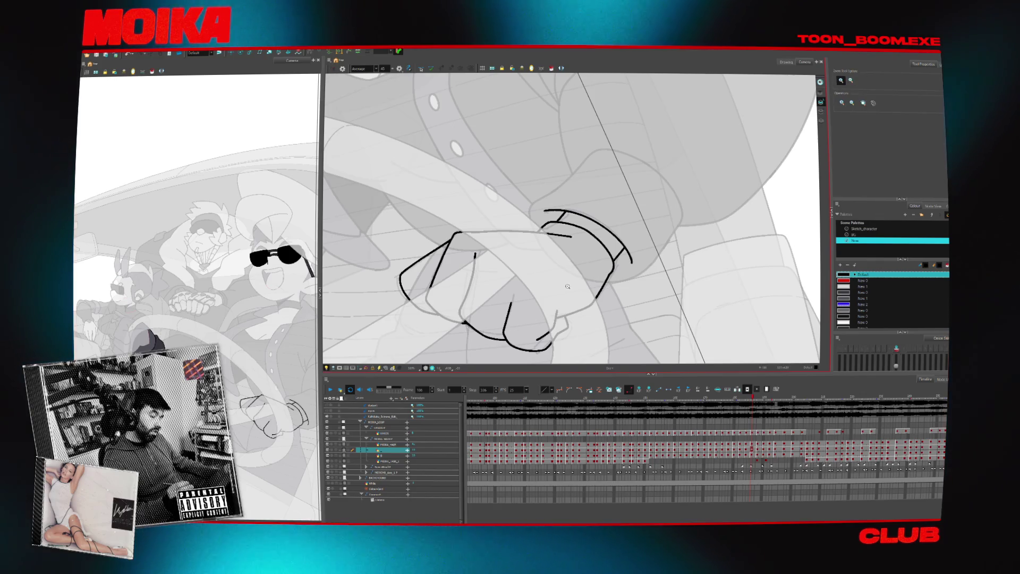
key(period)
key(period)
key(period)
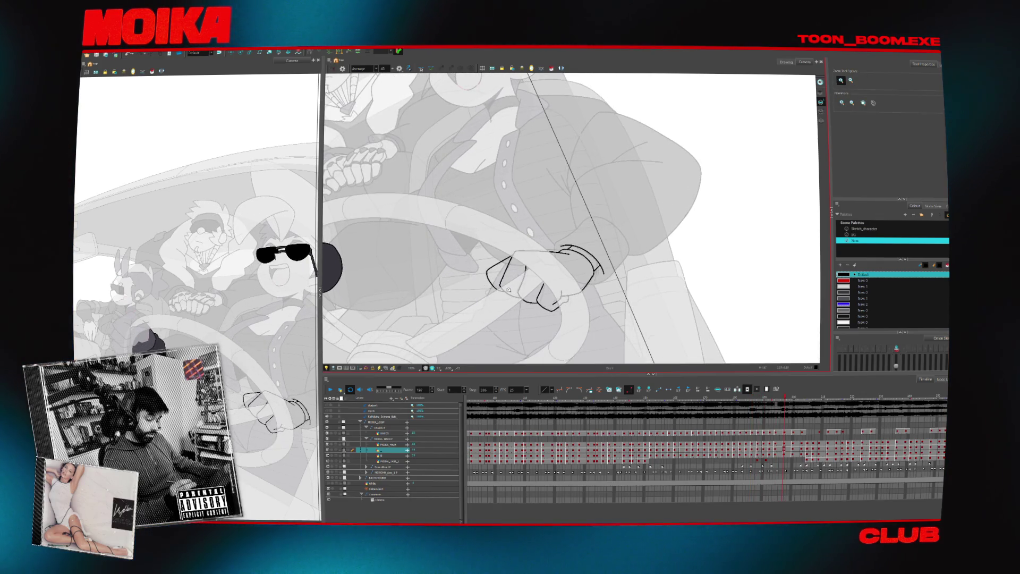
- Zoom in and add a short stroke below the lower-left line and trace the fist's curved underside
click(510, 290)
key(alt+b)
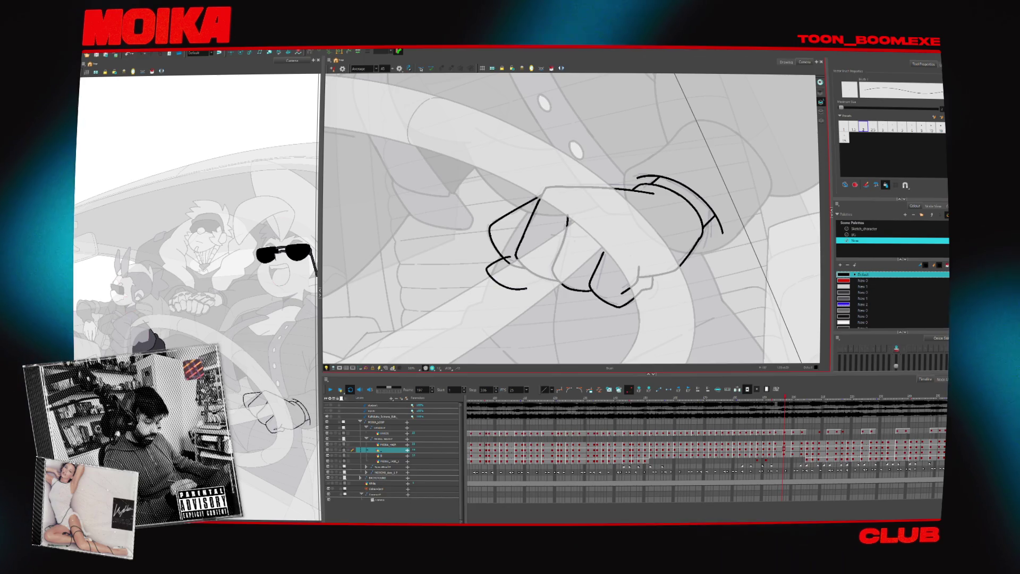
key(period)
key(period)
key(period)
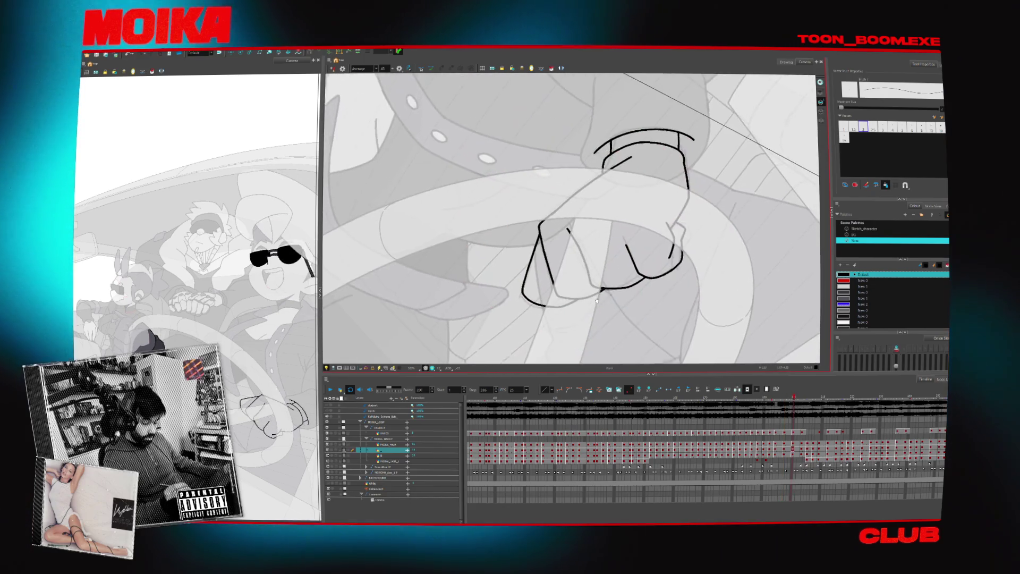
drag(555, 259, 544, 275)
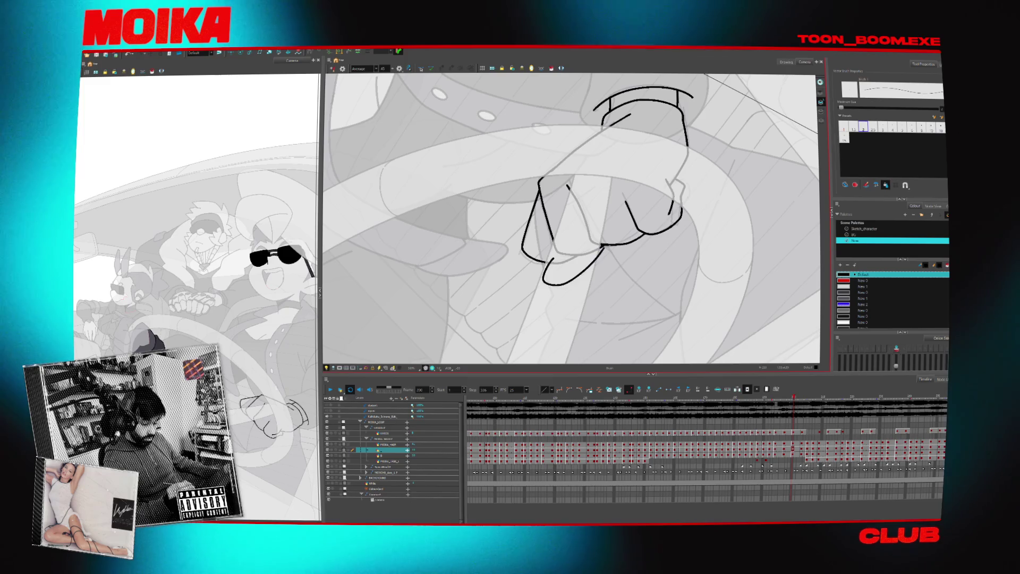
key(period)
key(period)
key(period)
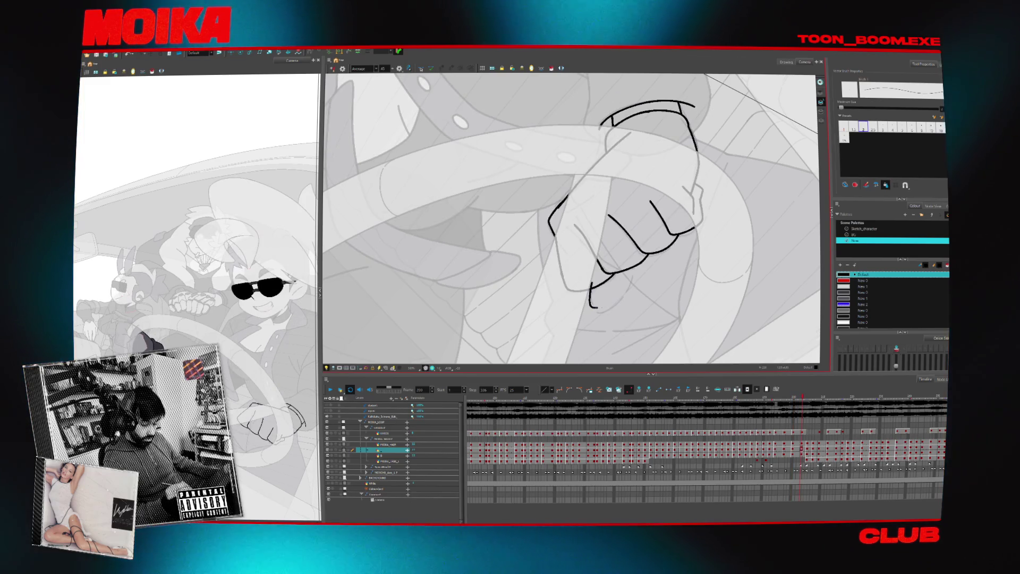
key(comma)
key(comma)
key(comma)
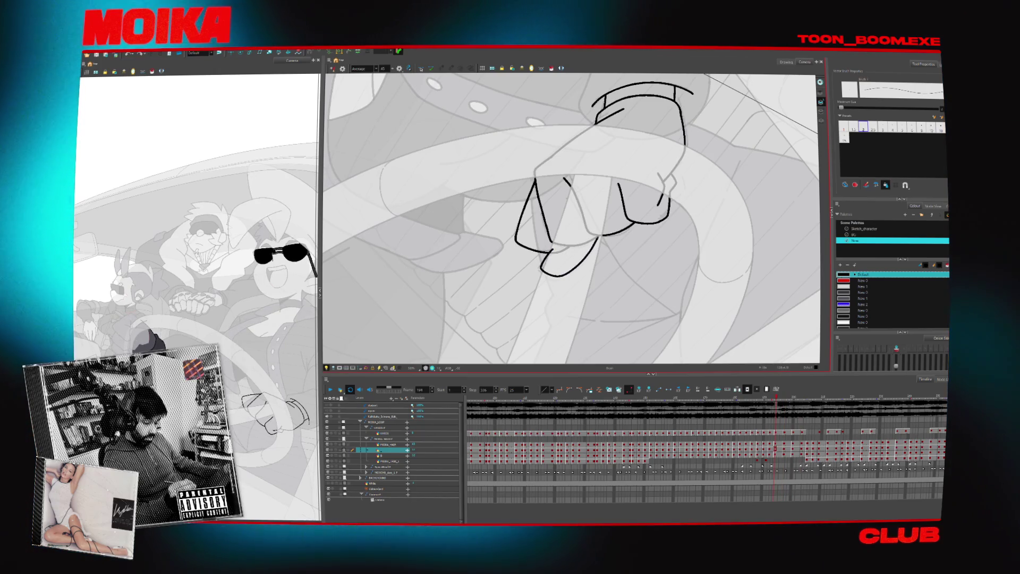
key(period)
key(period)
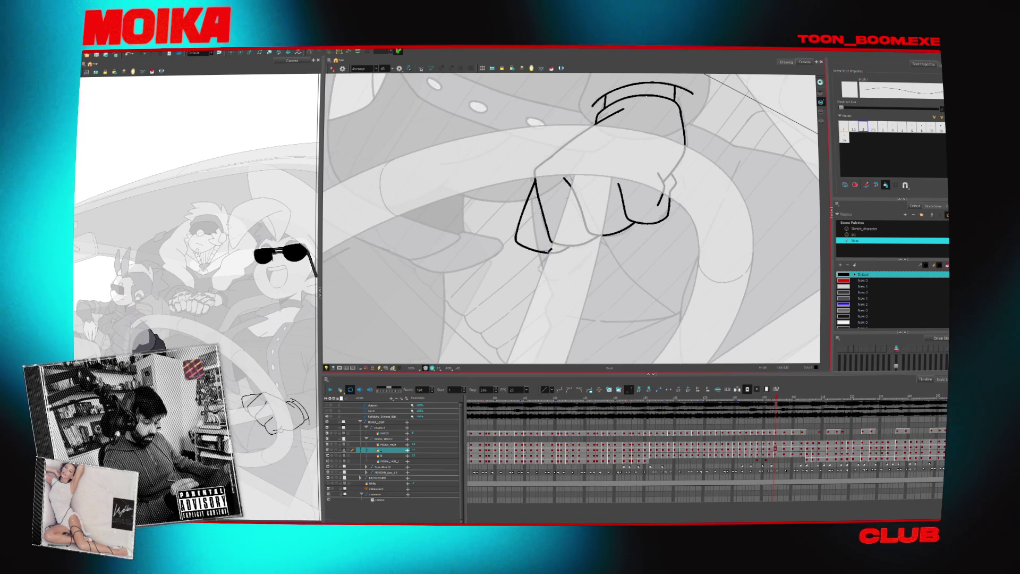
drag(547, 255, 598, 239)
- Step back to around frame 188, zoom out to the whole scene and play it back
key(comma)
key(comma)
key(comma)
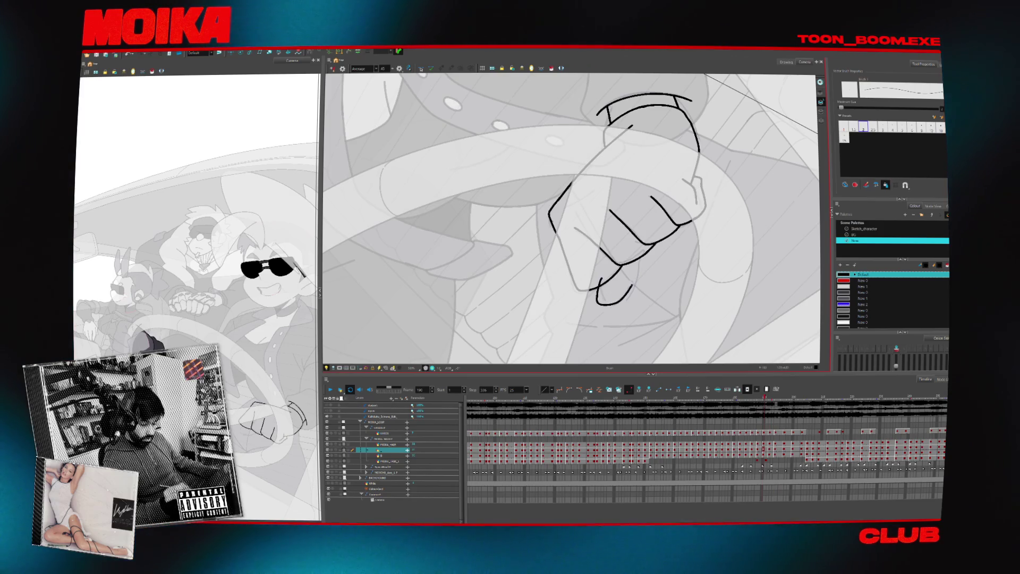
key(alt+s)
key(comma)
key(comma)
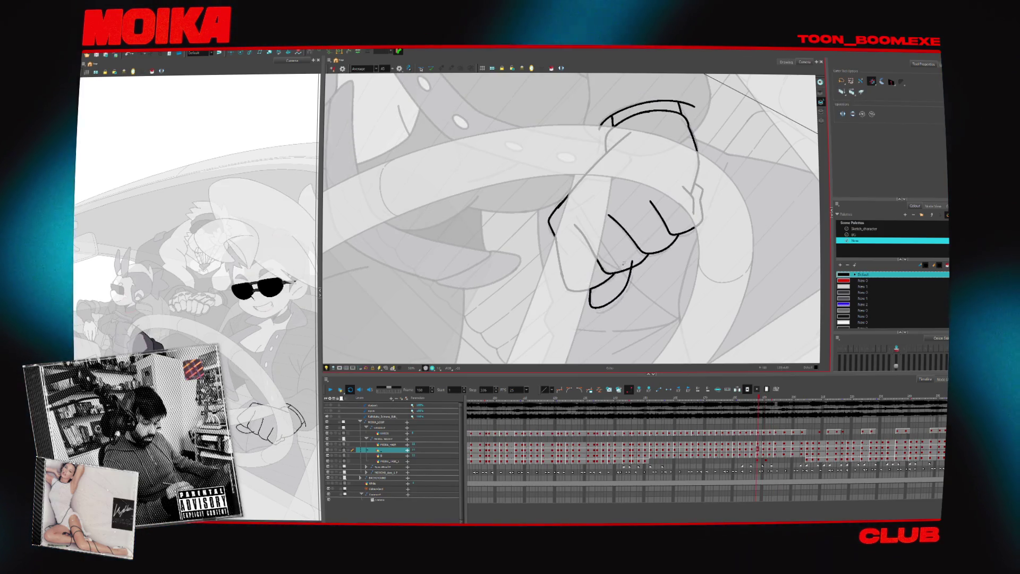
key(comma)
key(comma)
key(comma)
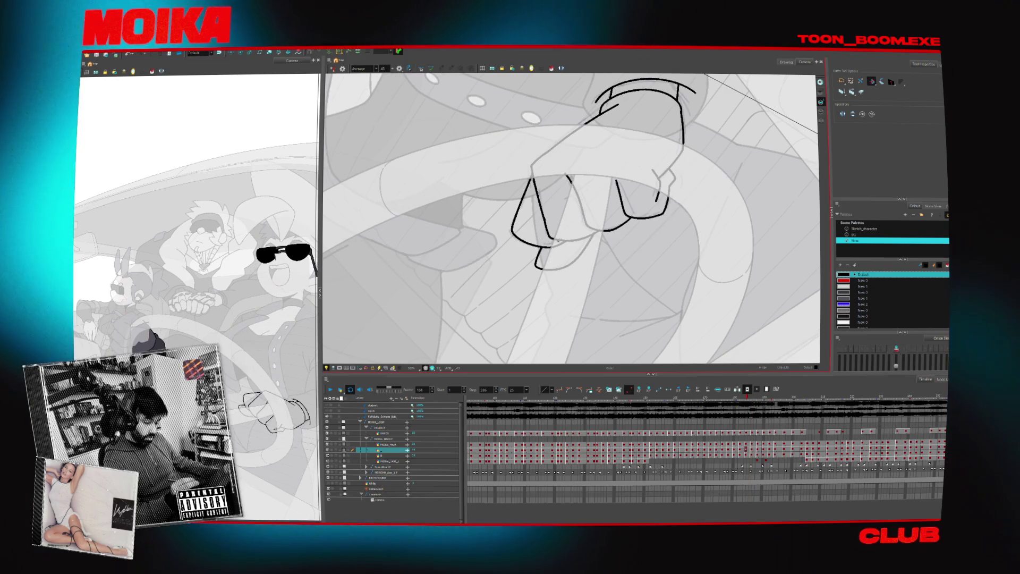
key(comma)
key(comma)
key(comma)
key(comma)
key(comma)
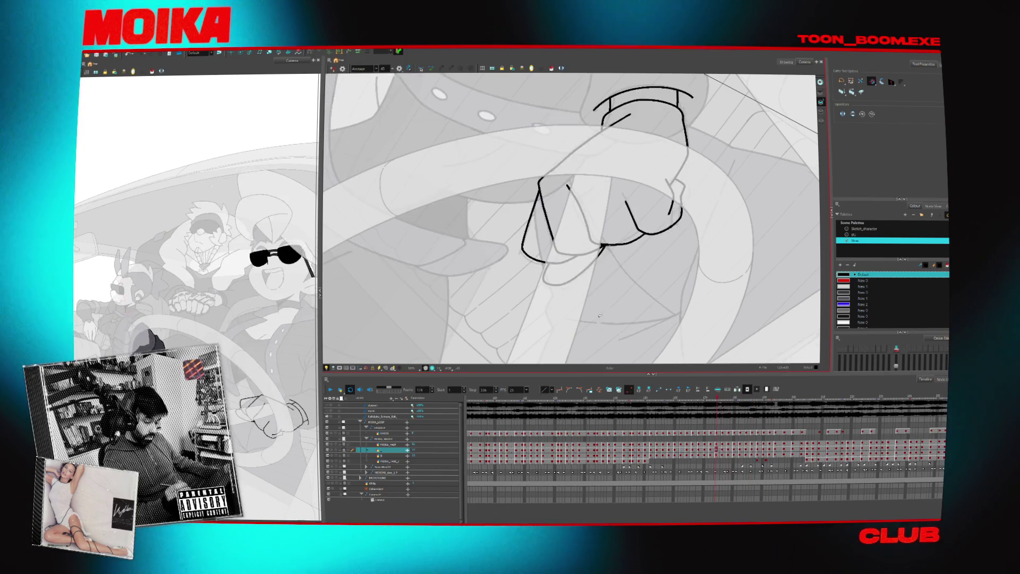
click(384, 368)
key(Return)
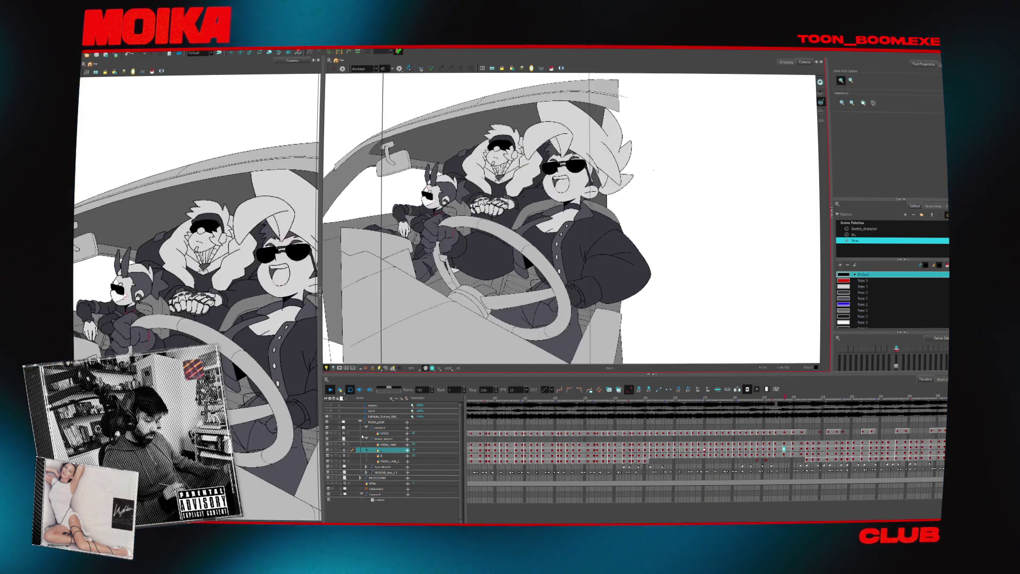
- Stop playback, return to about frame 145, and zoom back out to the full scene
click(631, 399)
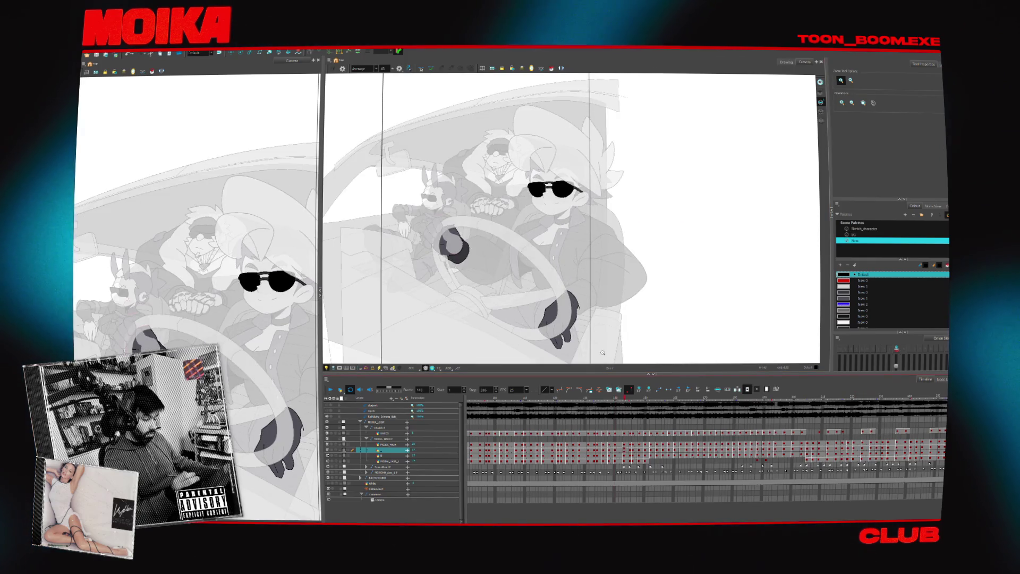
click(548, 274)
click(548, 274)
key(shift+z)
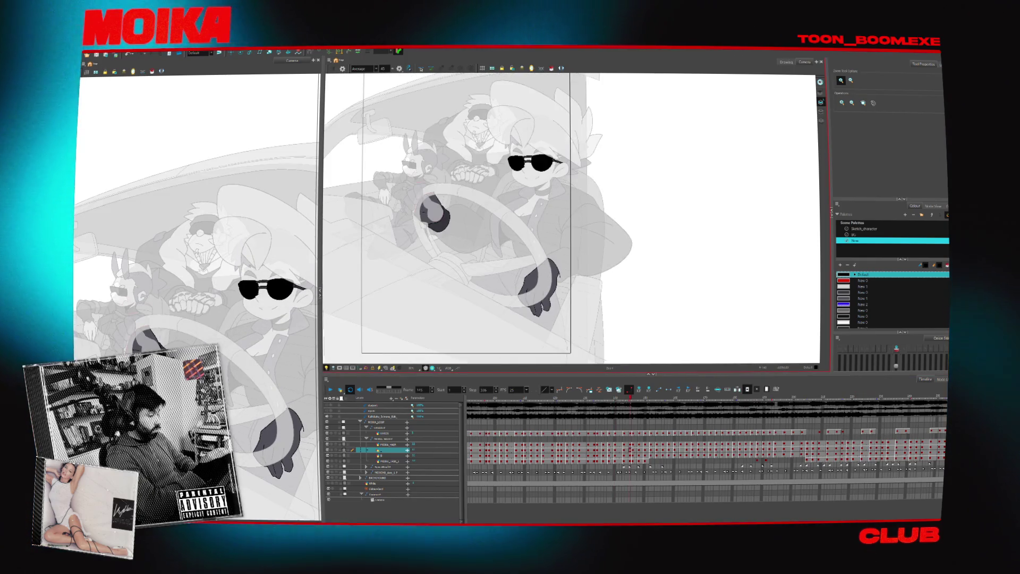
key(alt+s)
- Step through frames 152, 154 and 158 to 164, selecting the fist drawing on each
key(period)
key(period)
key(period)
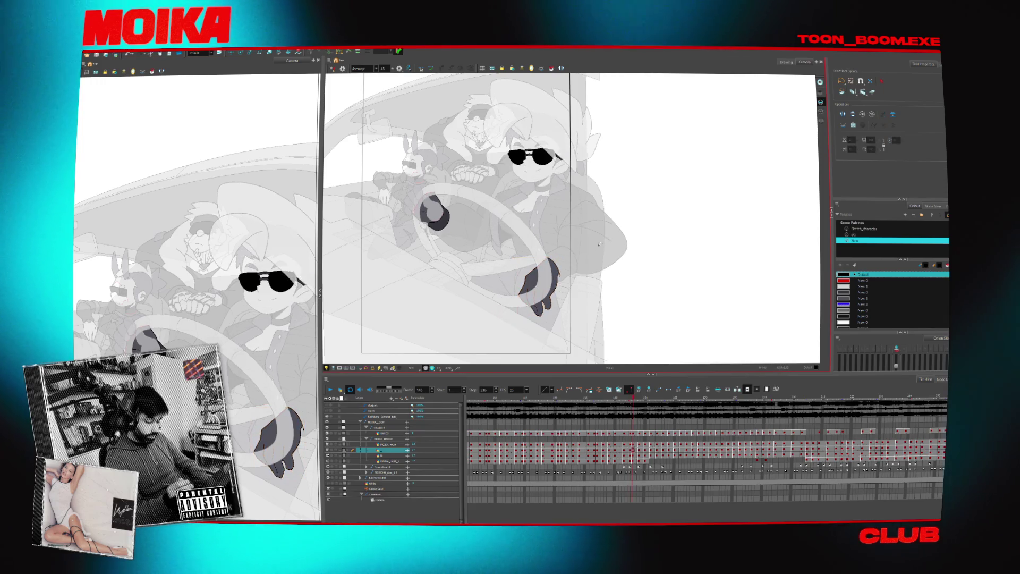
key(ctrl+a)
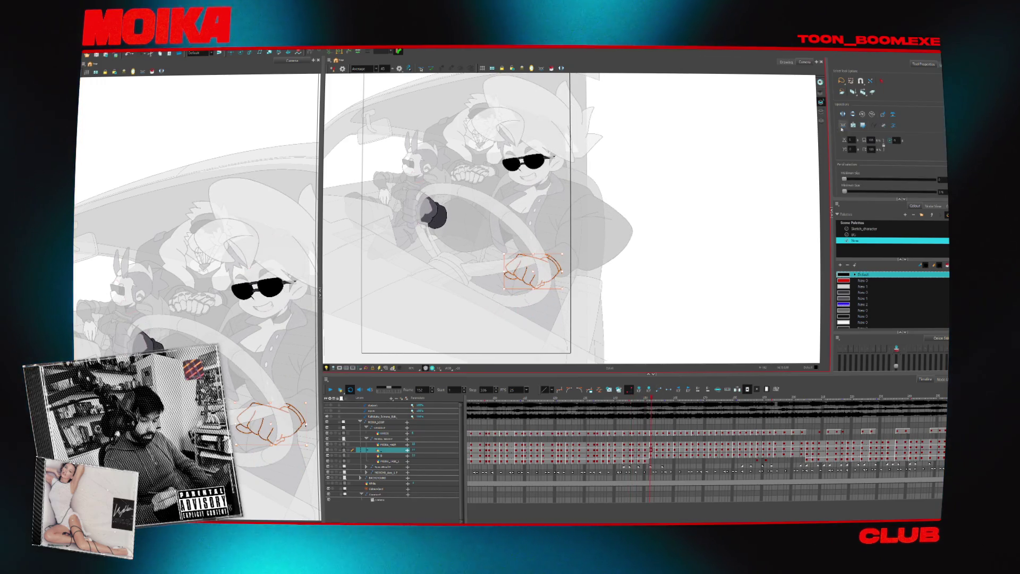
key(period)
key(period)
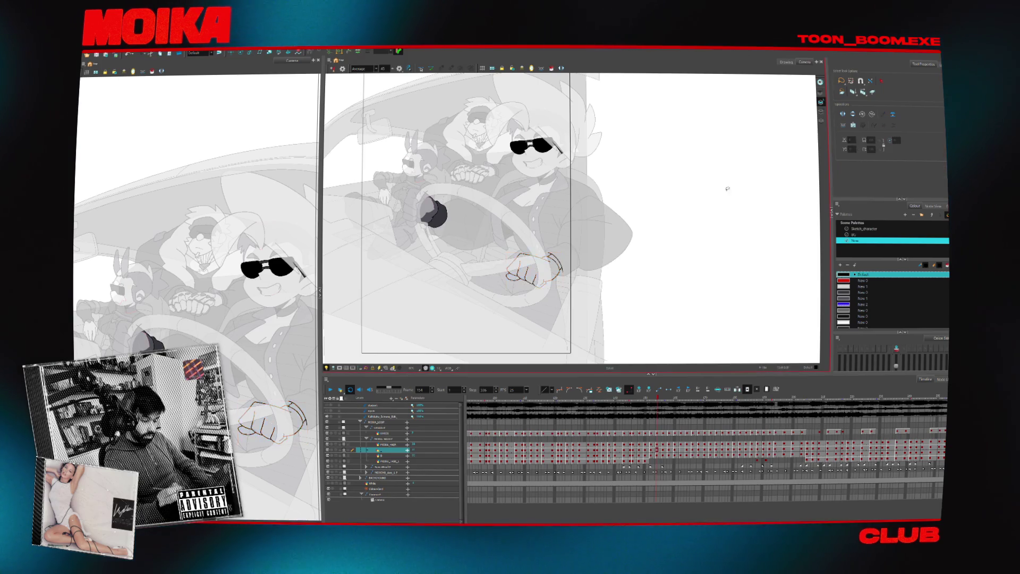
key(period)
key(period)
key(period)
key(ctrl+a)
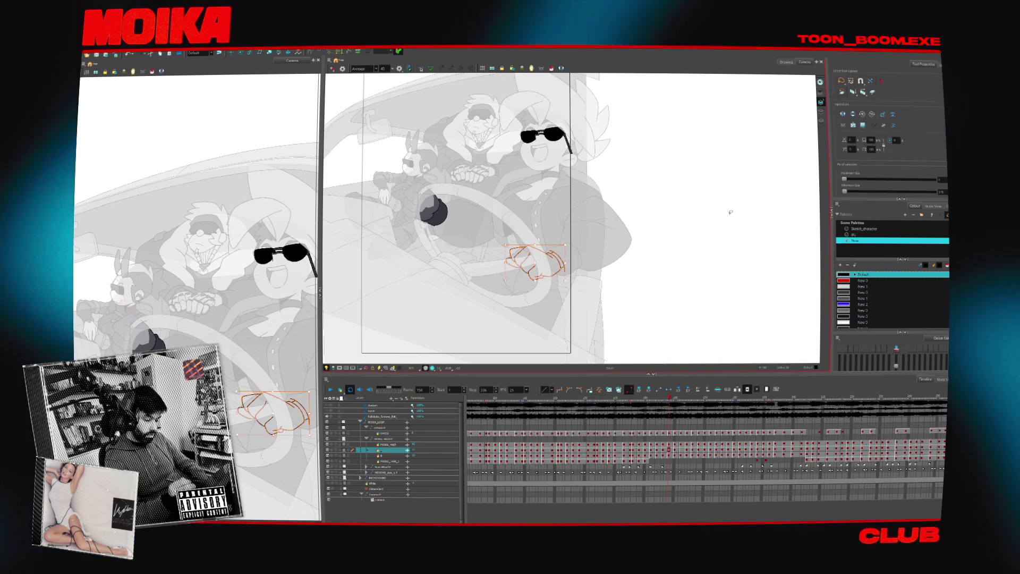
key(period)
key(period)
key(ctrl+a)
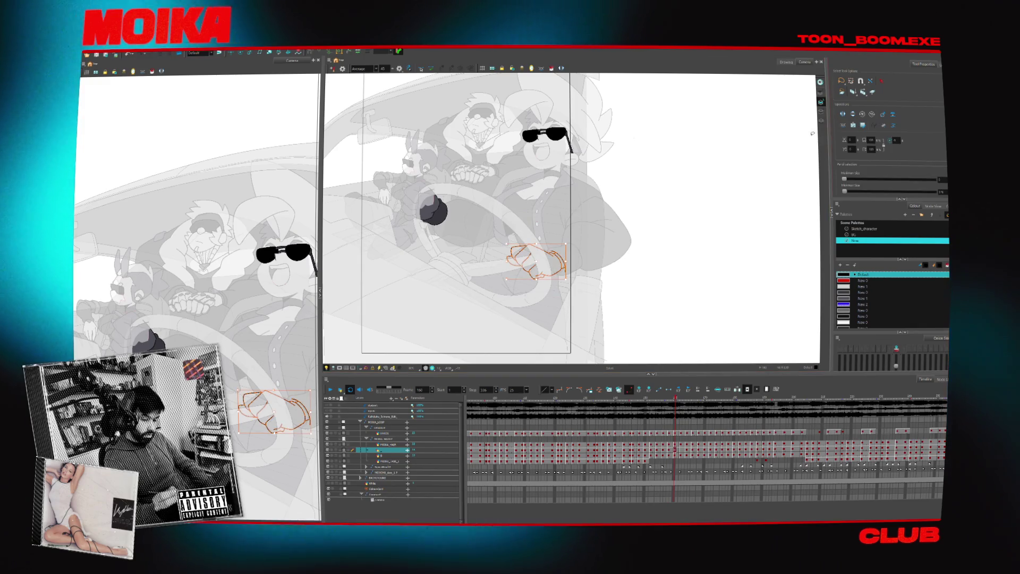
key(period)
key(period)
key(period)
click(821, 111)
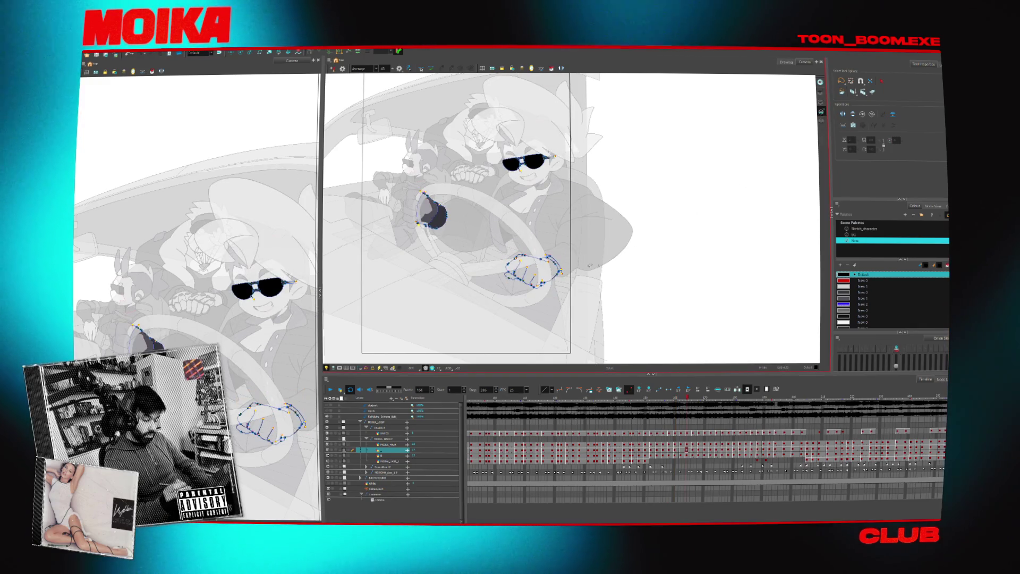
- Sample the dark colour and fill the fists with Paint across frames 148–172, then briefly play to review
click(359, 76)
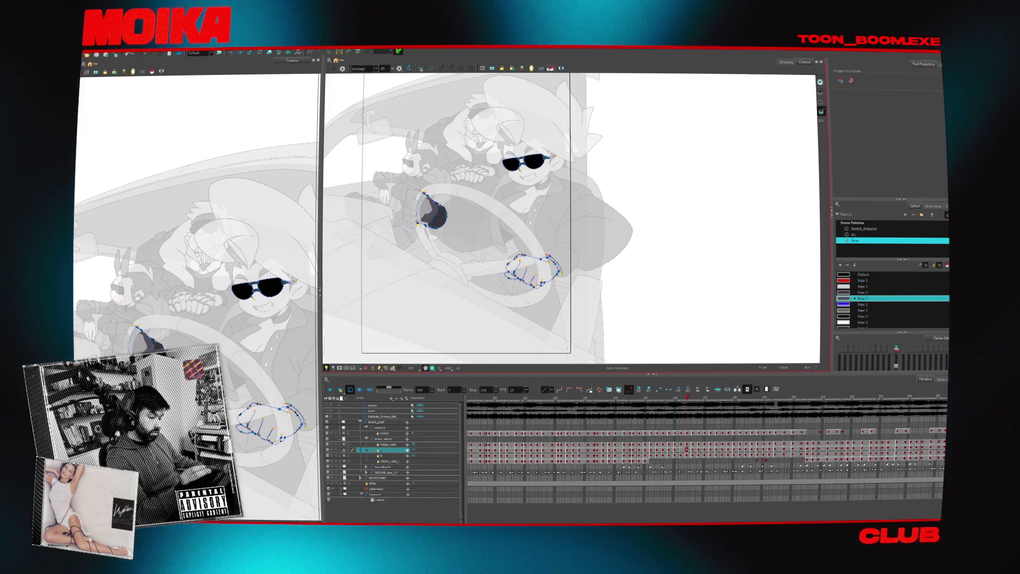
key(comma)
key(comma)
key(comma)
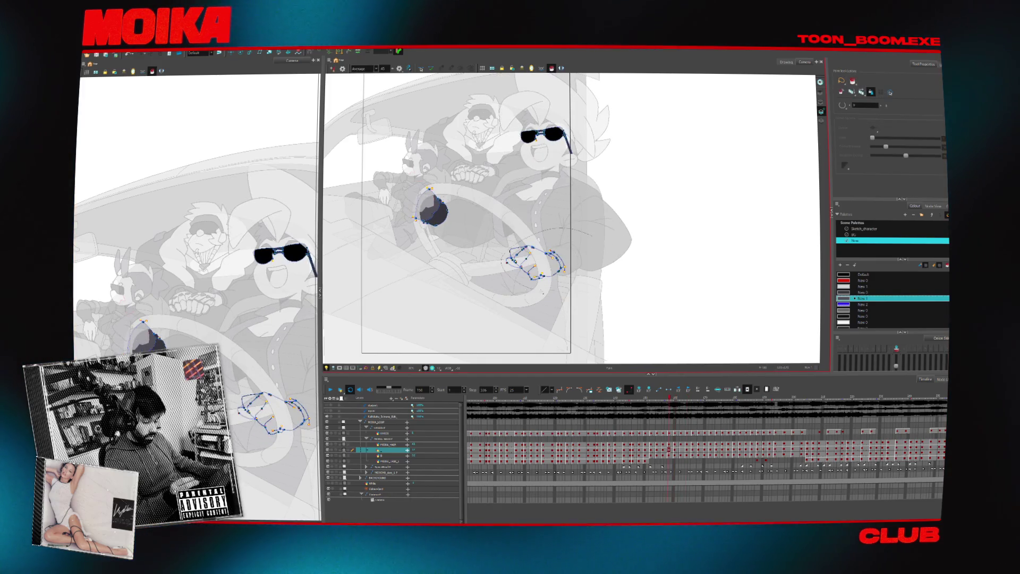
key(comma)
key(comma)
key(comma)
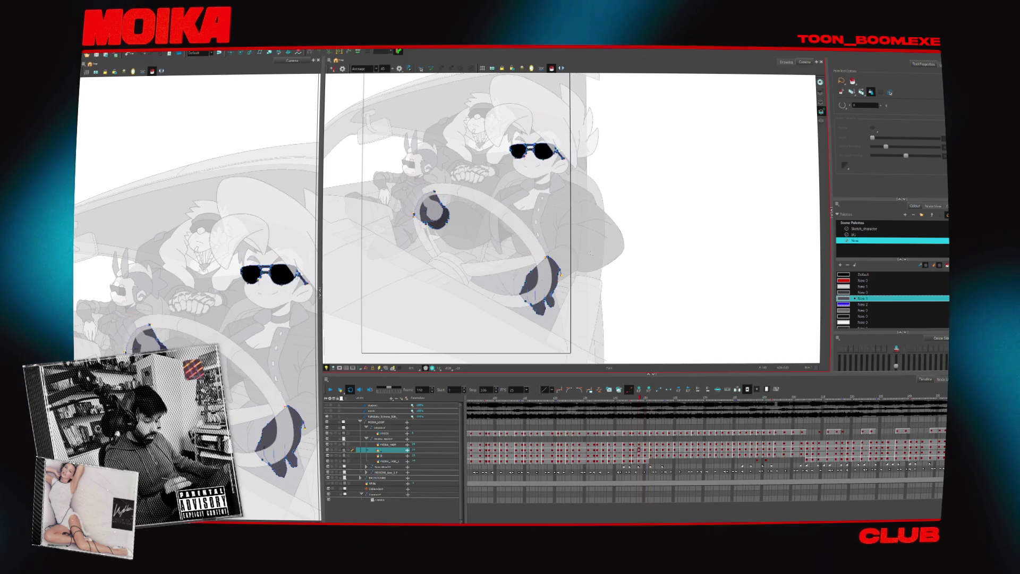
key(period)
key(period)
key(period)
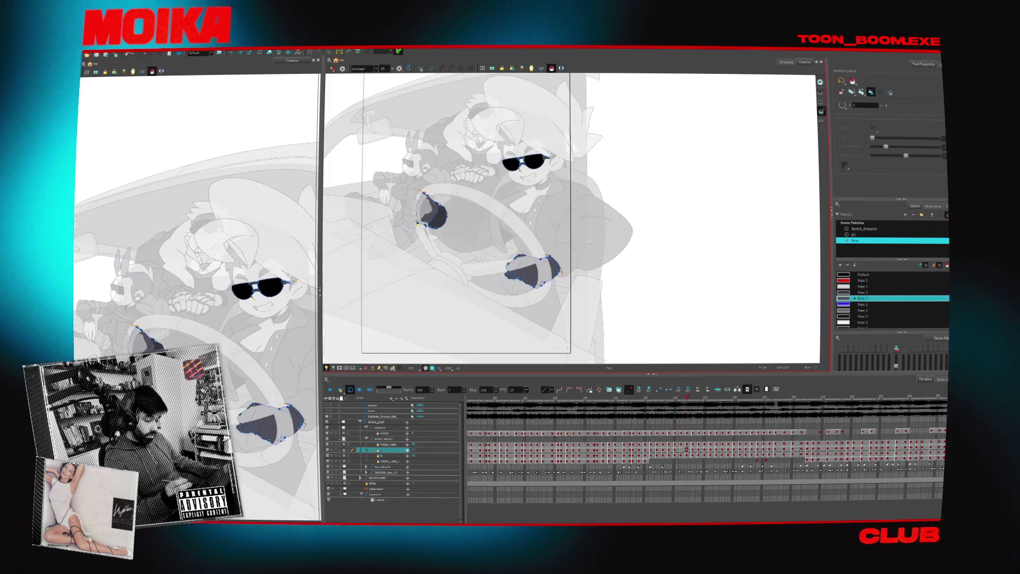
key(period)
key(period)
key(alt+i)
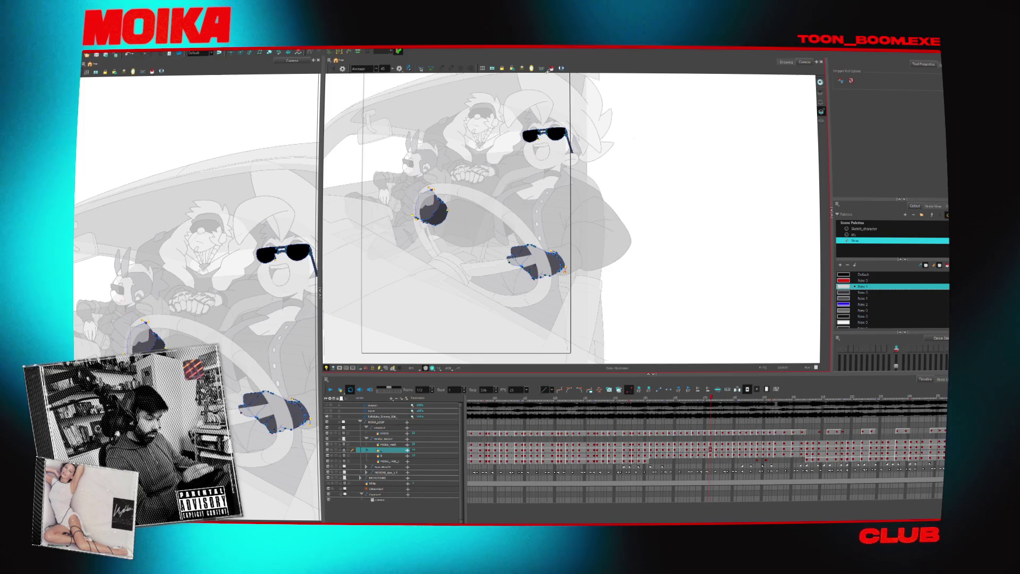
key(comma)
key(comma)
key(comma)
key(comma)
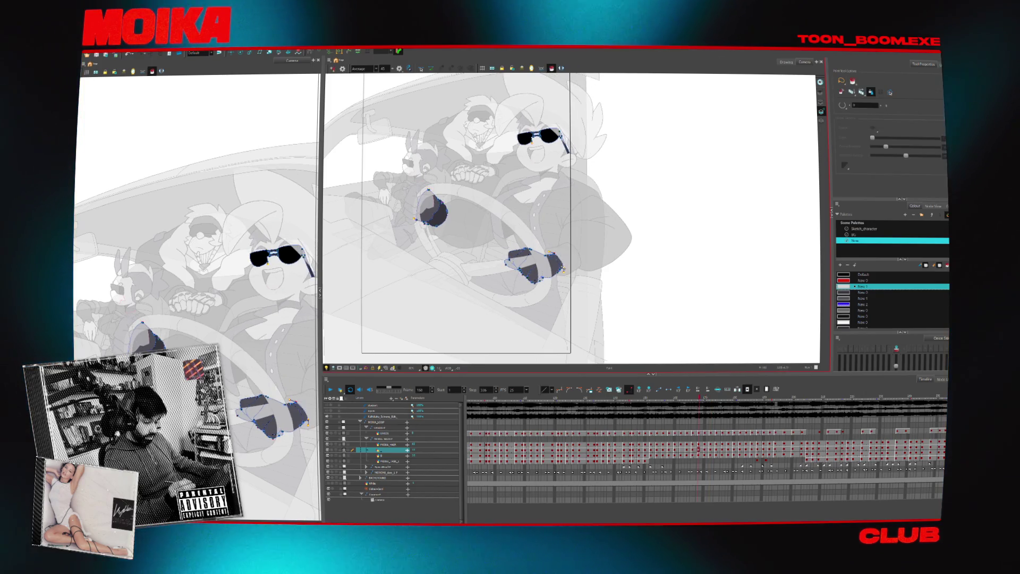
key(comma)
key(comma)
key(comma)
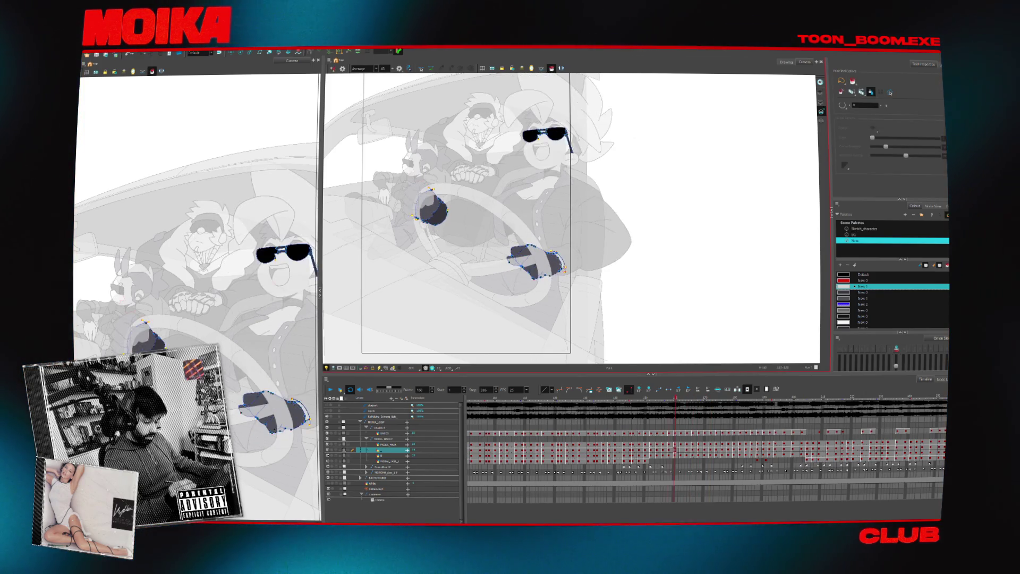
click(561, 398)
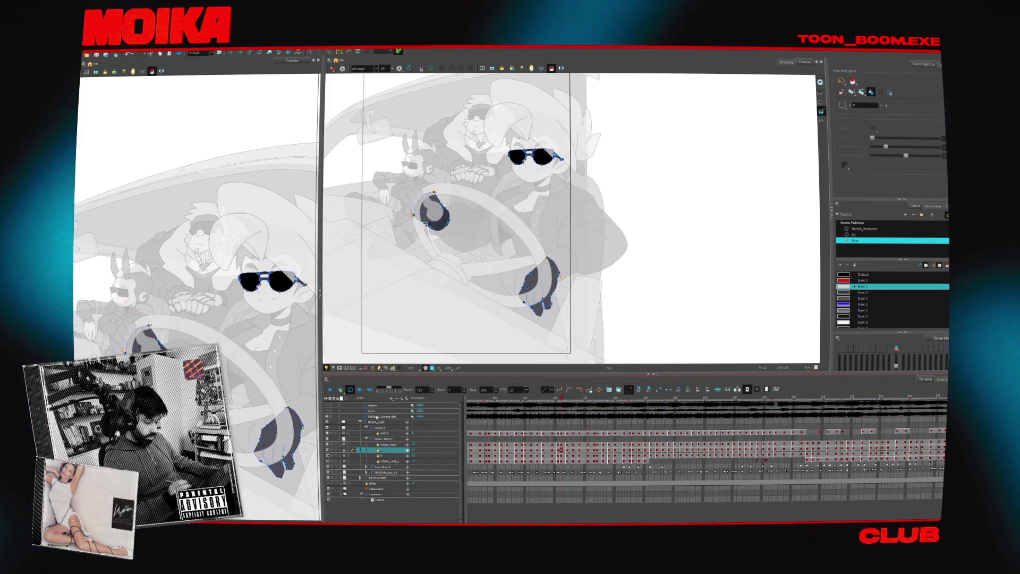
click(331, 390)
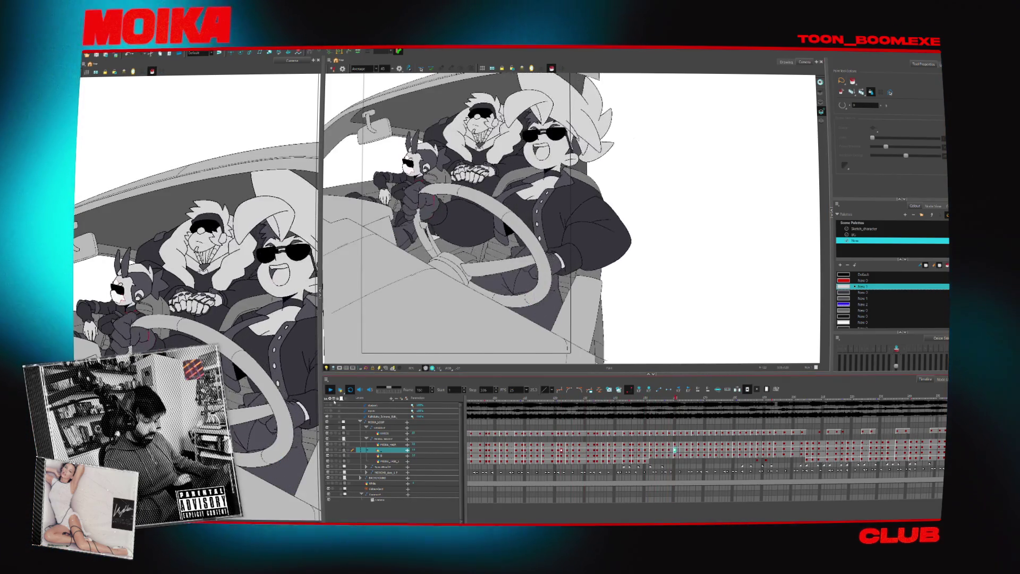
key(space)
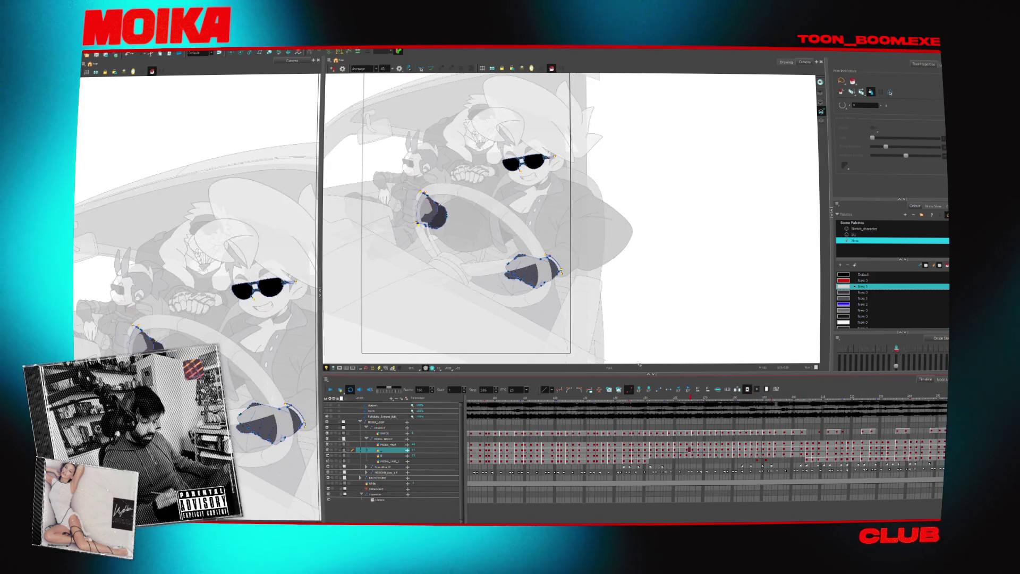
- Choose New 0, then NADA from the Sketch_character palette, and play the shot in full shading
click(862, 292)
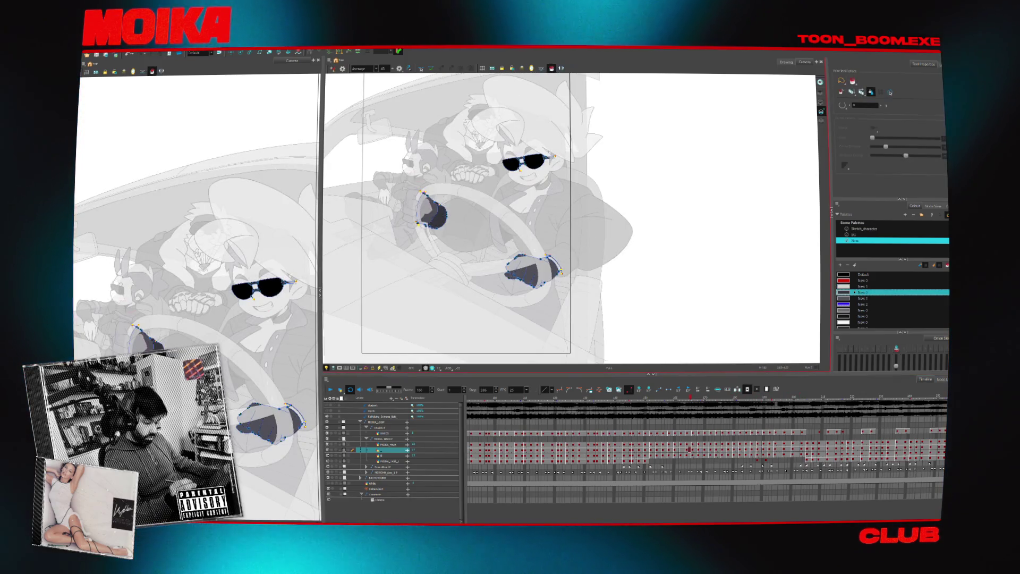
key(g)
key(g)
key(g)
key(g)
key(g)
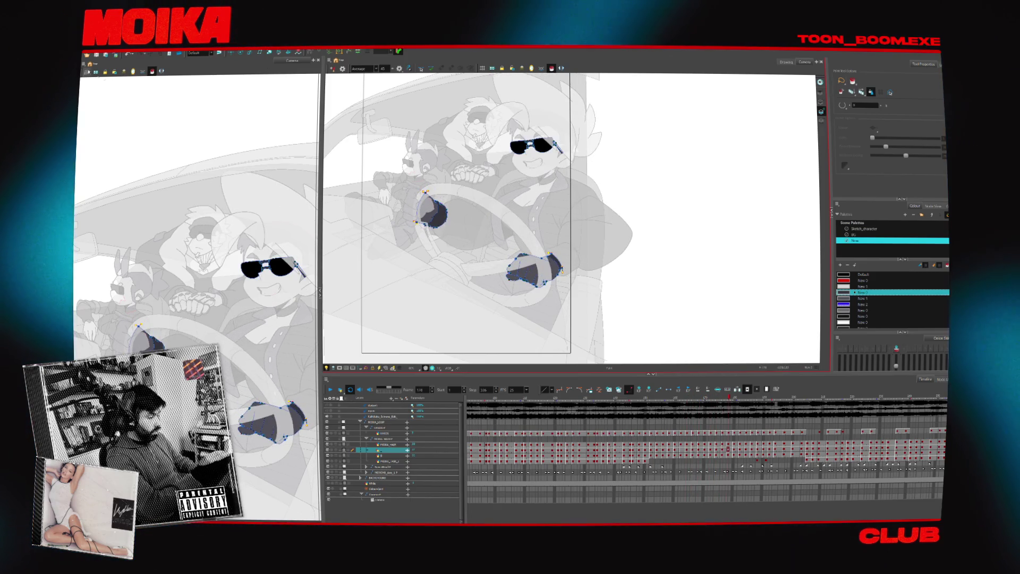
key(alt+s)
click(748, 193)
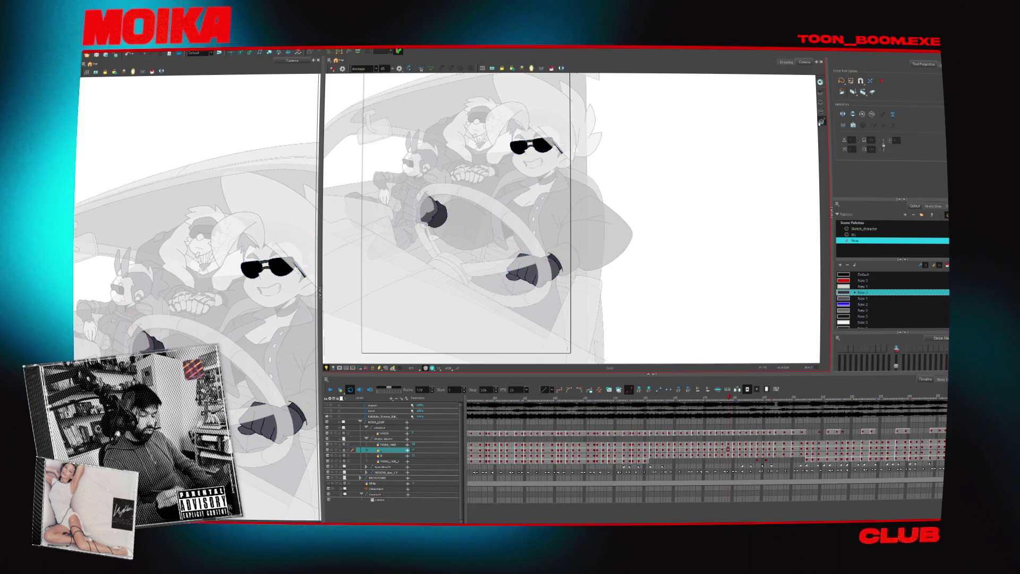
click(847, 228)
key(f)
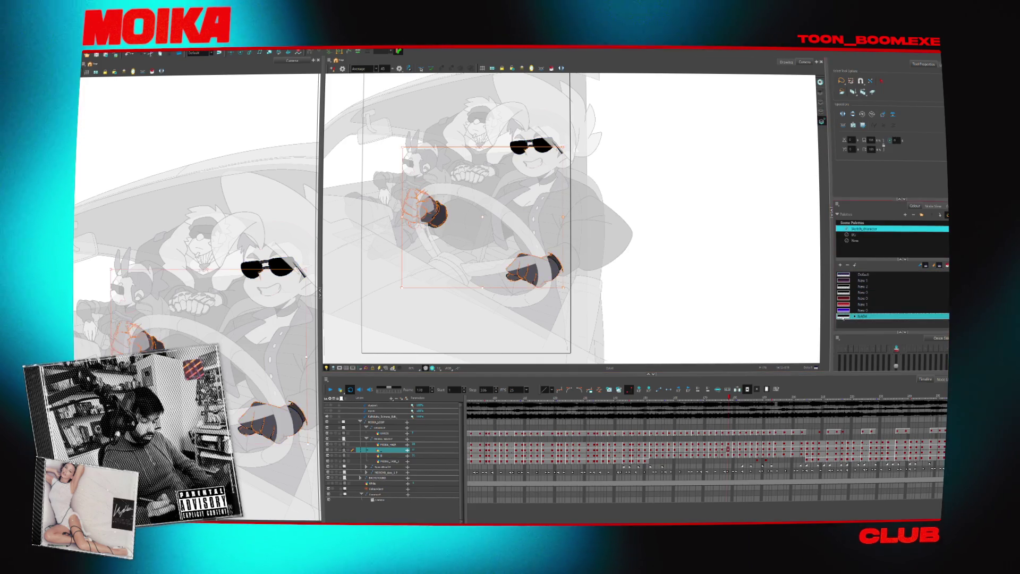
click(863, 316)
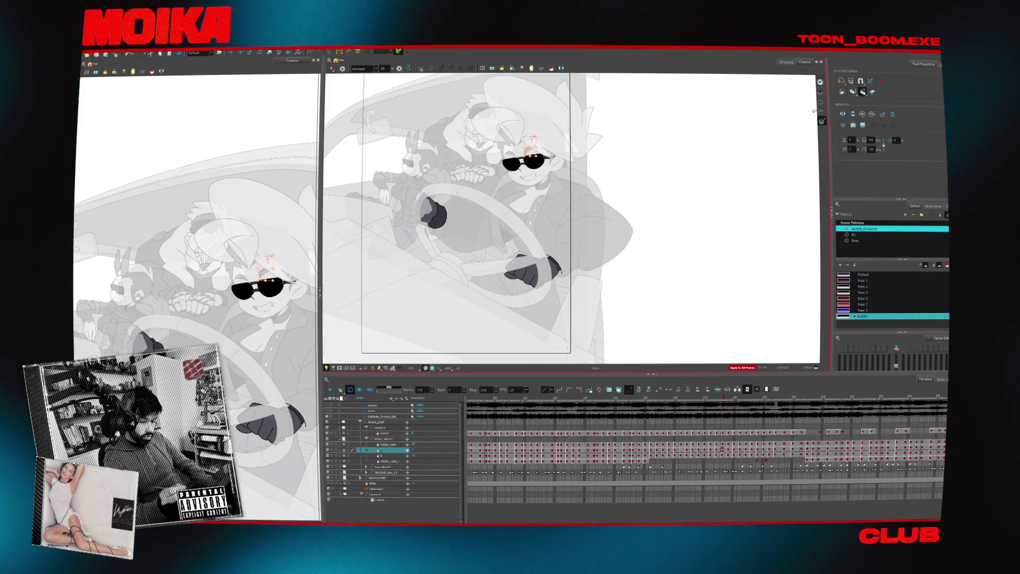
key(Return)
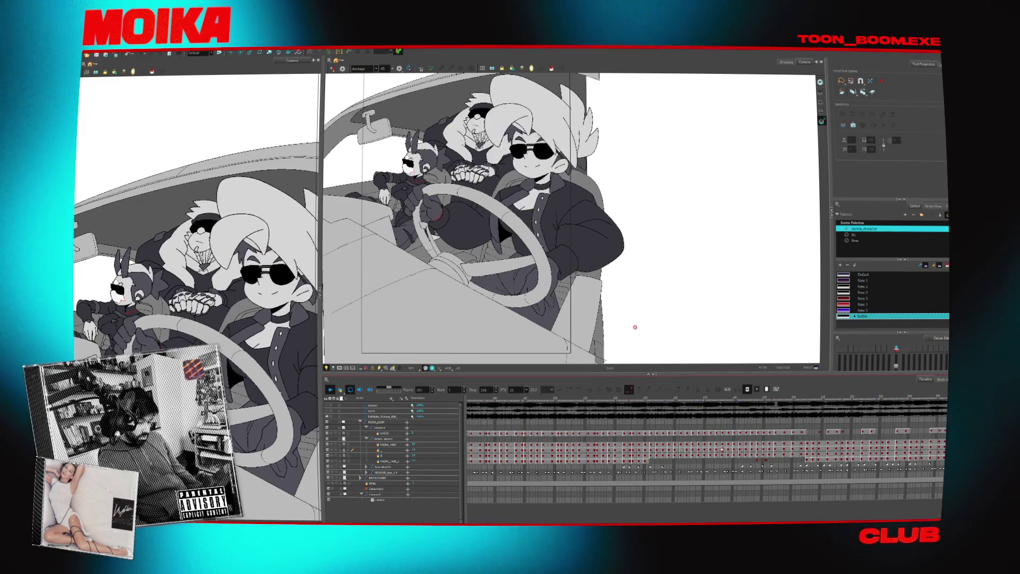
click(640, 472)
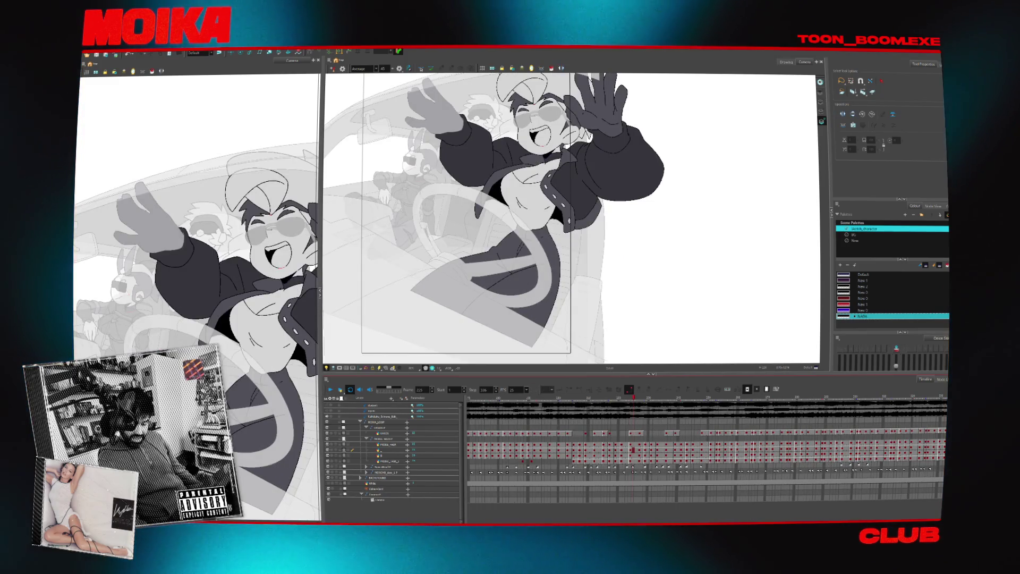
click(516, 402)
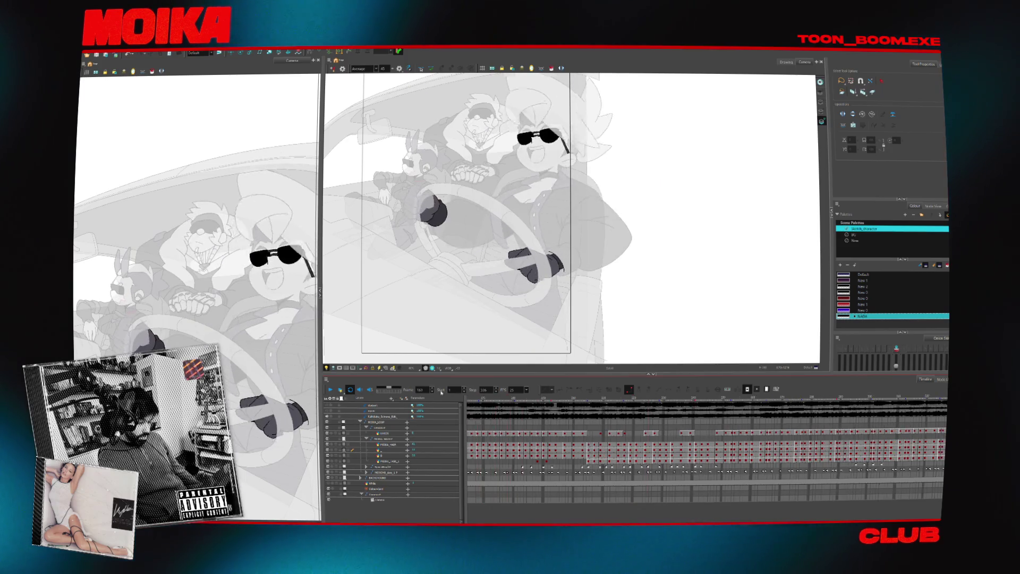
key(space)
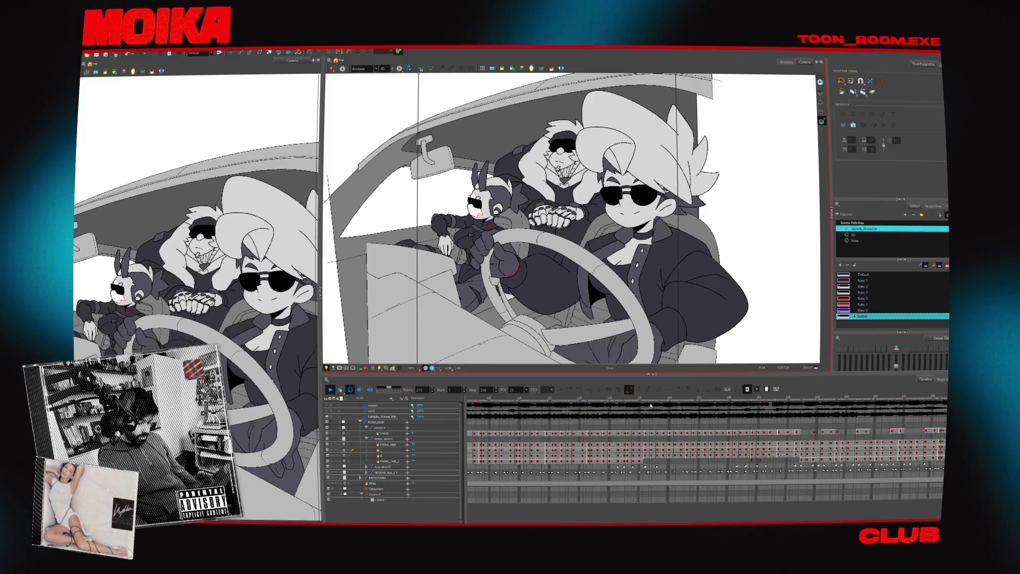
key(Return)
drag(637, 415, 573, 415)
click(331, 389)
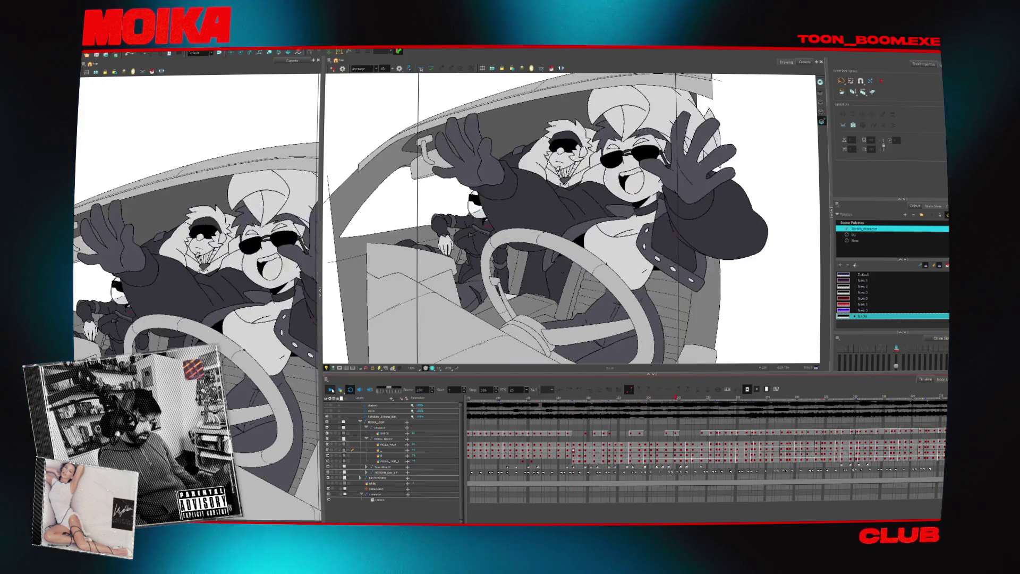
click(331, 389)
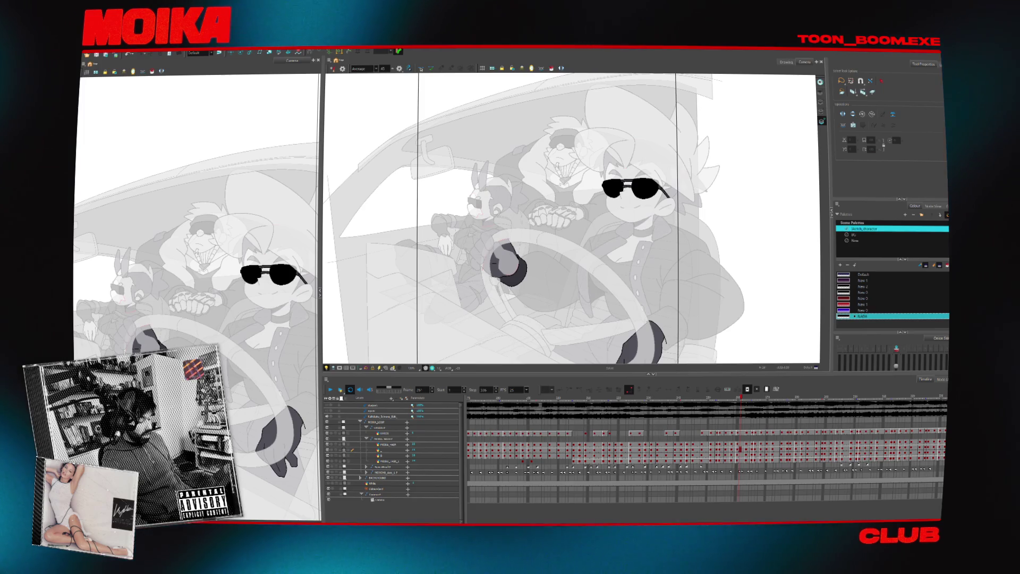
- Collapse the MOIKA_LOOP group and delete the selected character nodes in Node View
click(360, 422)
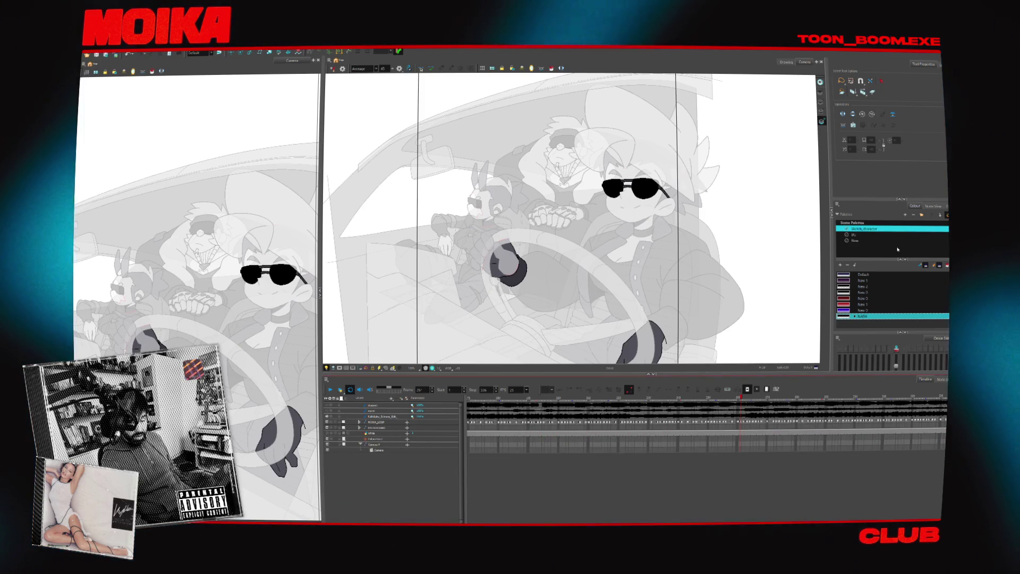
click(933, 205)
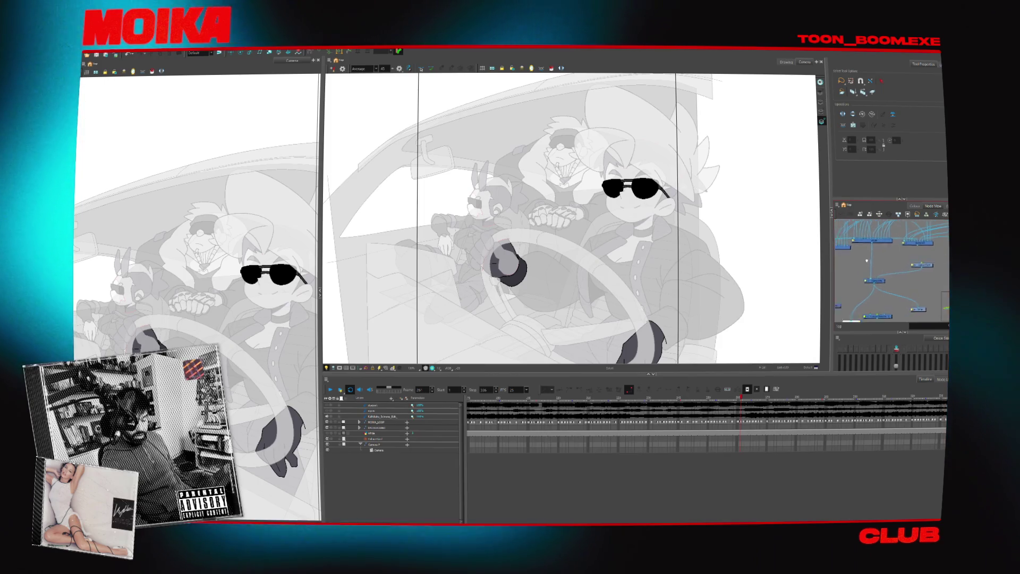
scroll(863, 263, down, 2)
scroll(902, 253, up, 3)
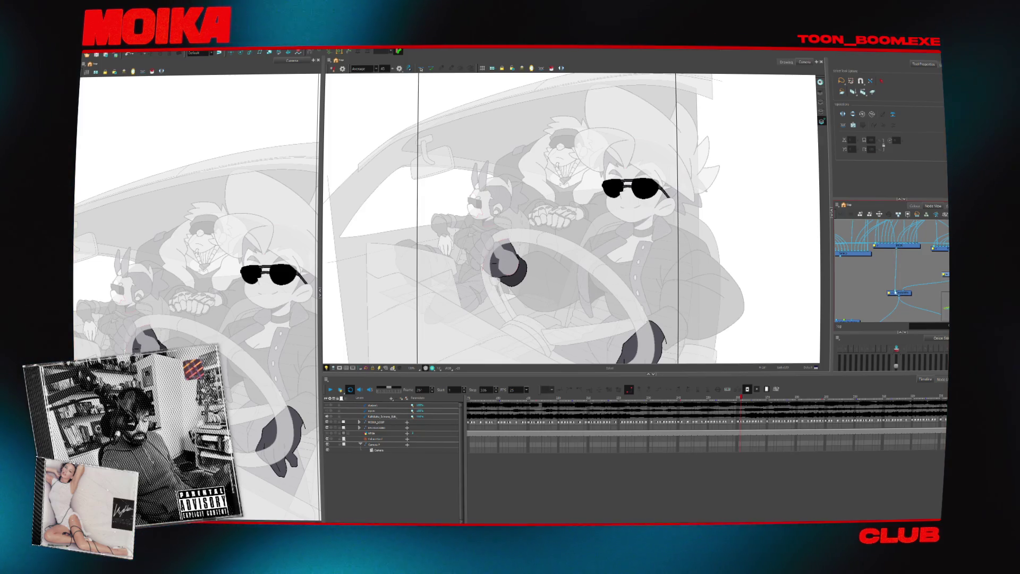
key(Delete)
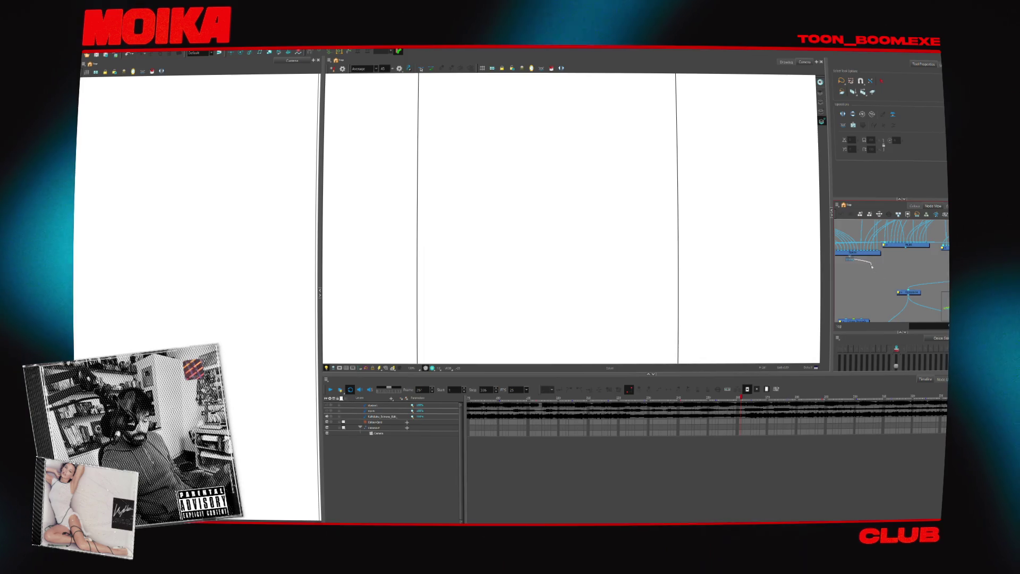
- Wire the car artwork nodes into the Composite node
drag(872, 266, 906, 286)
drag(853, 260, 903, 290)
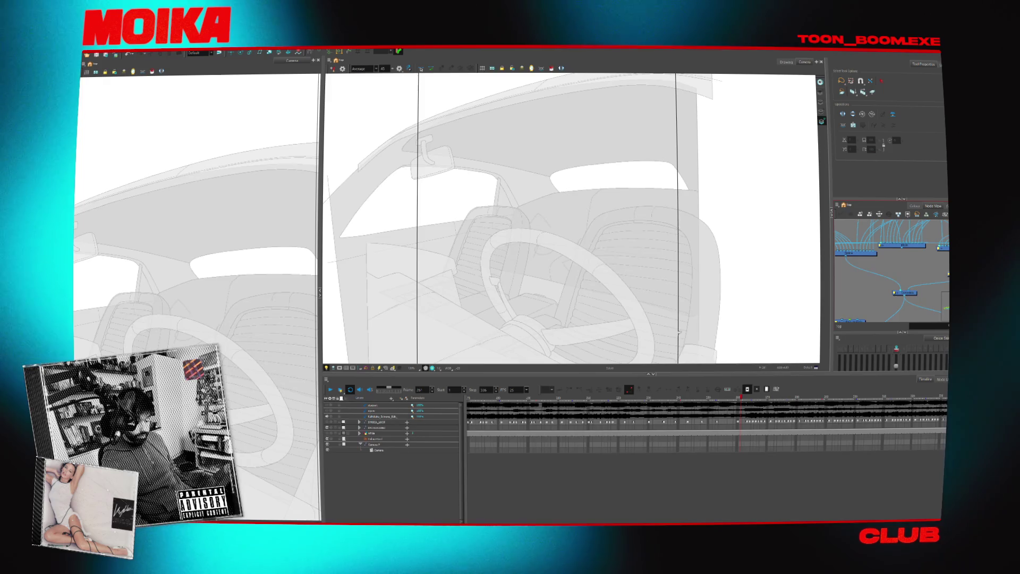
click(473, 402)
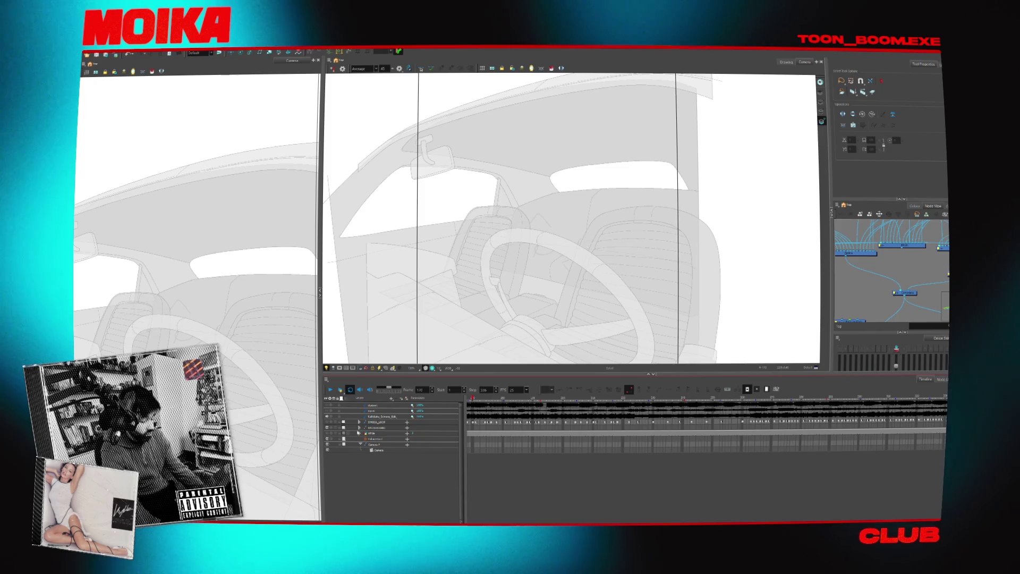
- Toggle a Timeline layer off and on, then show the character drawings over the car
click(328, 428)
click(327, 428)
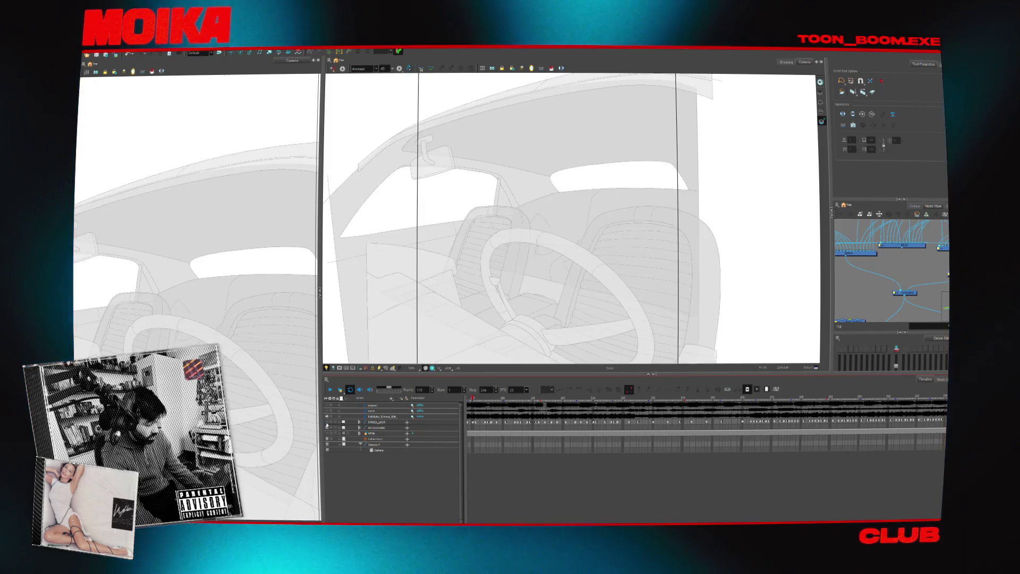
click(326, 424)
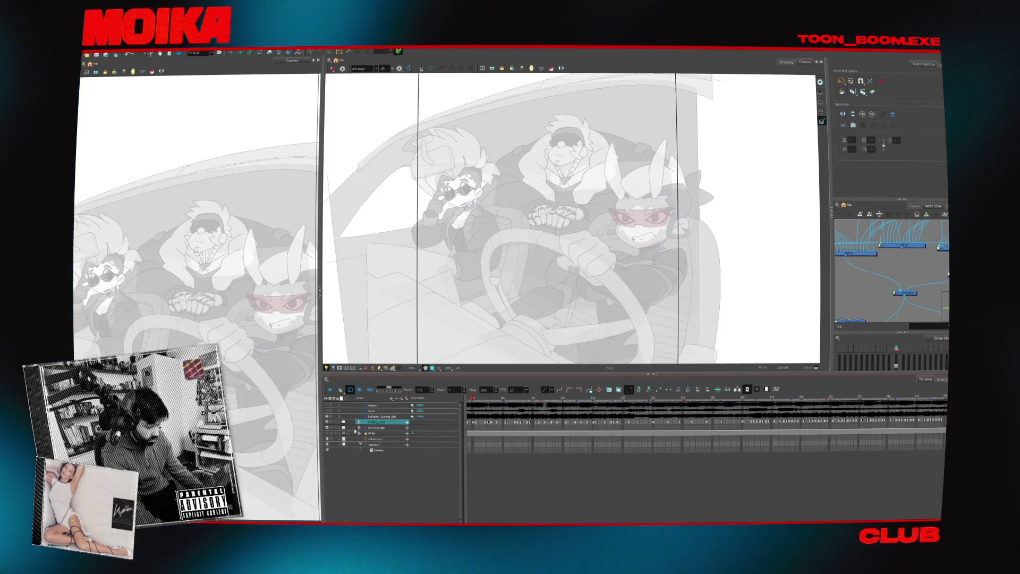
click(331, 390)
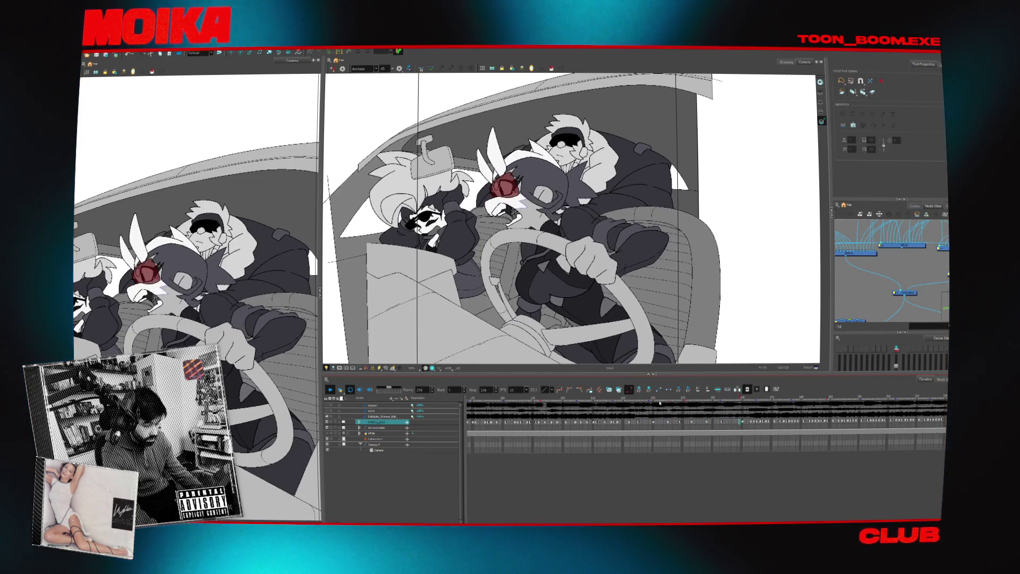
click(693, 399)
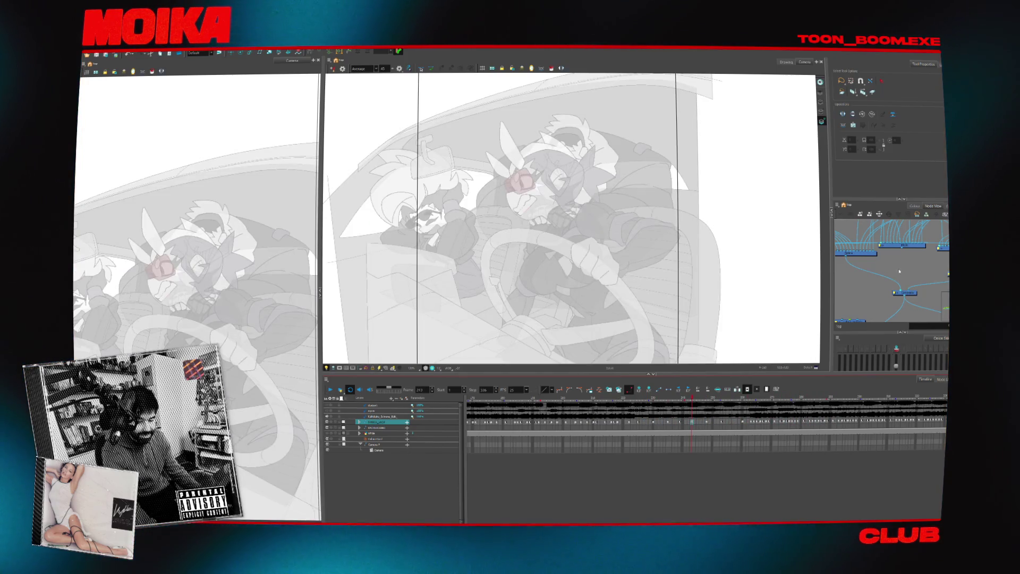
key(Delete)
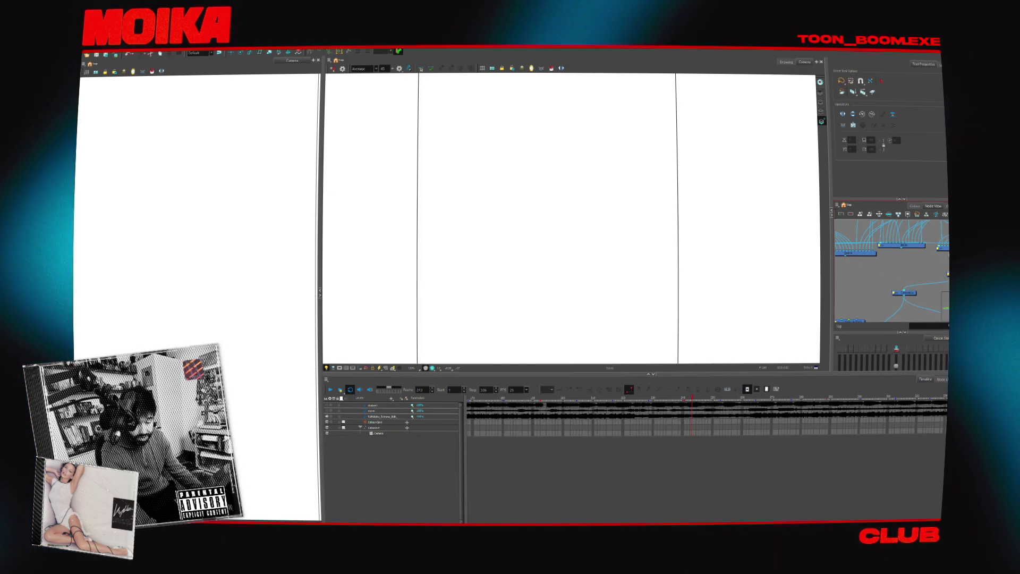
key(ctrl+z)
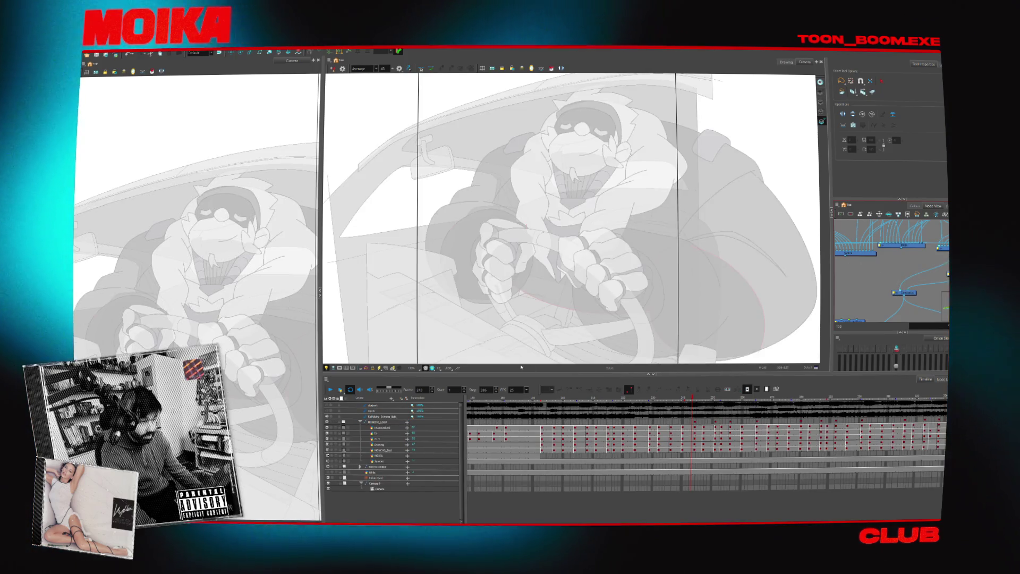
- Replay the shot, return to about frame 172, and delete two unneeded driver rig layers
click(331, 391)
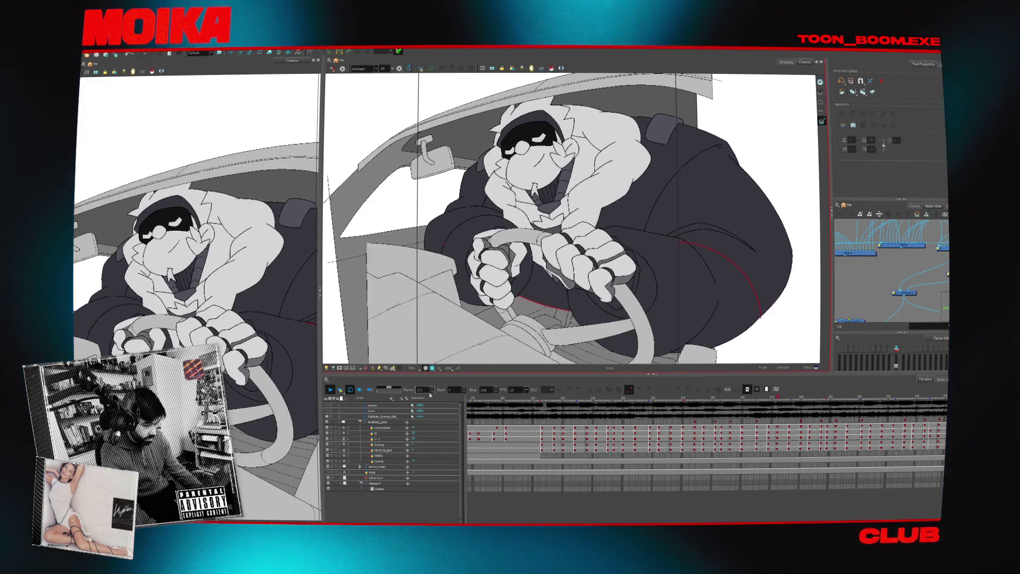
click(472, 404)
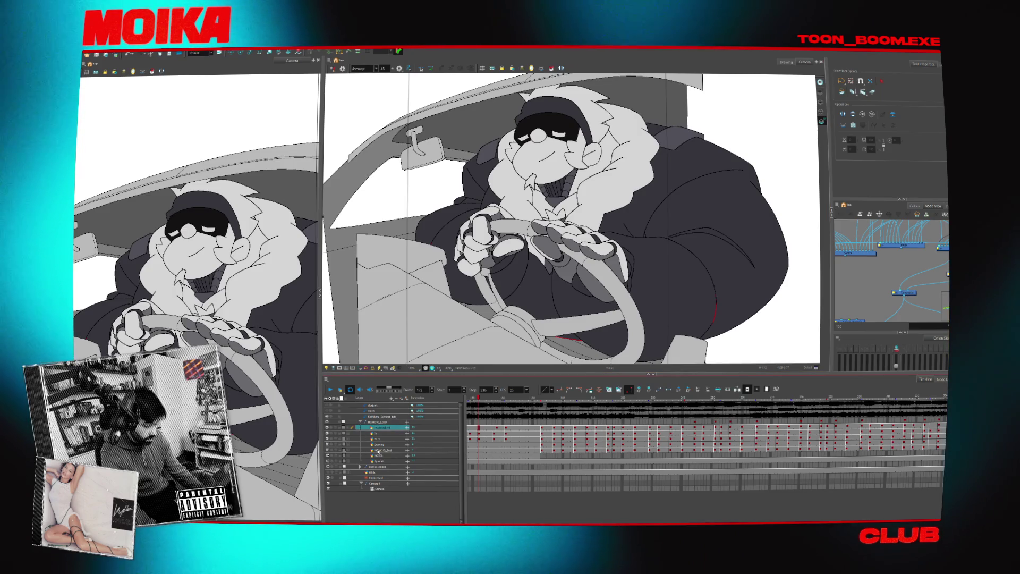
click(436, 462)
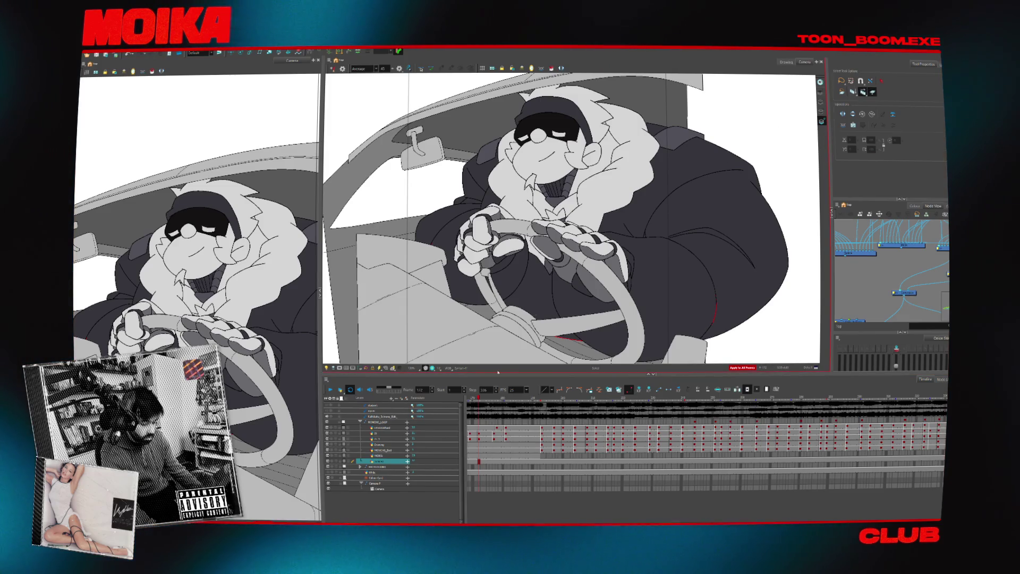
click(398, 398)
click(375, 456)
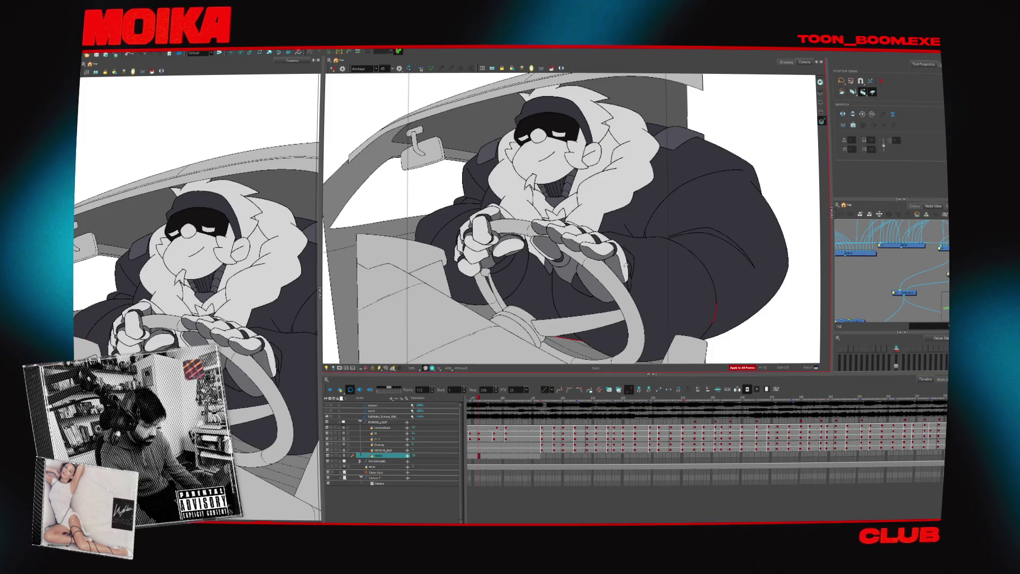
click(398, 399)
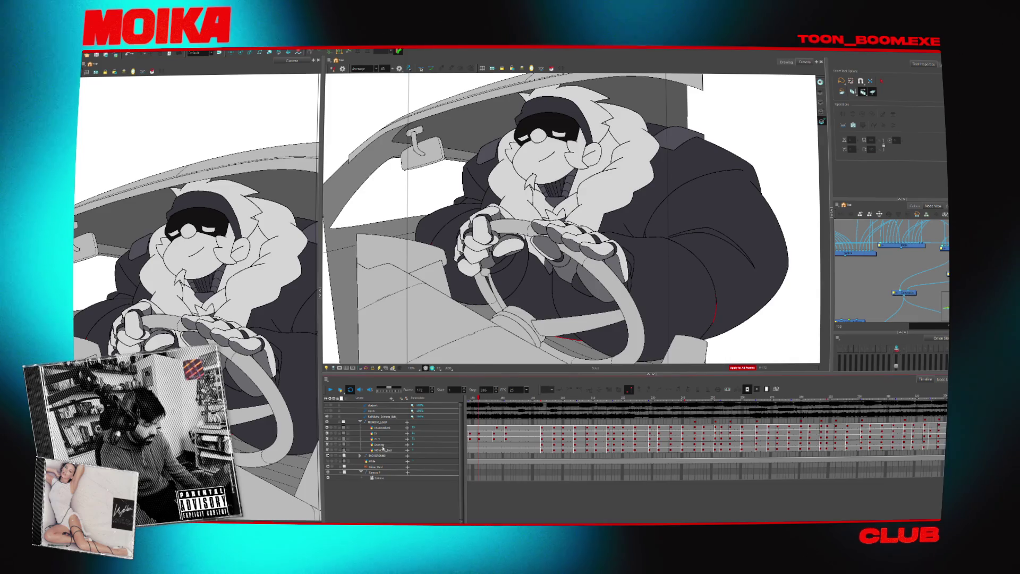
- Select all strokes on the Drawing layer, deselect them, and solo the body-and-fur layer
click(402, 444)
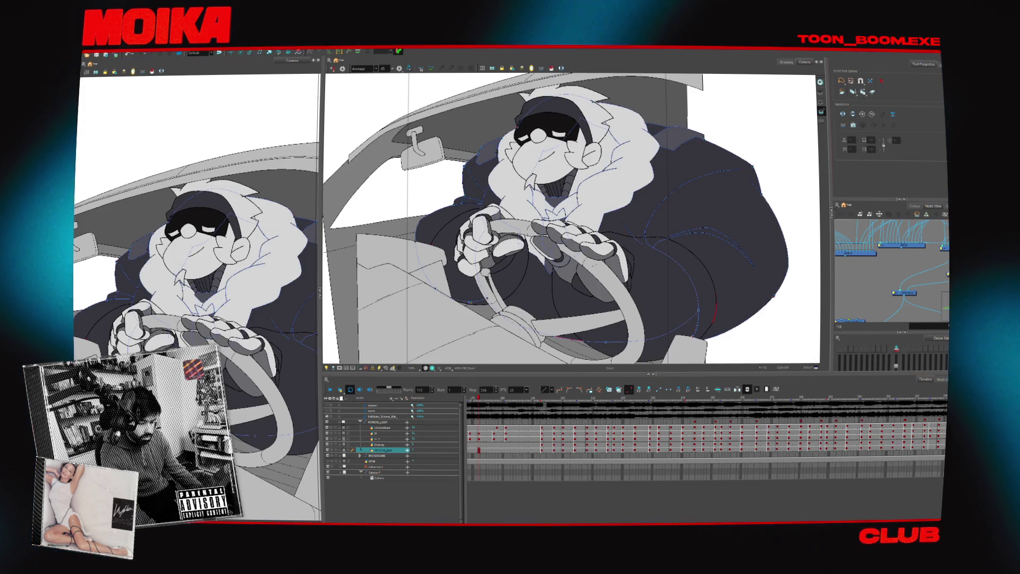
key(ctrl+a)
click(766, 326)
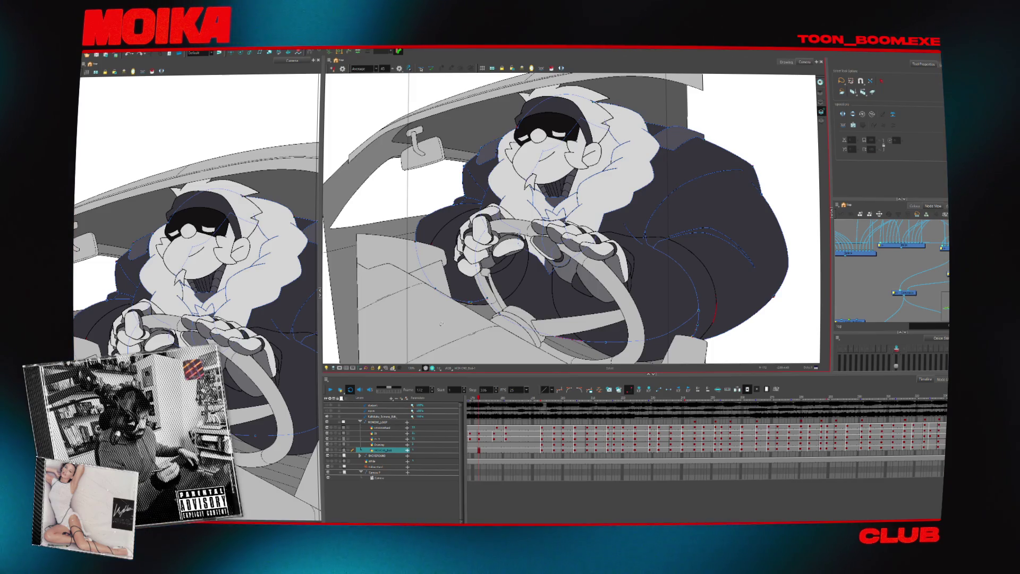
click(332, 450)
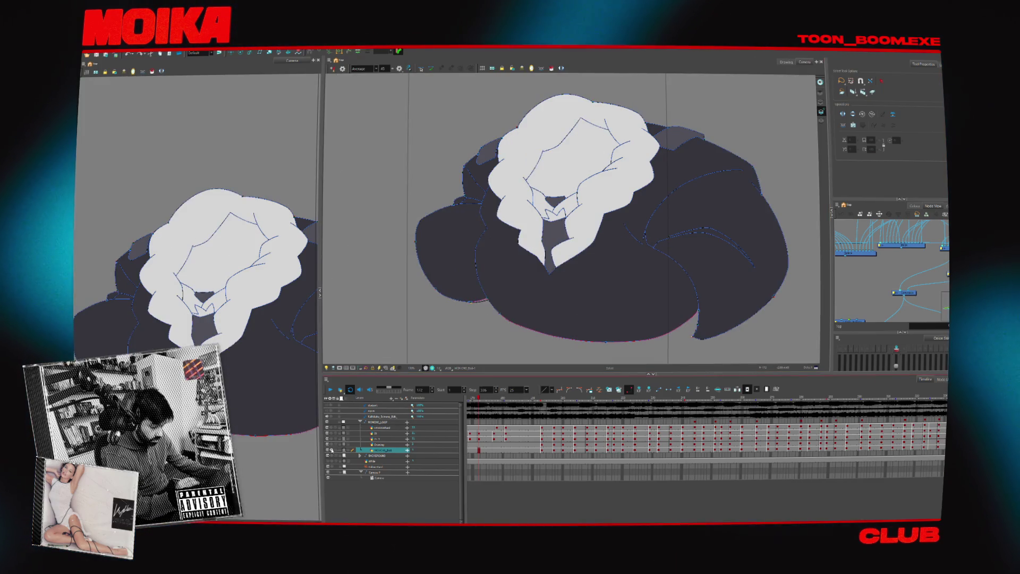
- Turn off Solo, enable Light Table, and set up a size 1.5 red Brush with the view tilted
click(331, 449)
key(shift+l)
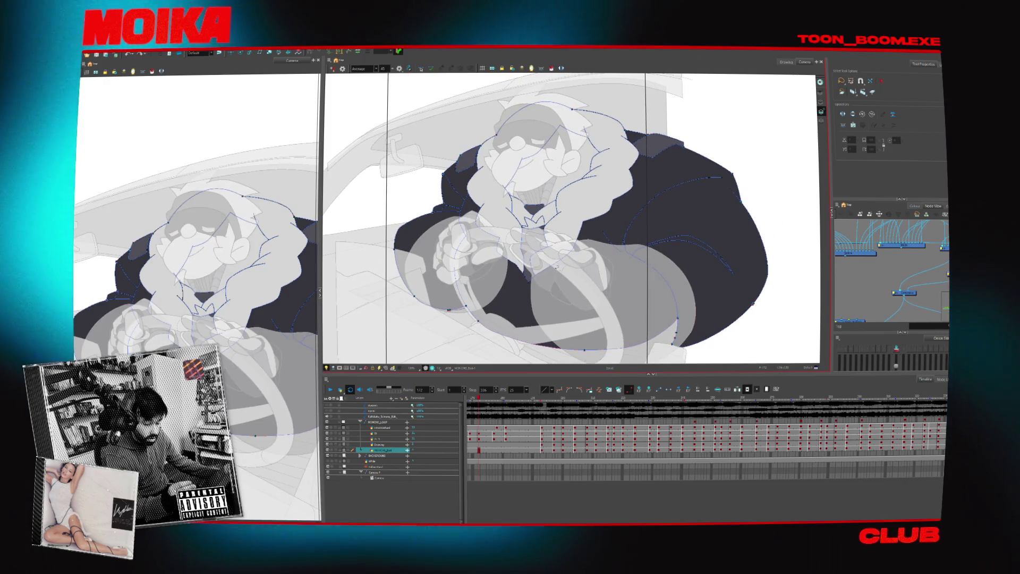
scroll(557, 268, up, 5)
key(alt+b)
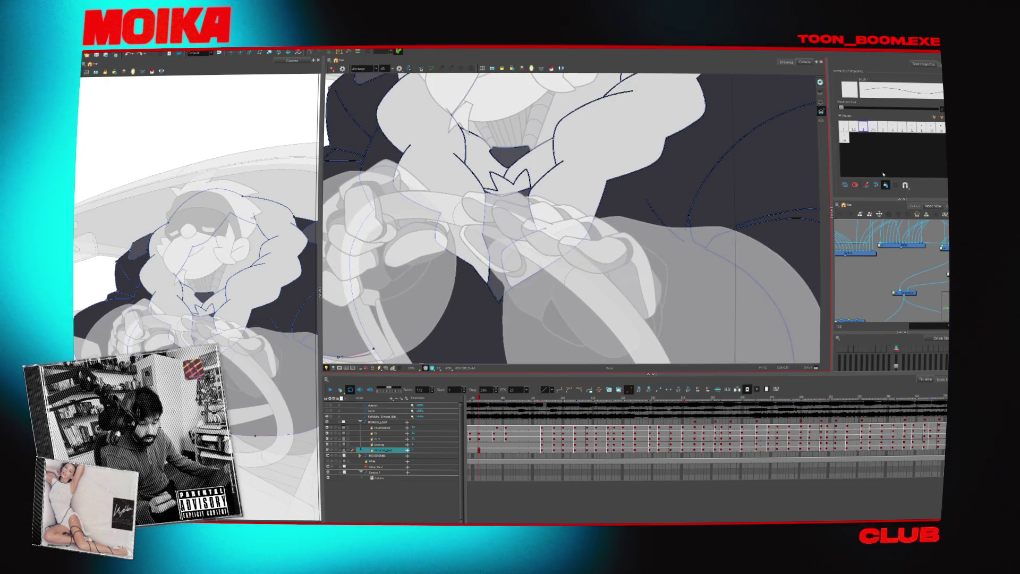
click(854, 127)
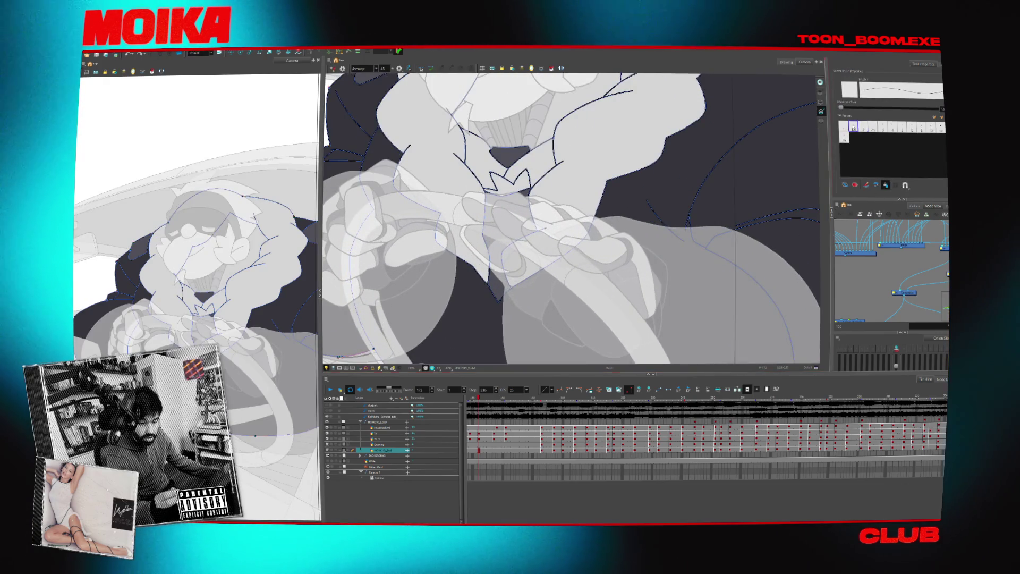
click(914, 205)
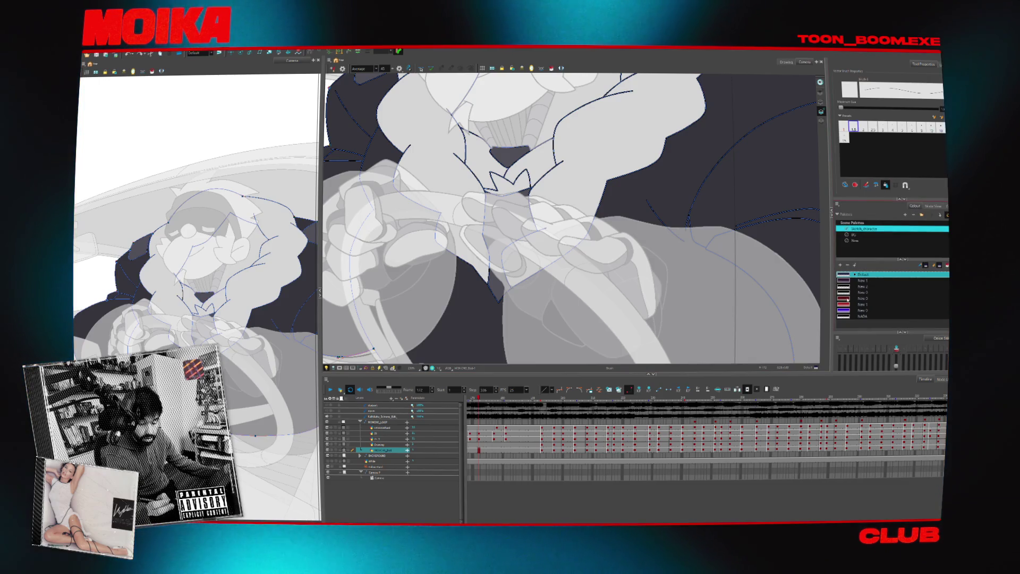
key(alt+z)
alt+click(616, 267)
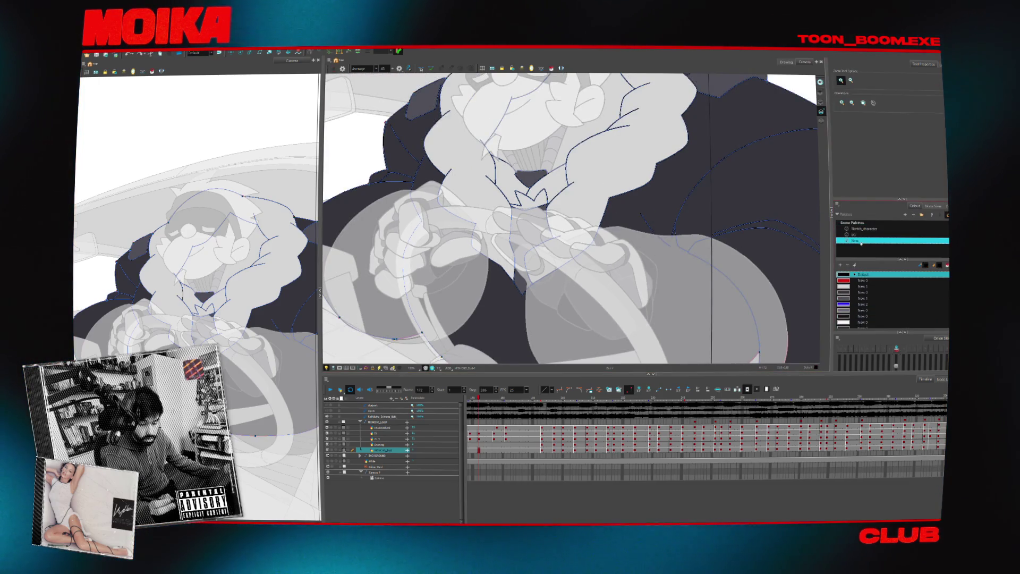
key(alt+b)
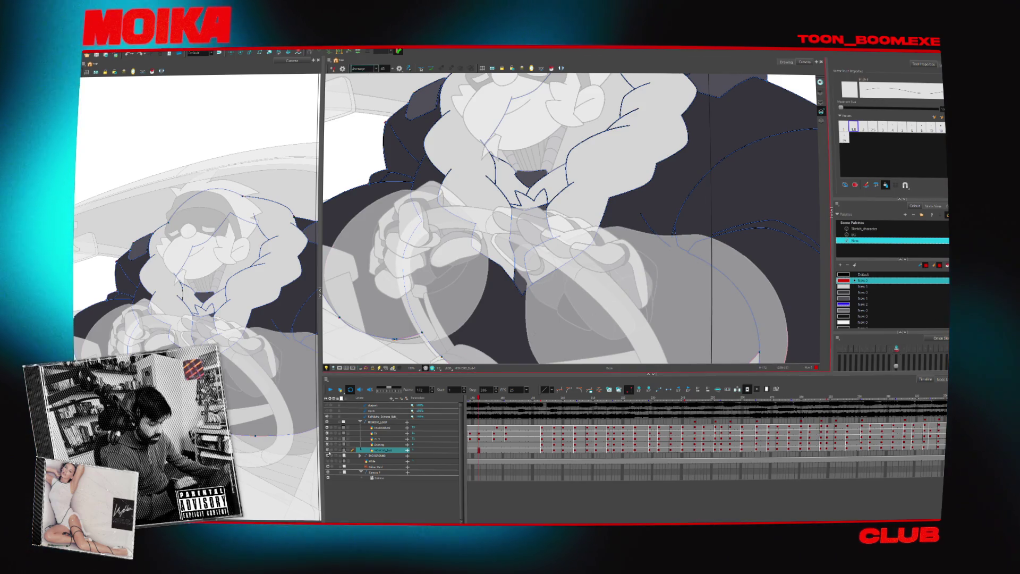
click(331, 450)
mouse_move(395, 303)
mouse_down()
mouse_move(600, 264)
mouse_move(467, 290)
mouse_up()
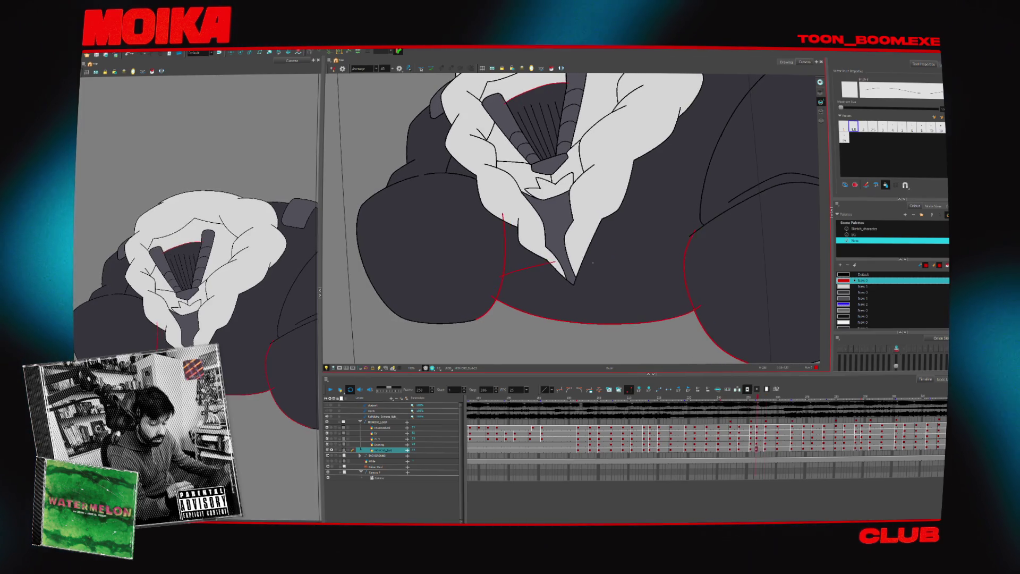
- Draw a red line across the driver's lower torso, zoom out and play from the start
drag(583, 254, 693, 255)
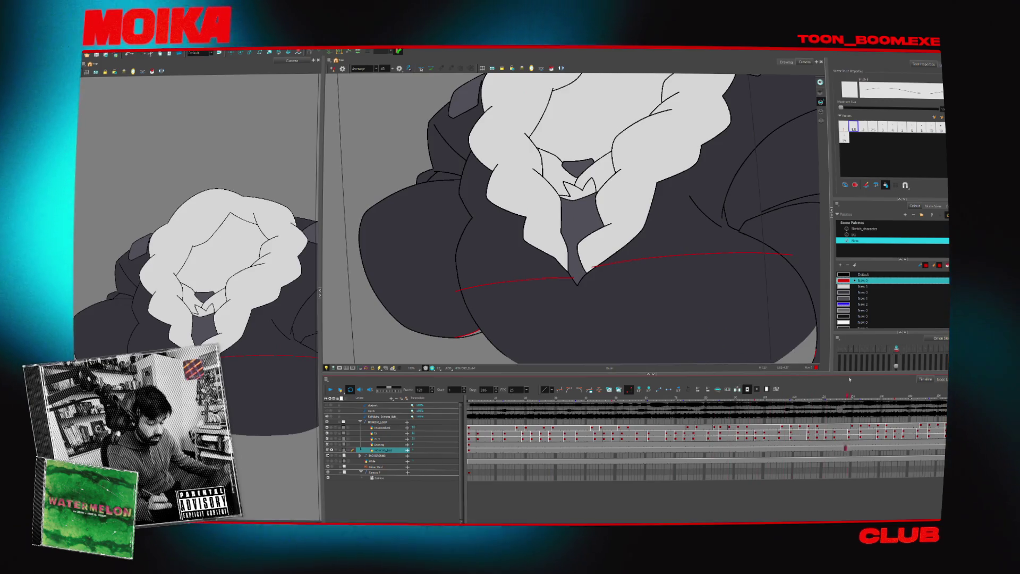
key(alt+z)
scroll(666, 300, down, 3)
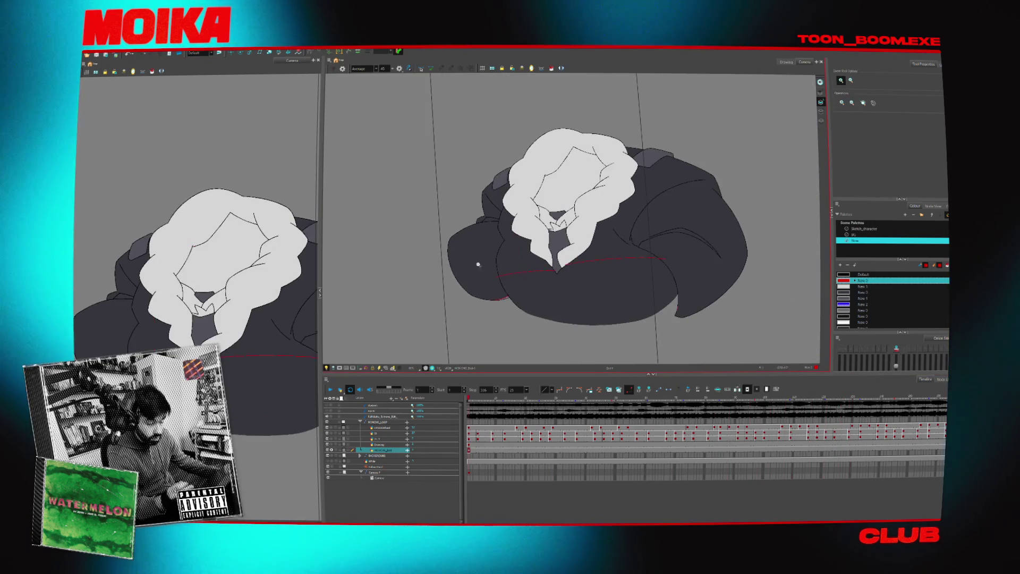
key(alt+s)
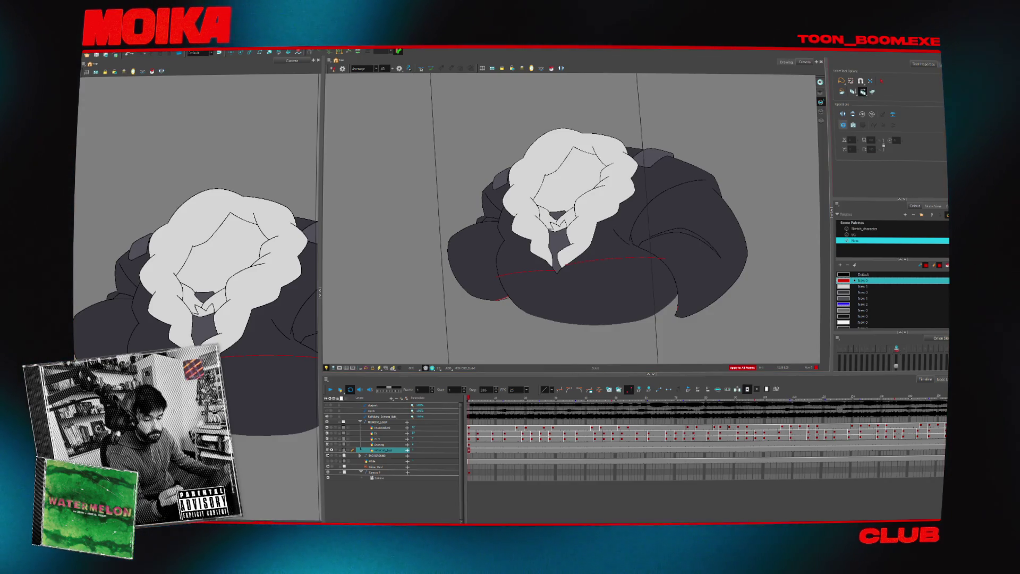
key(k)
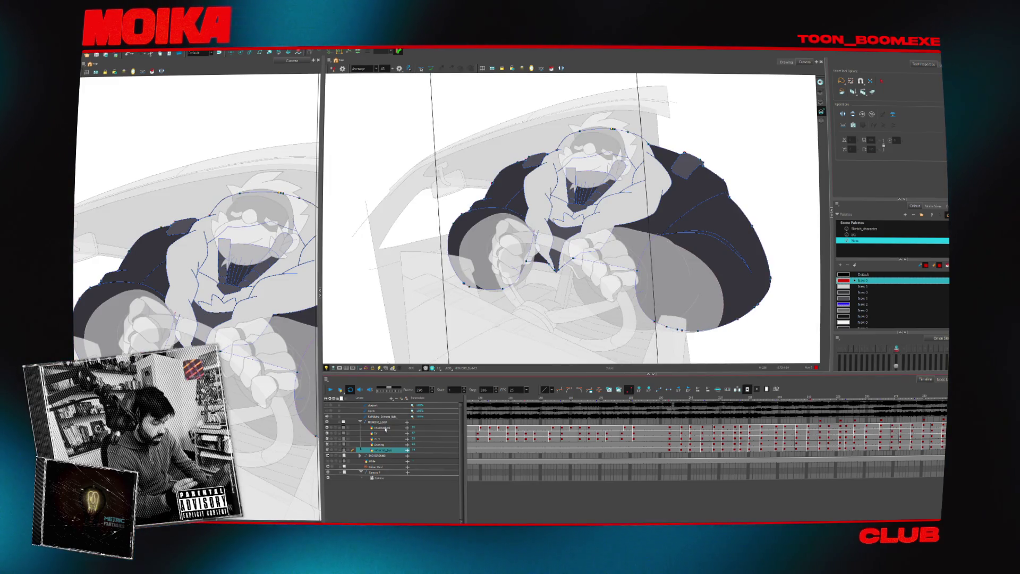
- From BACKGROUND, add a drawing layer under MOMOKO_LOOP, then select MOMOKO_Bod and play the shot
click(378, 455)
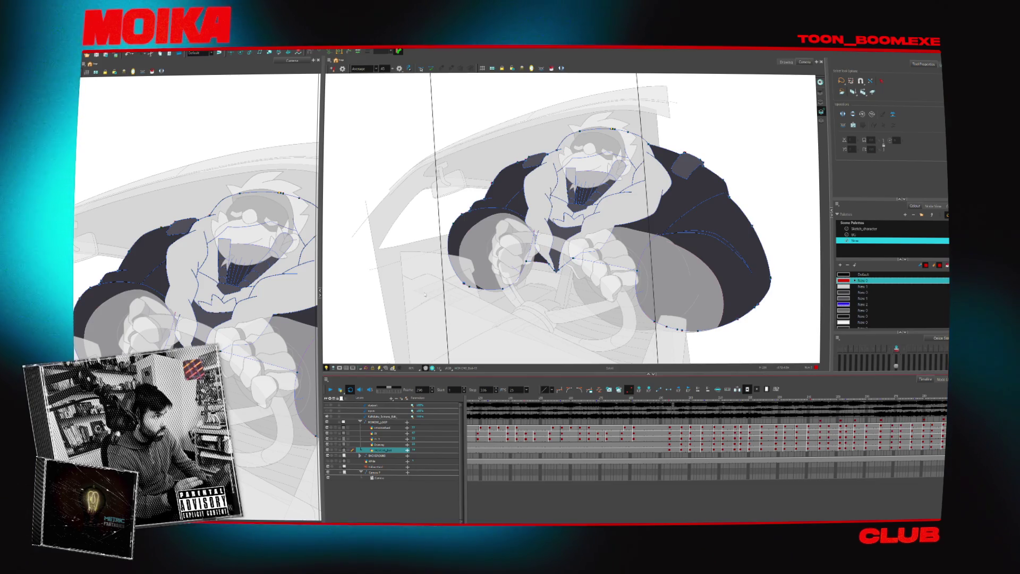
key(ctrl+z)
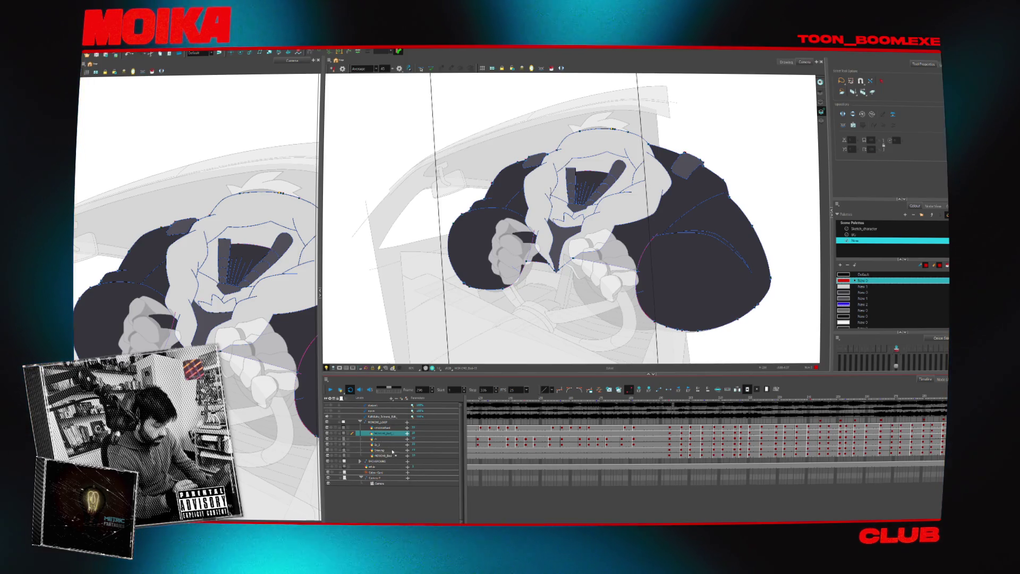
click(394, 455)
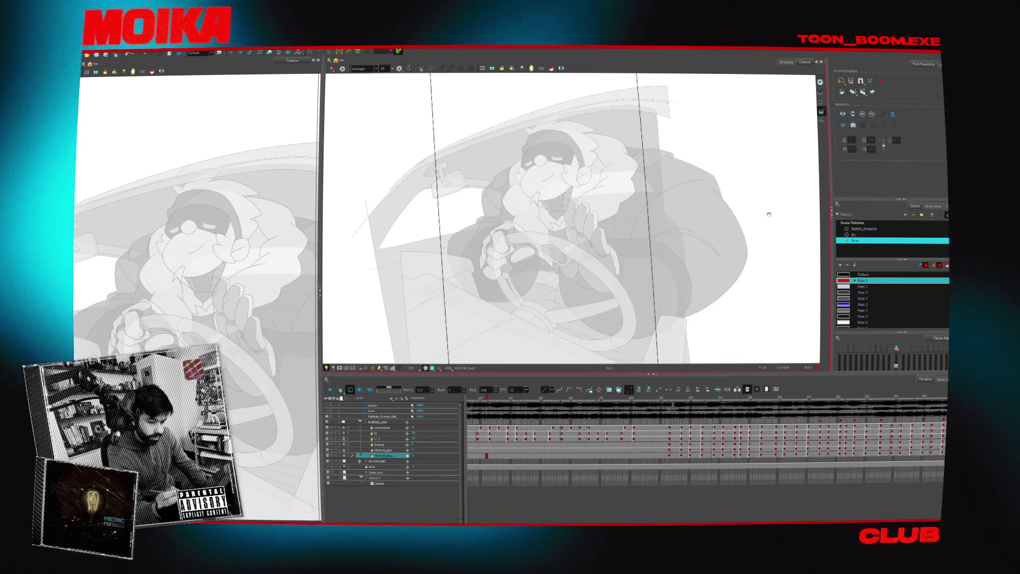
key(alt+z)
scroll(771, 213, up, 2)
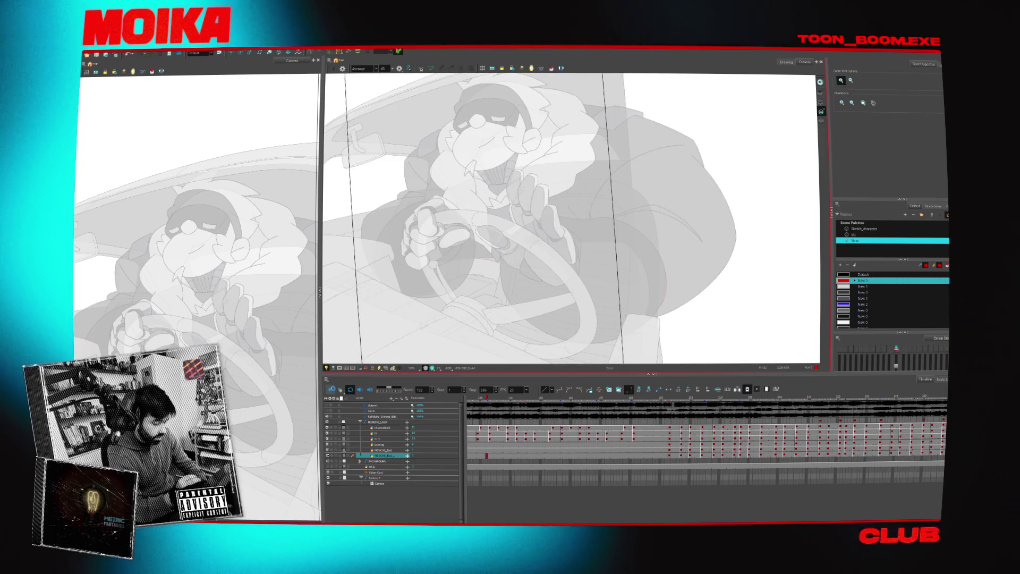
click(330, 390)
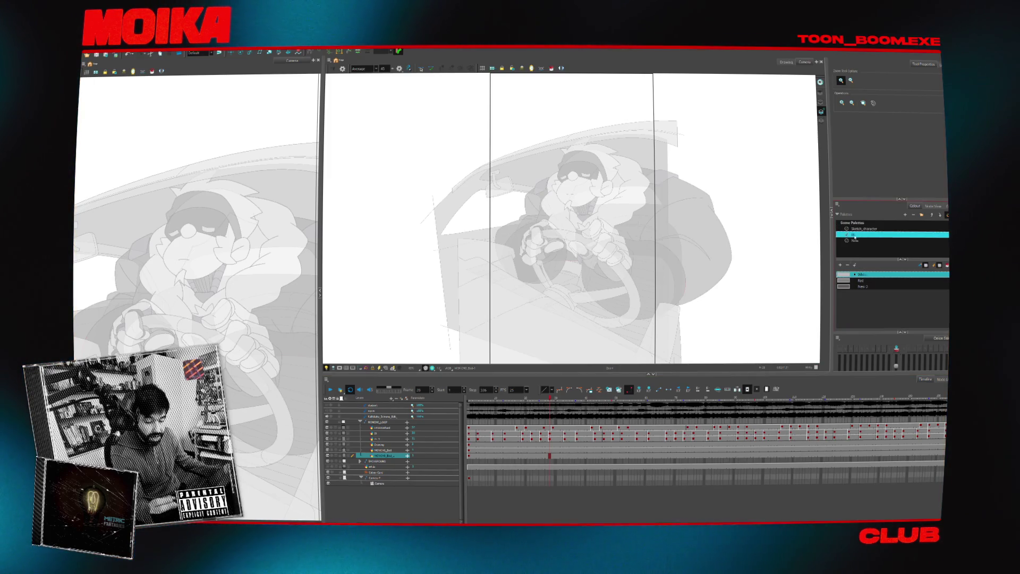
- Pick the New 1 colour, turn off brush stroke smoothing and frame the steering wheel
click(861, 280)
scroll(633, 307, up, 5)
scroll(639, 301, down, 7)
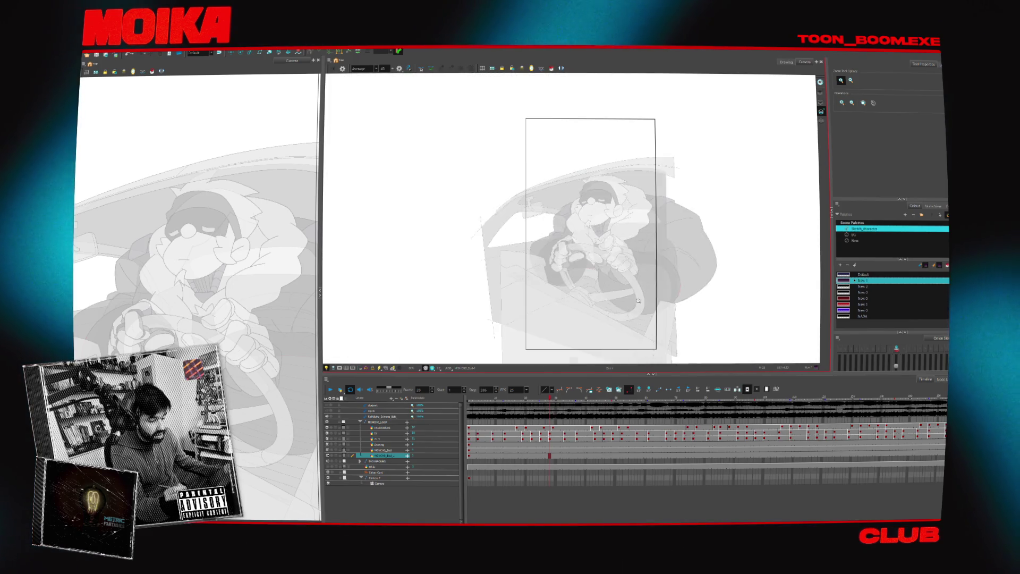
scroll(638, 301, up, 3)
key(alt+b)
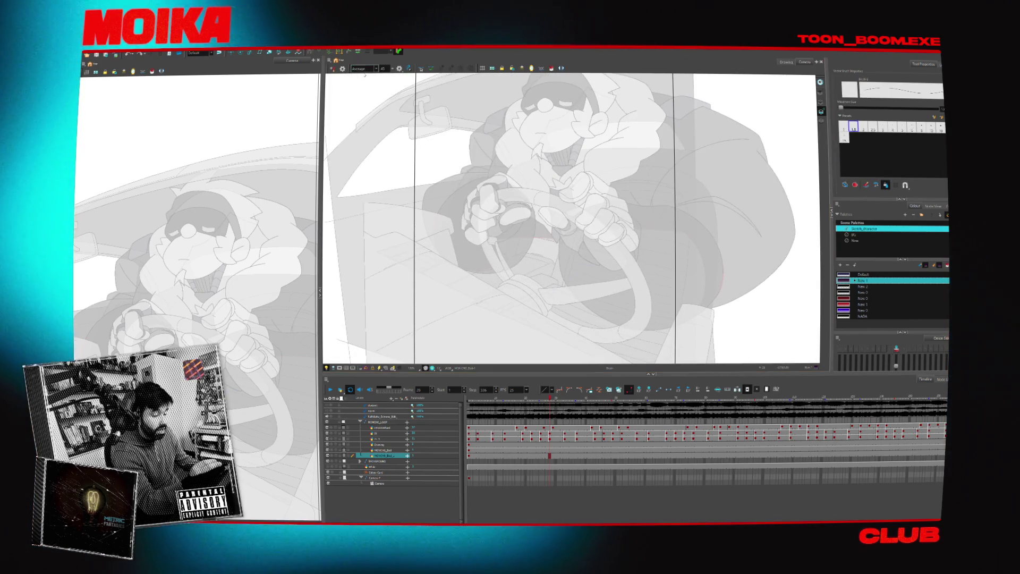
click(364, 68)
click(365, 76)
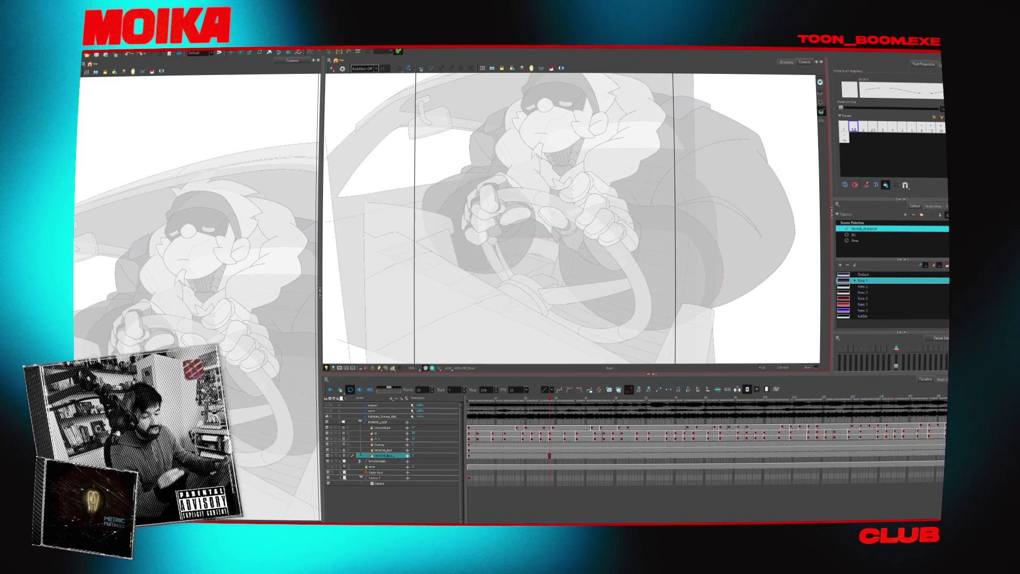
drag(564, 328, 500, 307)
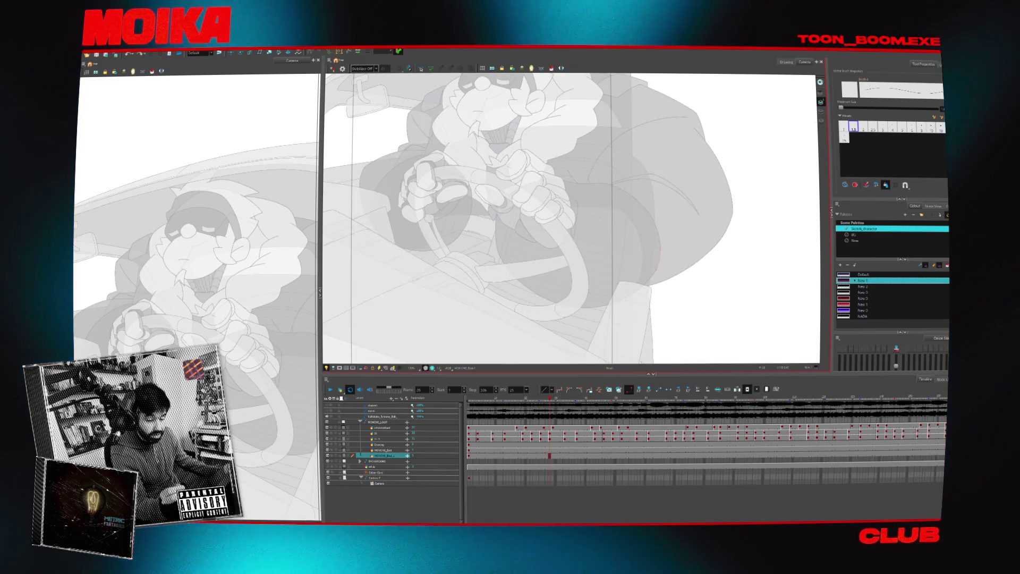
drag(531, 240, 520, 260)
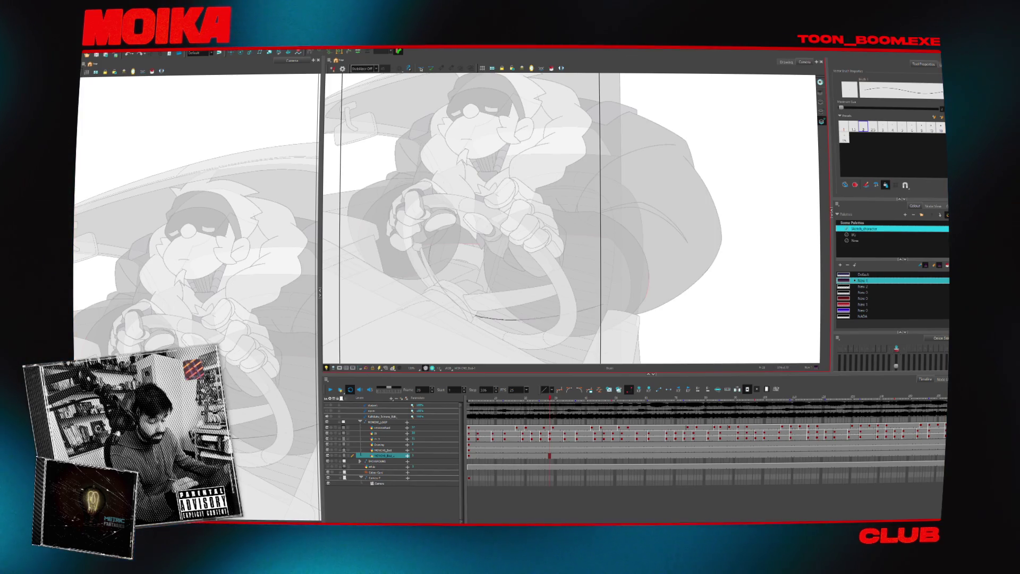
- Replace the stray stroke with a lap curve, compare neighbouring frames and select the hands layer
key(ctrl+z)
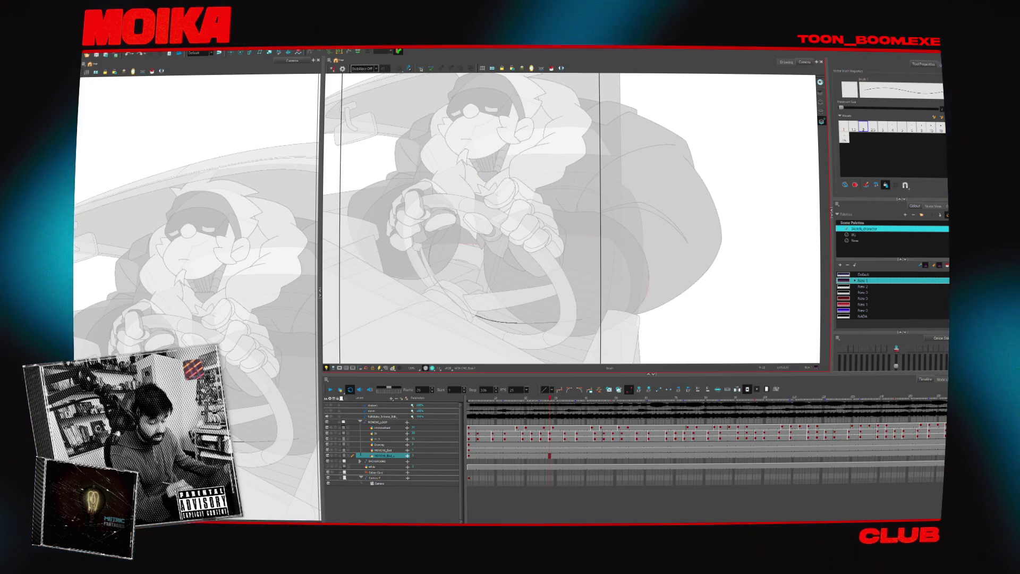
drag(588, 317, 616, 304)
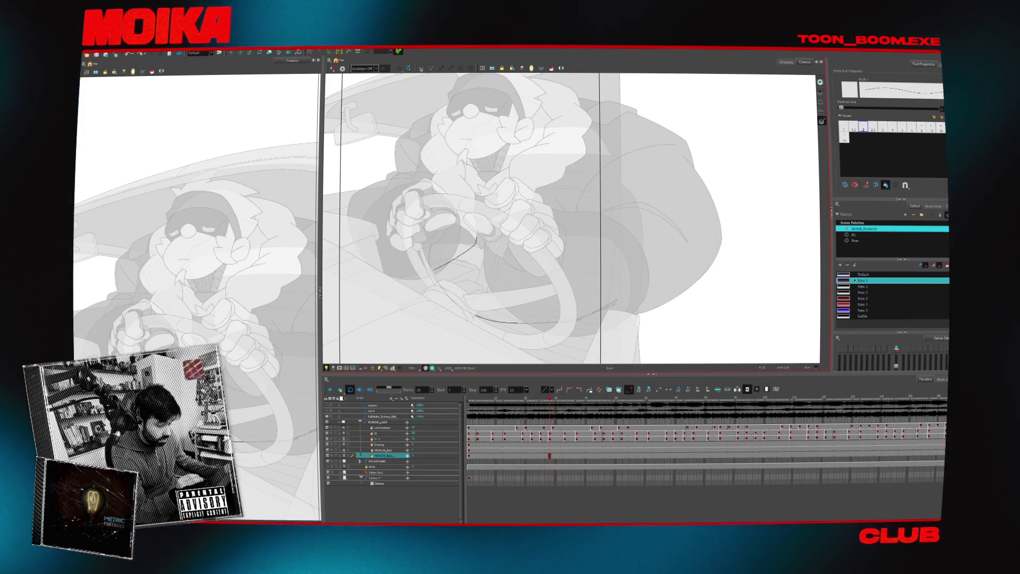
key(comma)
key(comma)
key(comma)
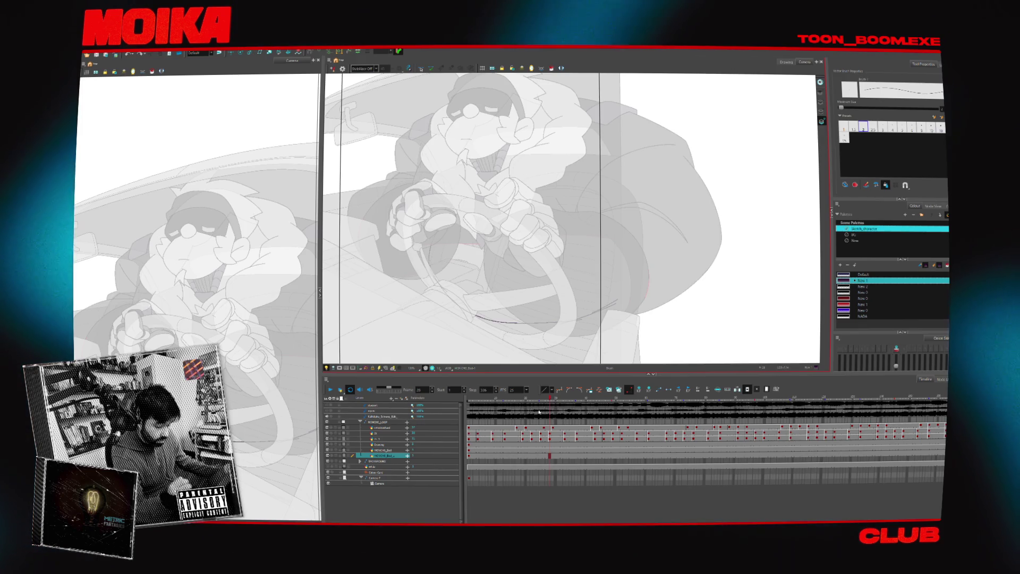
key(period)
key(period)
key(period)
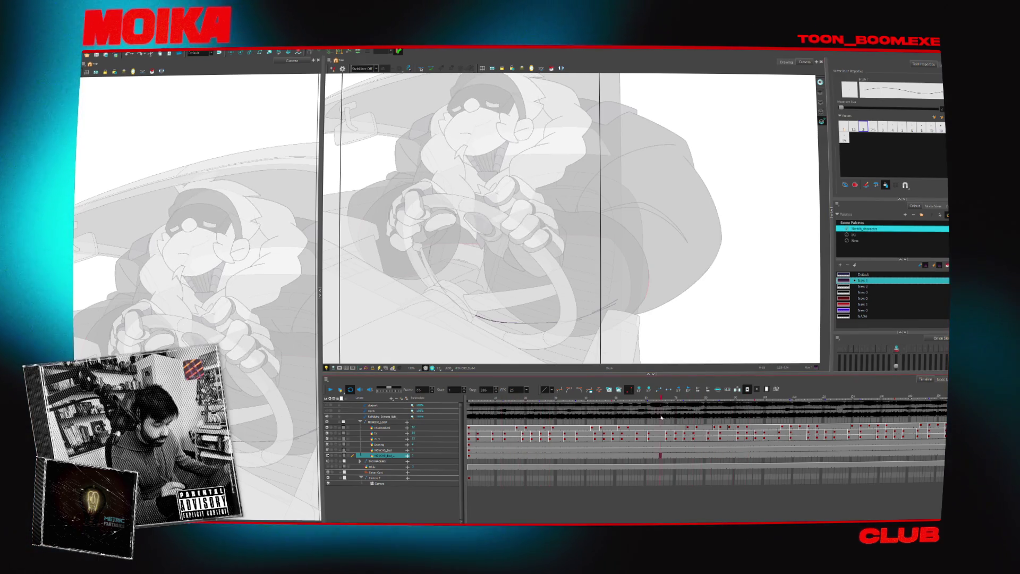
click(390, 434)
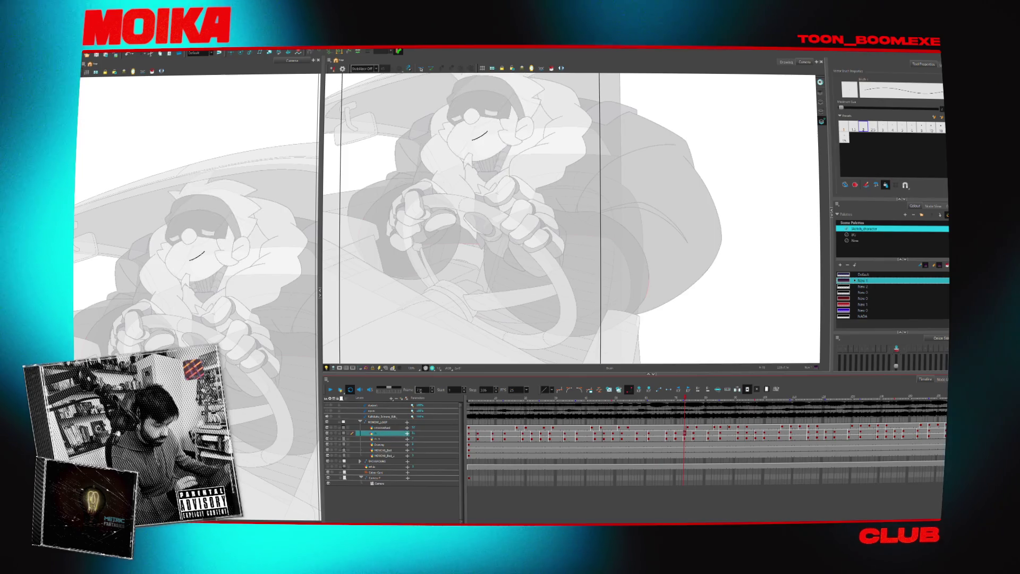
click(383, 427)
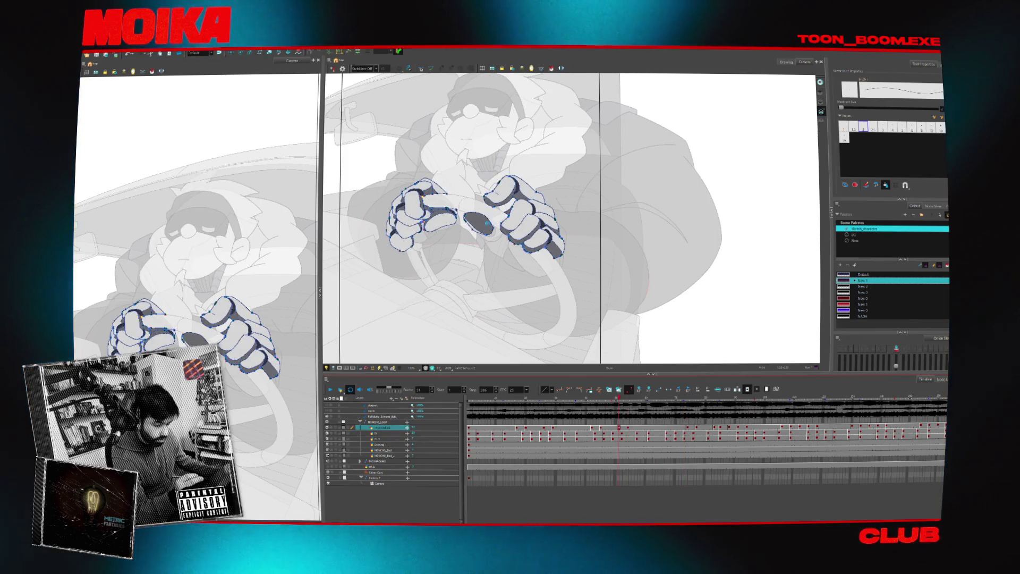
key(comma)
key(alt+z)
click(484, 221)
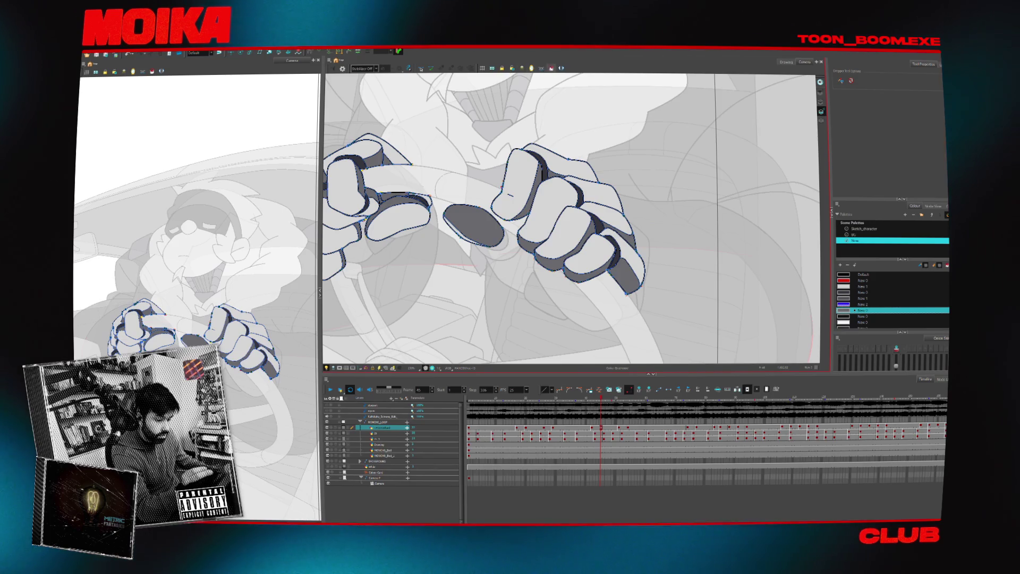
key(alt+i)
key(g)
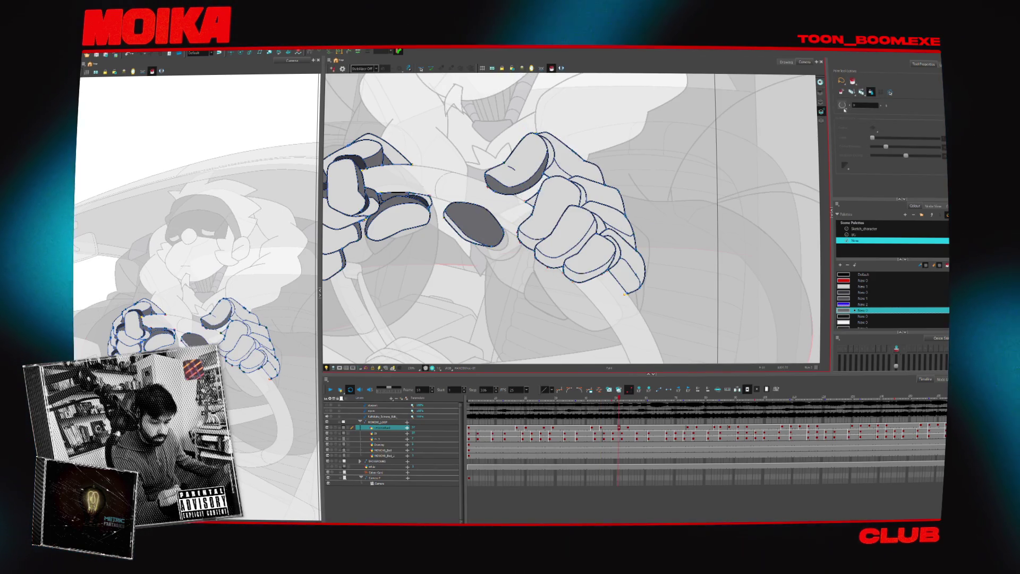
key(comma)
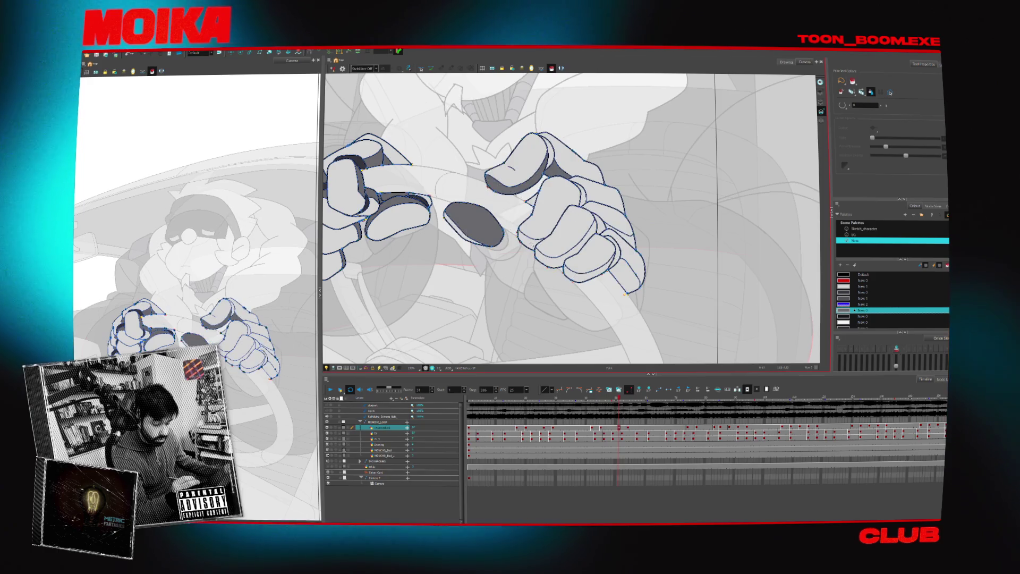
key(period)
key(f)
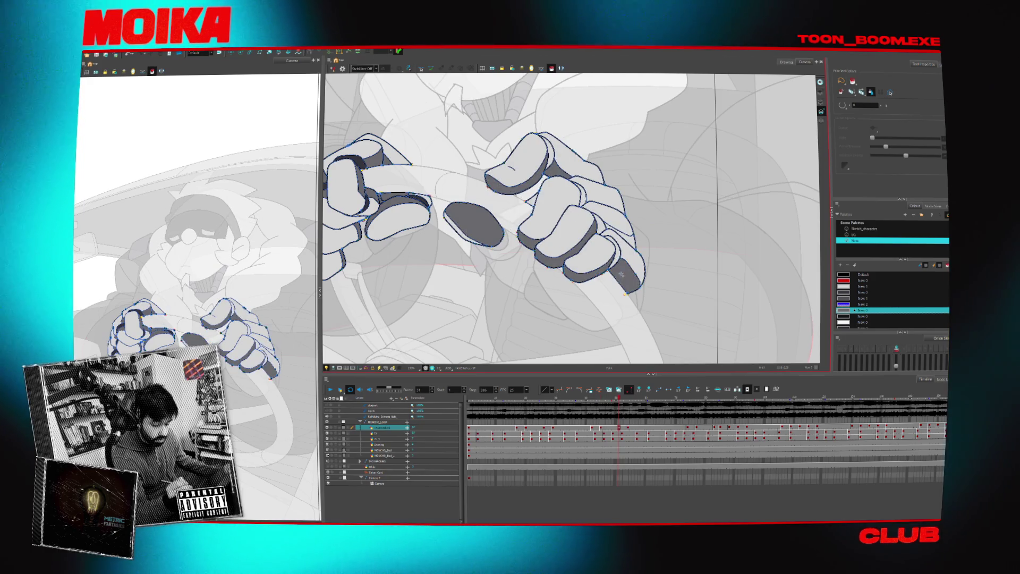
key(f)
key(g)
key(g)
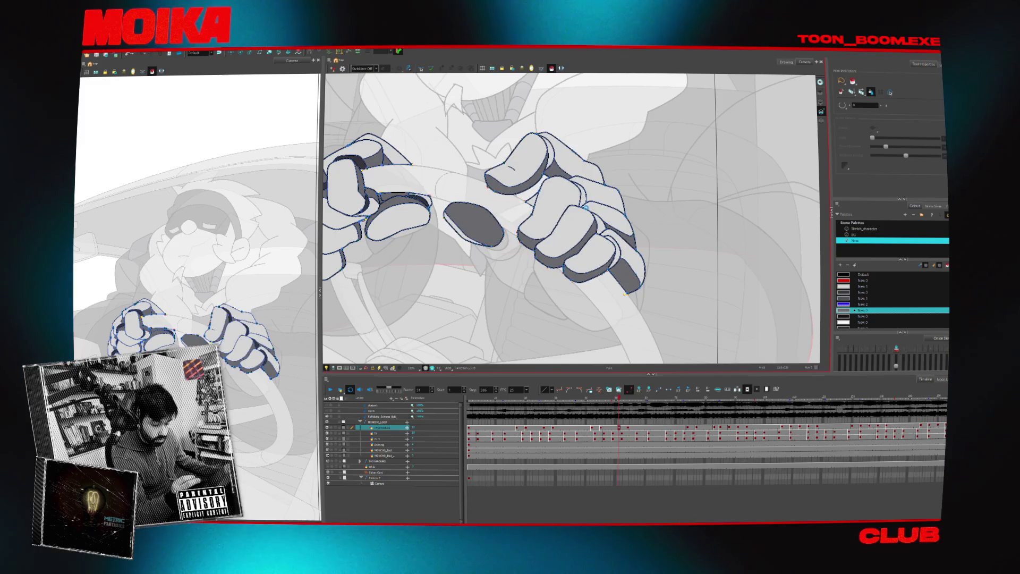
key(g)
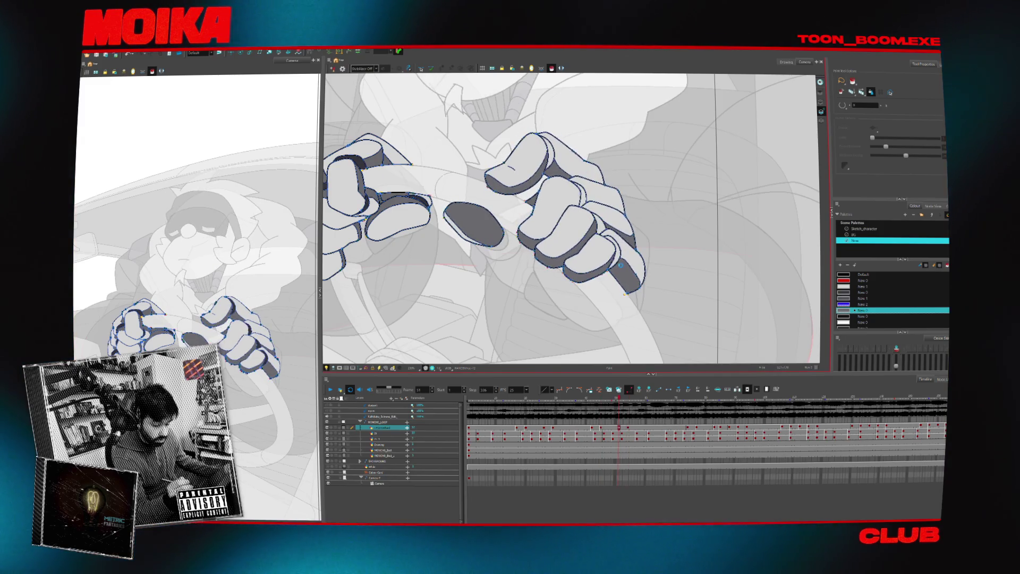
key(Return)
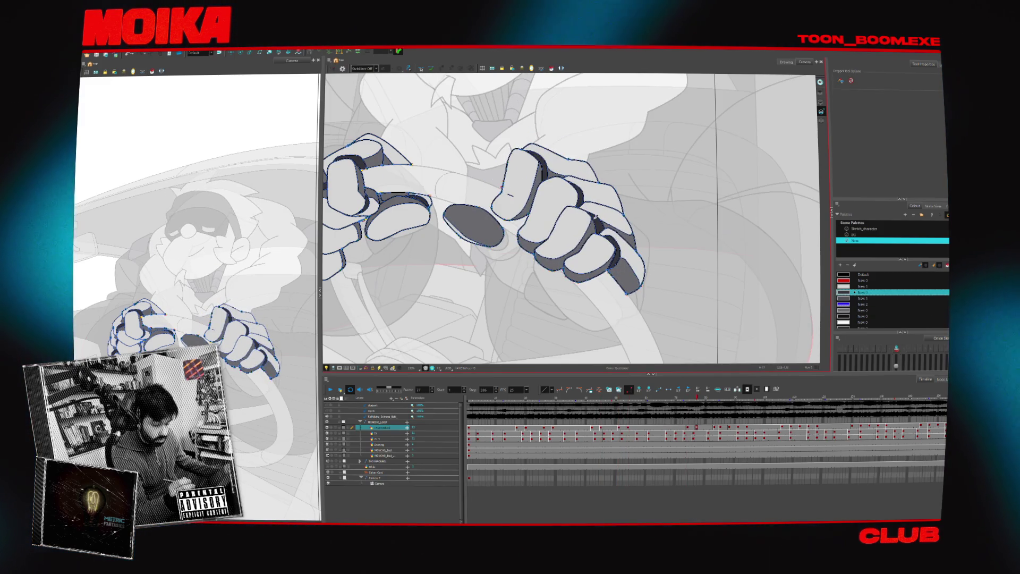
key(alt+i)
key(f)
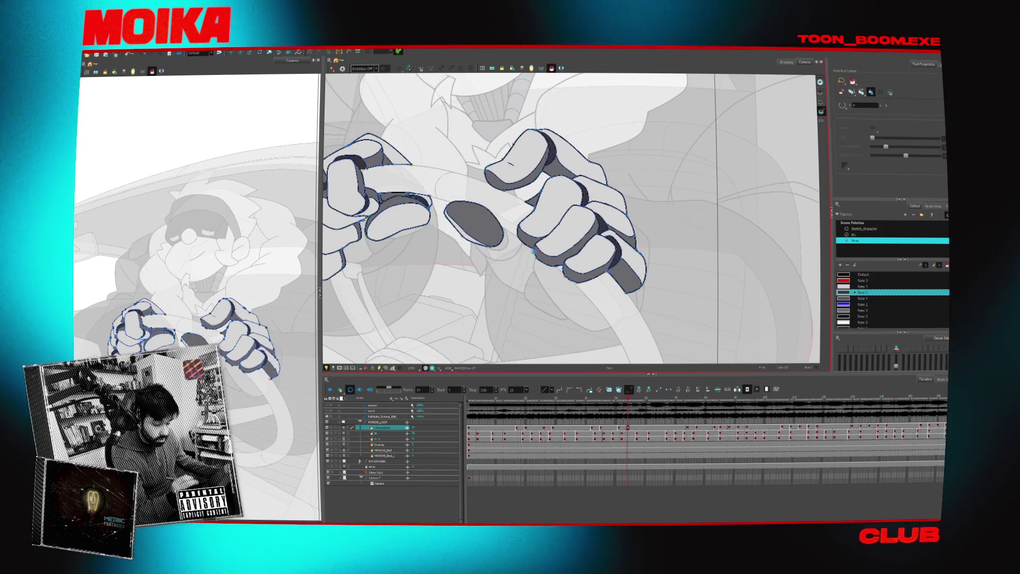
key(alt+z)
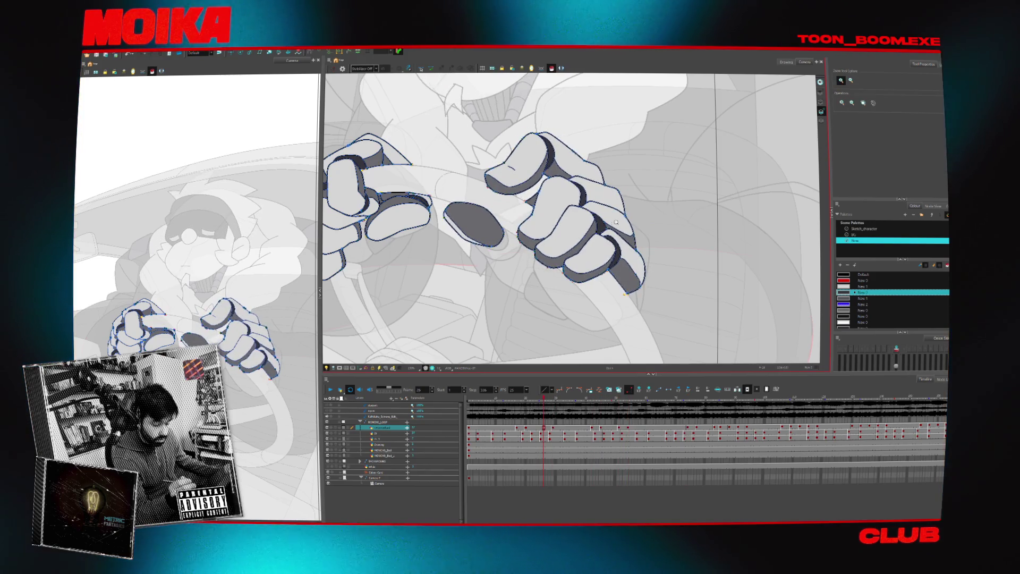
key(2)
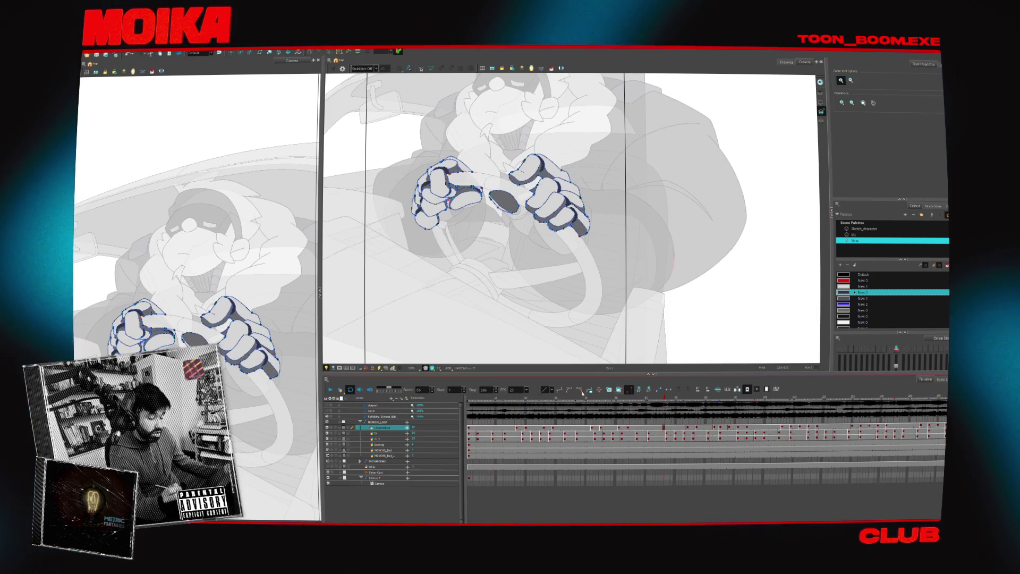
- On the driver's body layer with the Sketch_character palette, clear the stray curve over the steering wheel
click(383, 456)
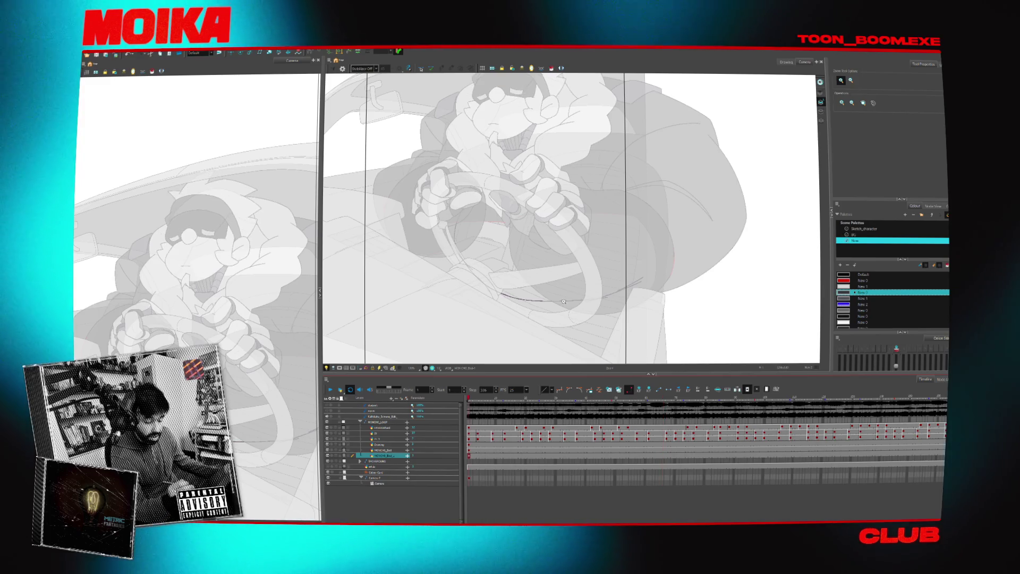
click(865, 229)
key(alt+b)
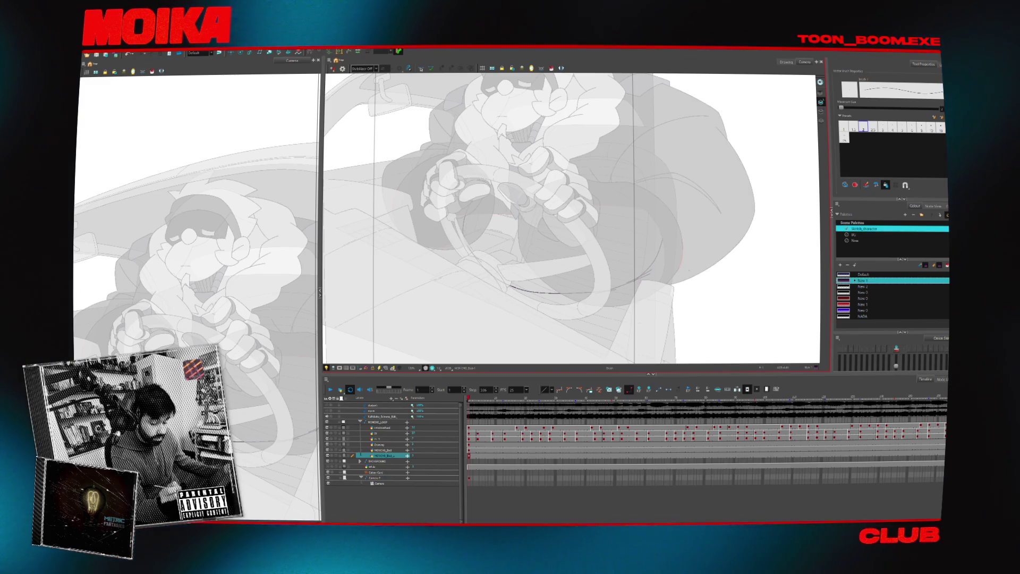
drag(497, 261, 686, 280)
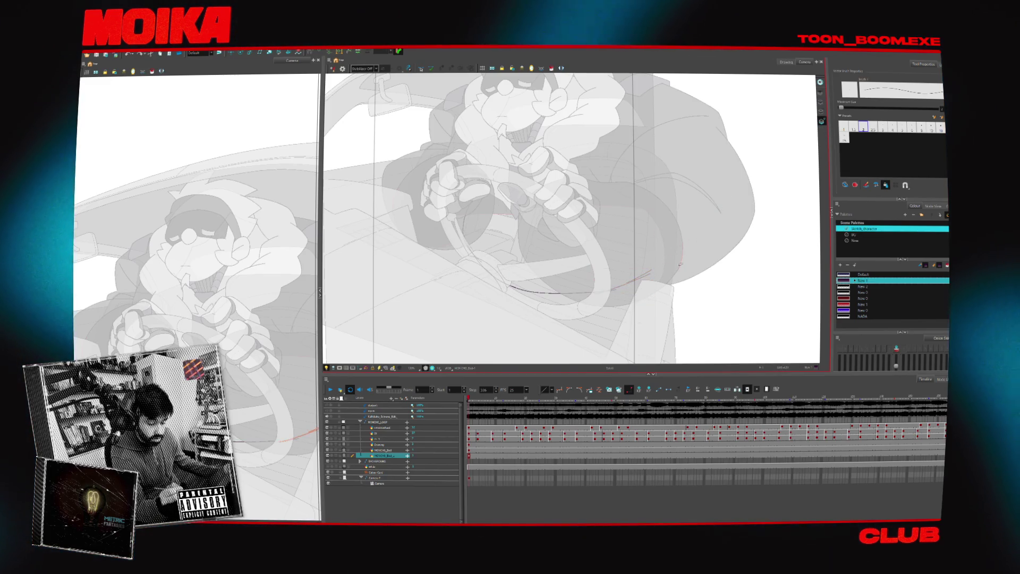
key(Escape)
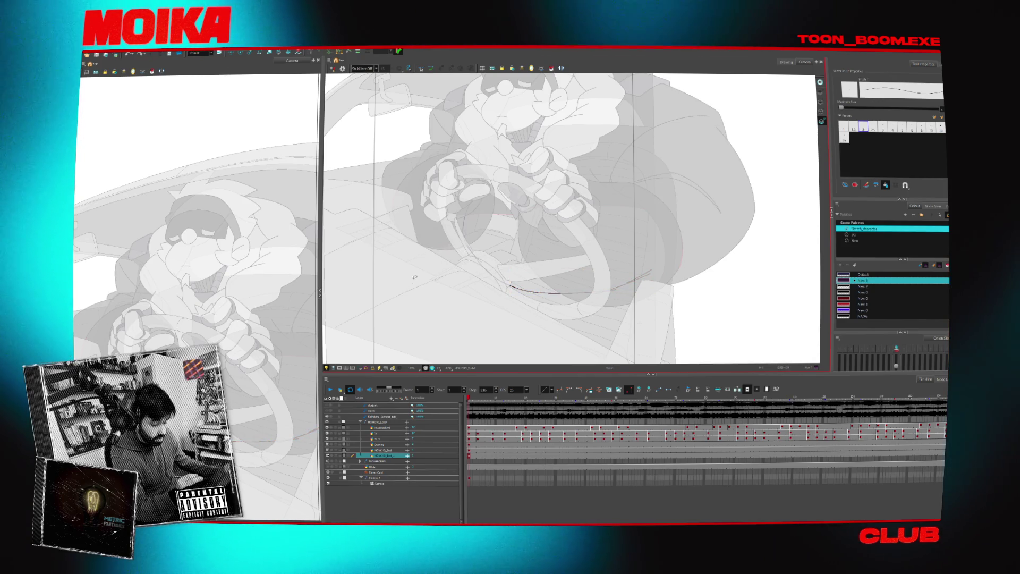
drag(481, 189, 507, 287)
drag(651, 271, 493, 176)
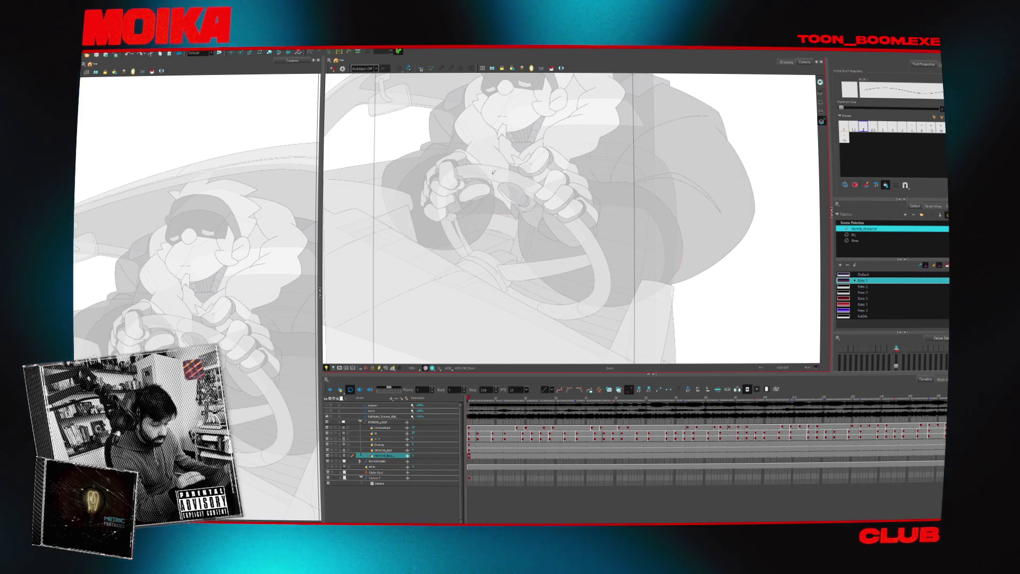
click(326, 368)
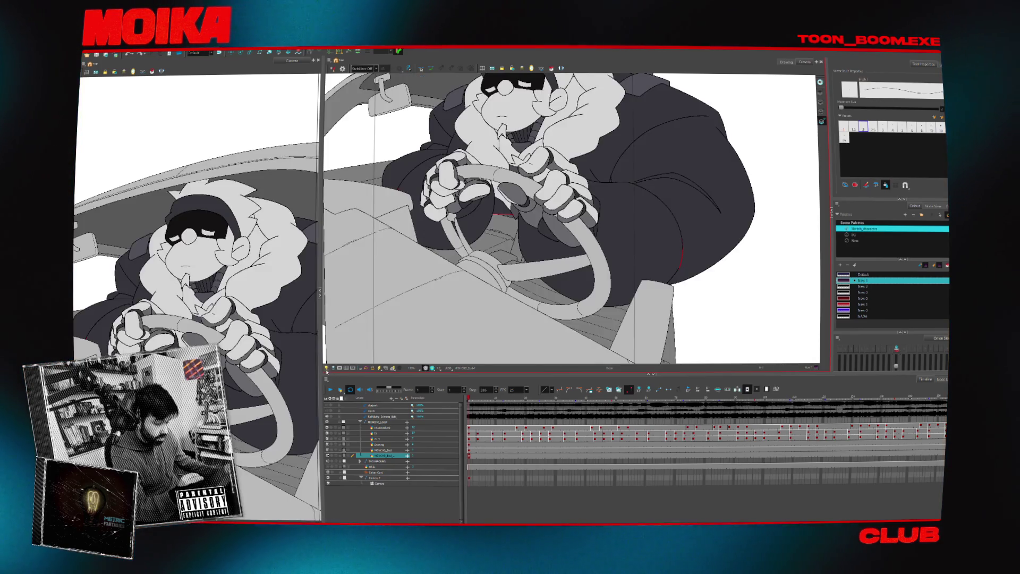
click(326, 368)
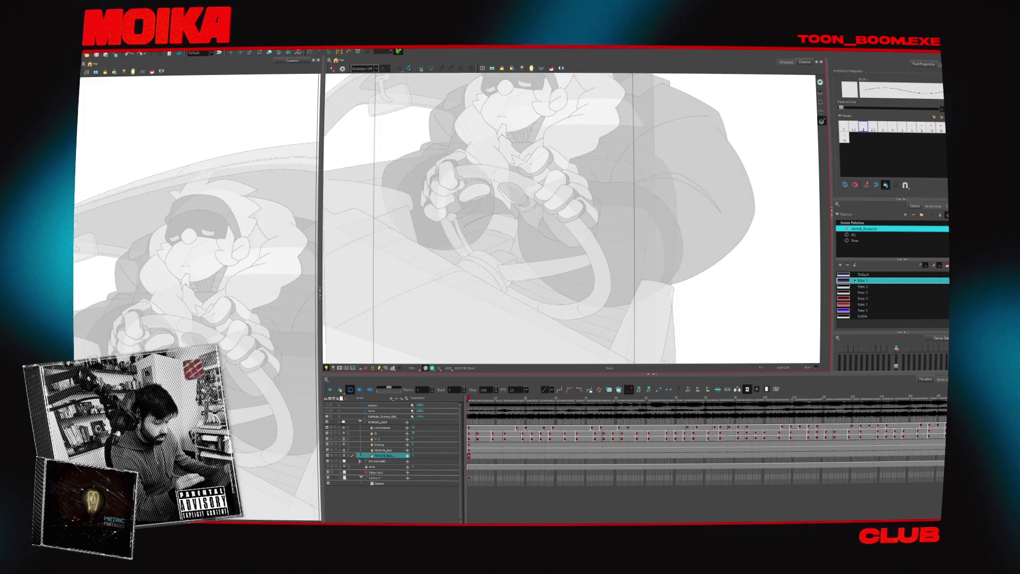
key(ctrl+z)
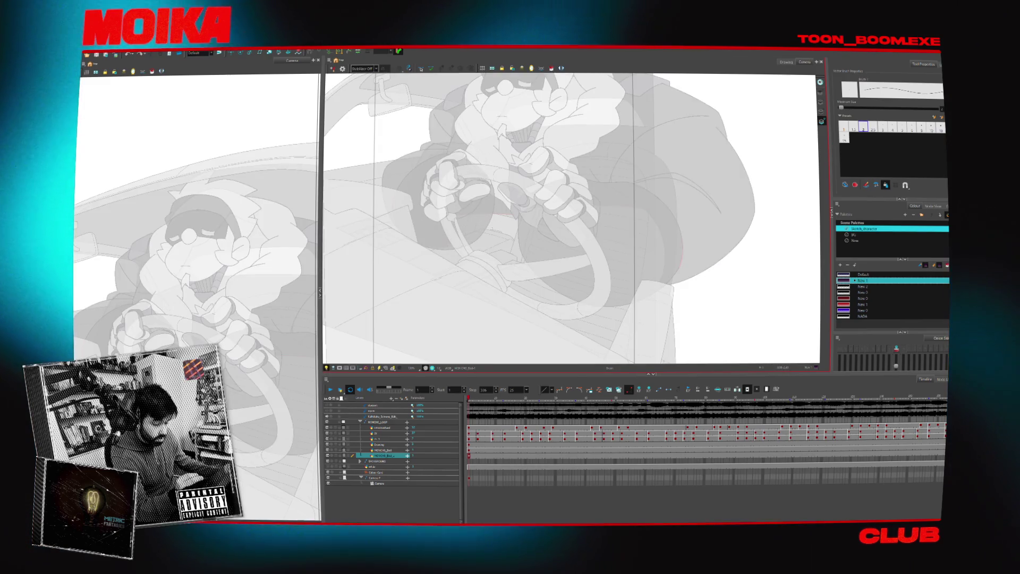
- Sketch two arched leg curves beneath the steering wheel, discarding a few trial strokes
drag(434, 246, 433, 291)
key(ctrl+z)
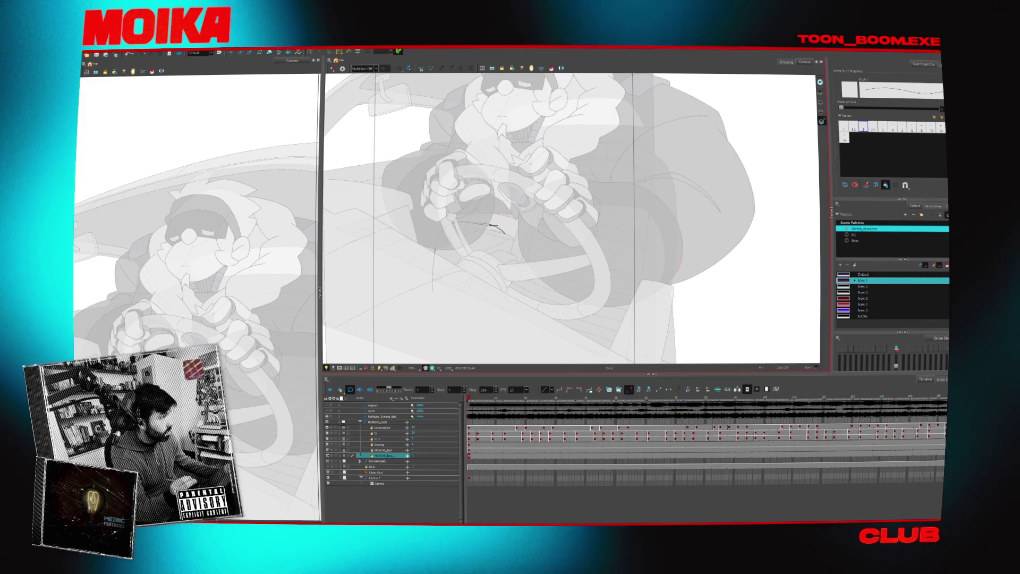
drag(491, 305, 556, 244)
key(ctrl+z)
drag(504, 264, 556, 244)
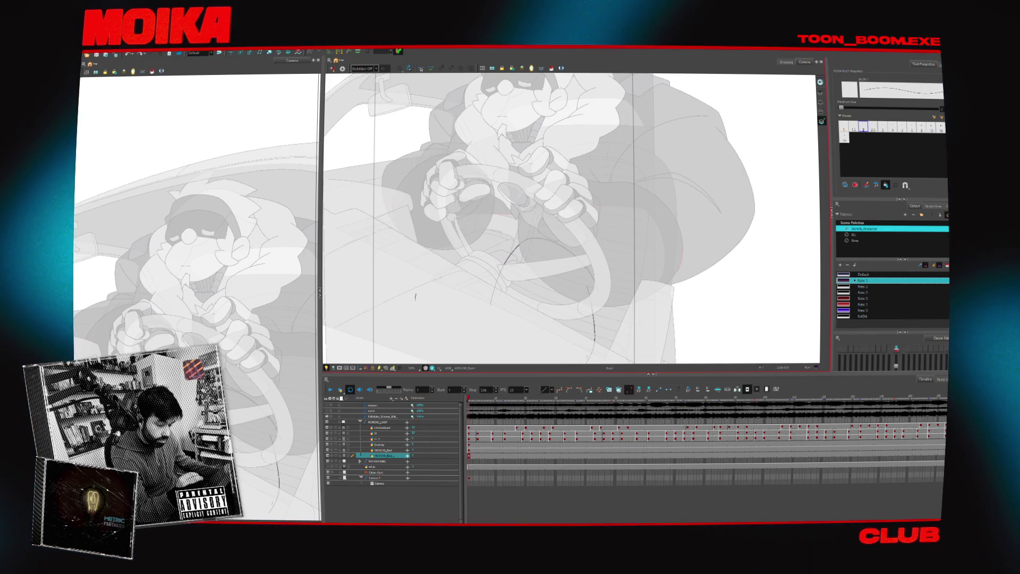
drag(481, 219, 416, 301)
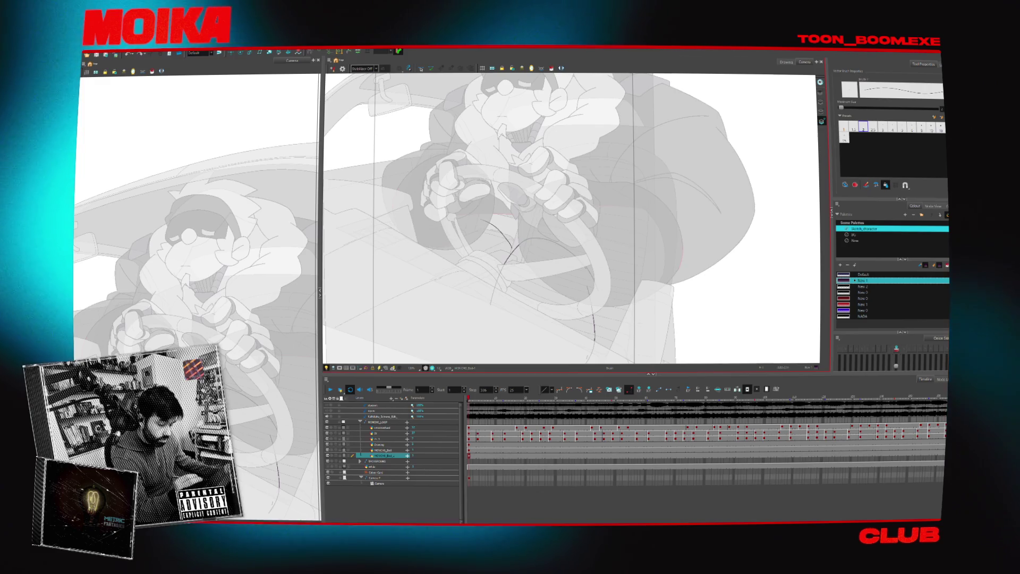
drag(511, 250, 481, 221)
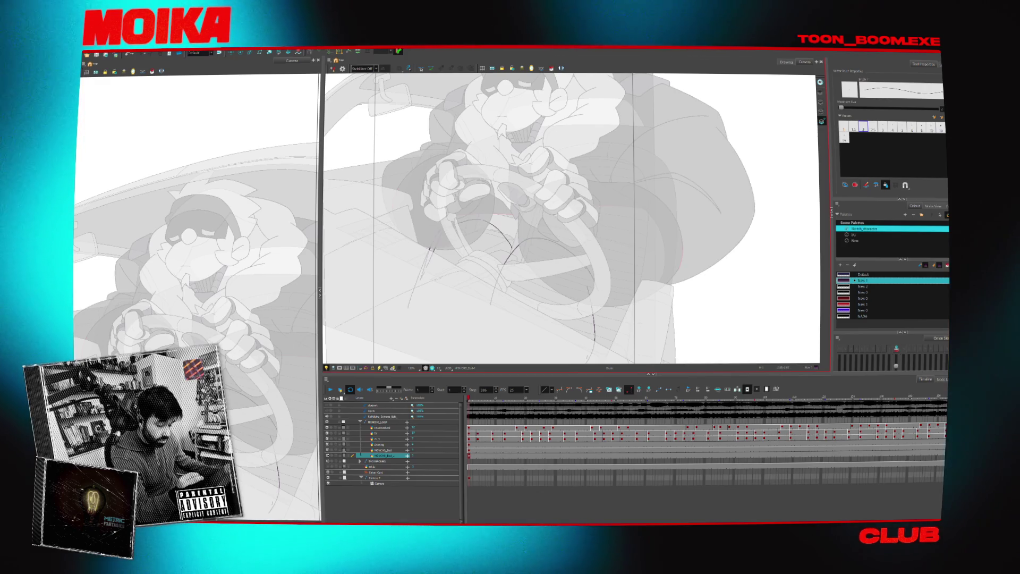
key(ctrl+a)
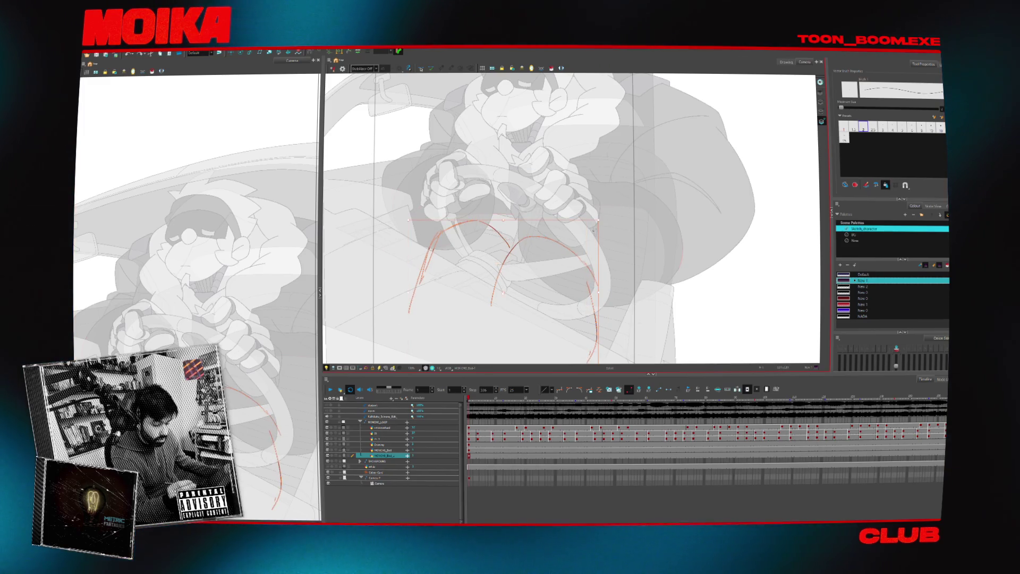
key(alt+e)
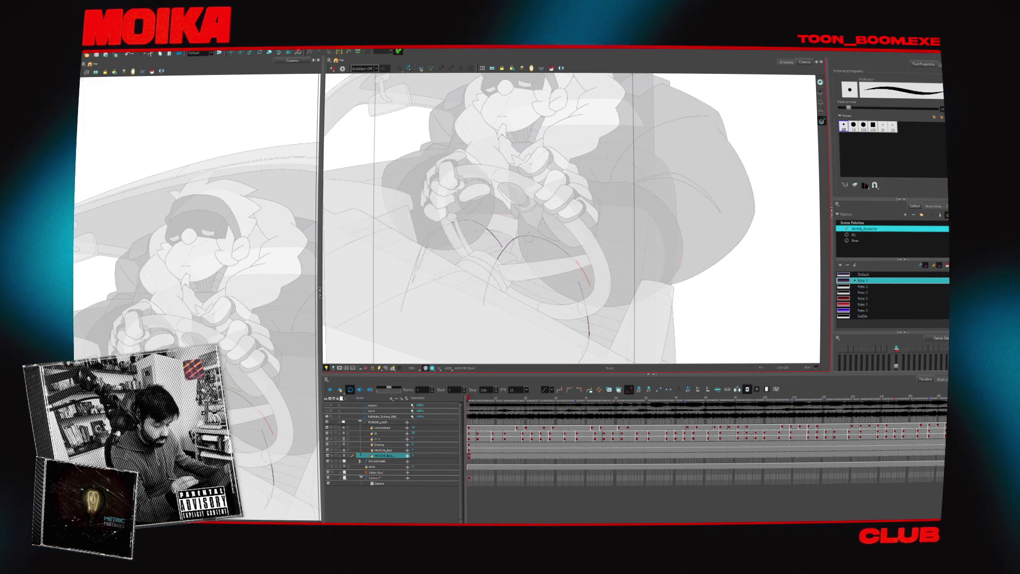
- Erase stray sketch curves near the wheel and hands, mirroring the view to check the drawing
drag(561, 311, 551, 298)
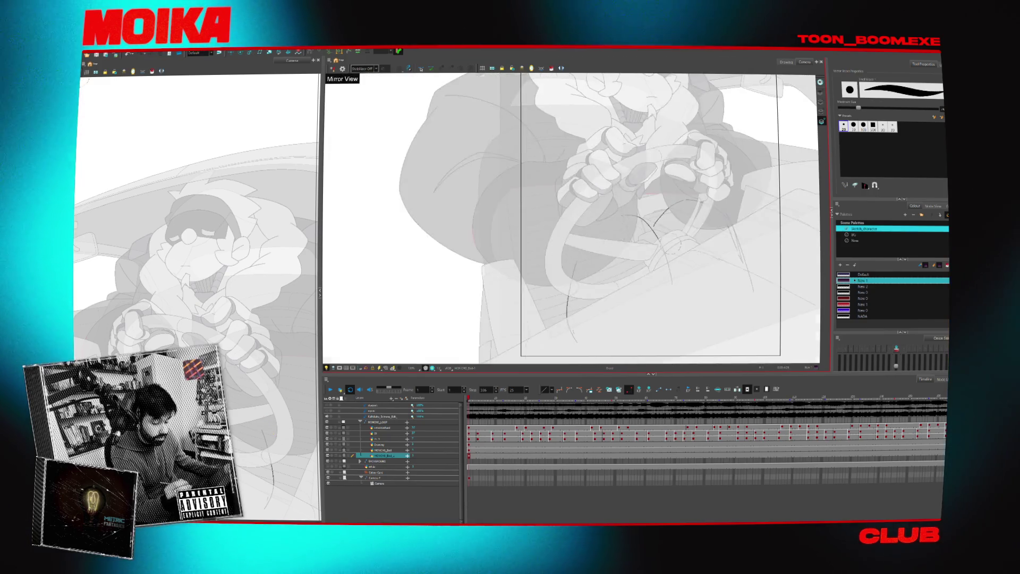
mouse_move(488, 237)
mouse_down()
mouse_move(526, 219)
mouse_move(477, 272)
mouse_up()
key(alt+b)
key(alt+b)
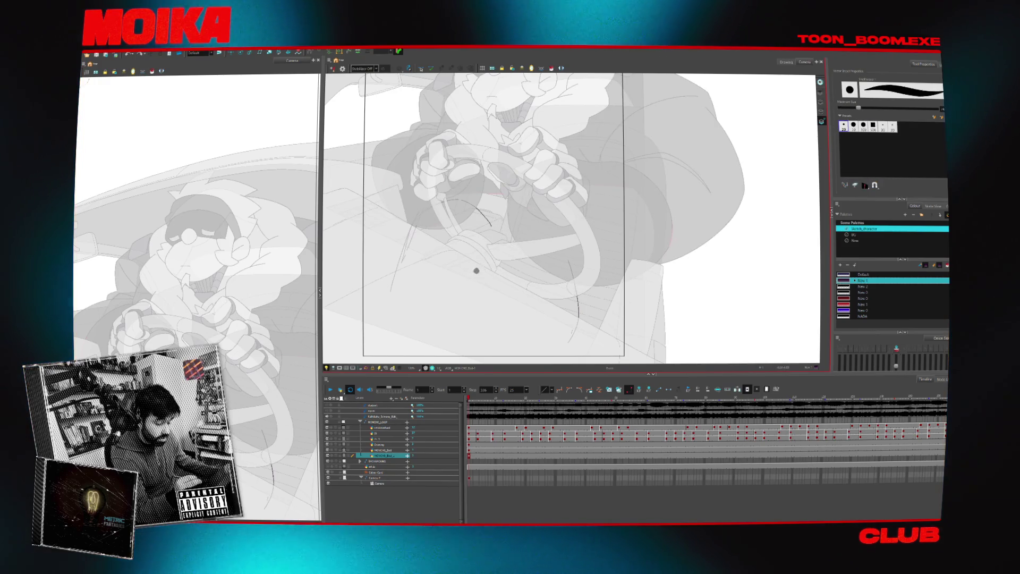
click(332, 69)
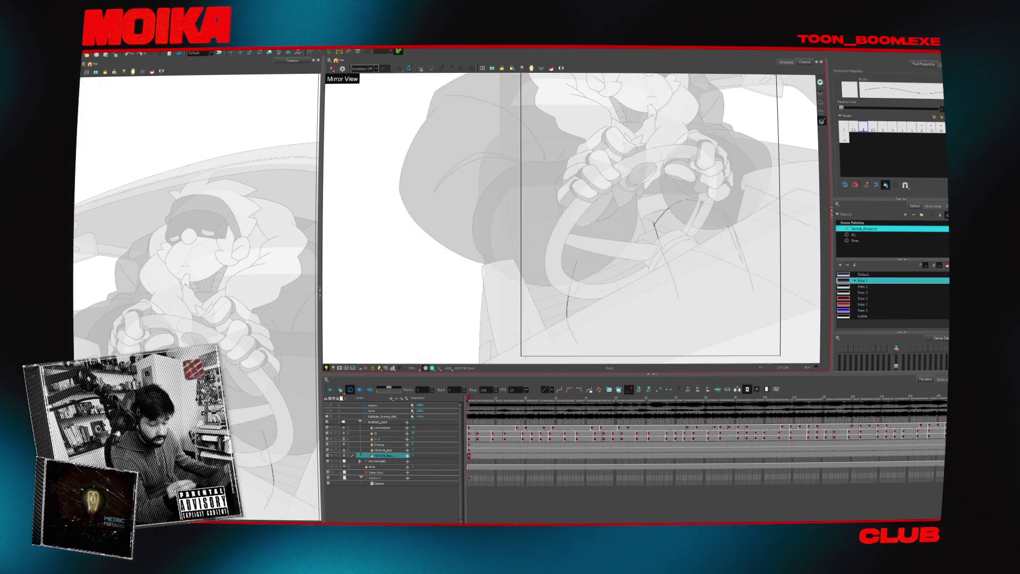
key(alt+e)
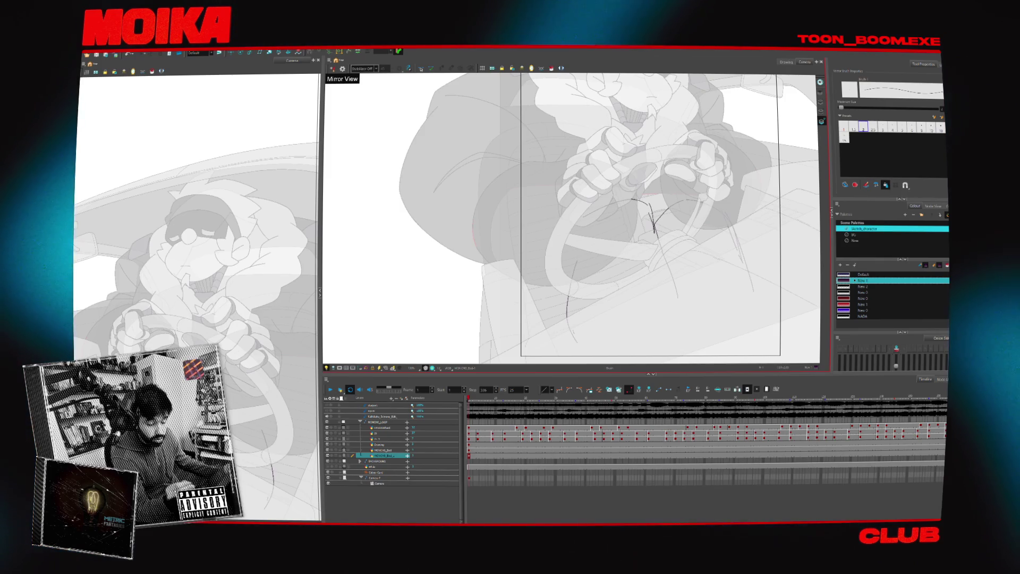
drag(637, 202, 652, 213)
click(333, 69)
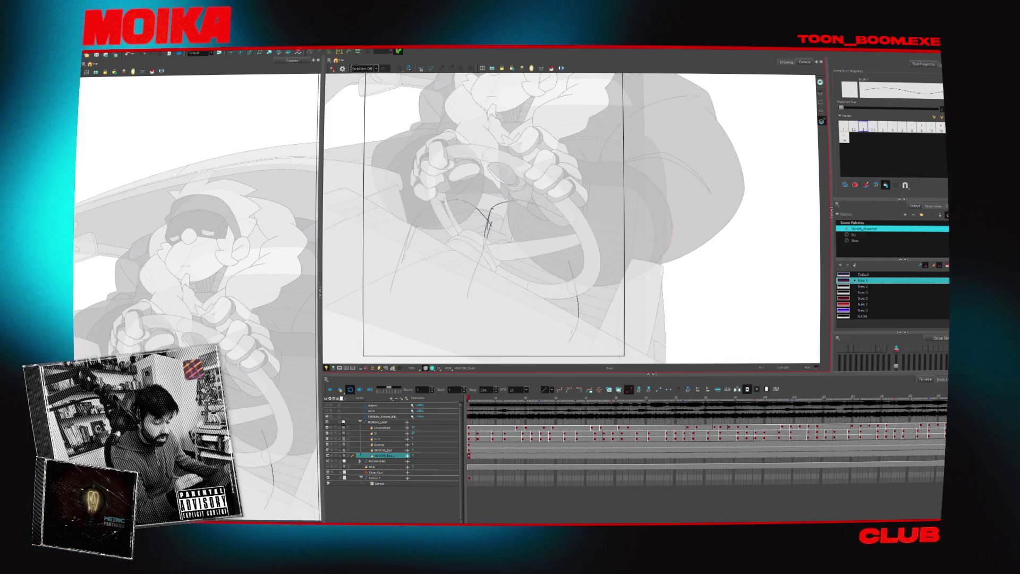
key(ctrl+a)
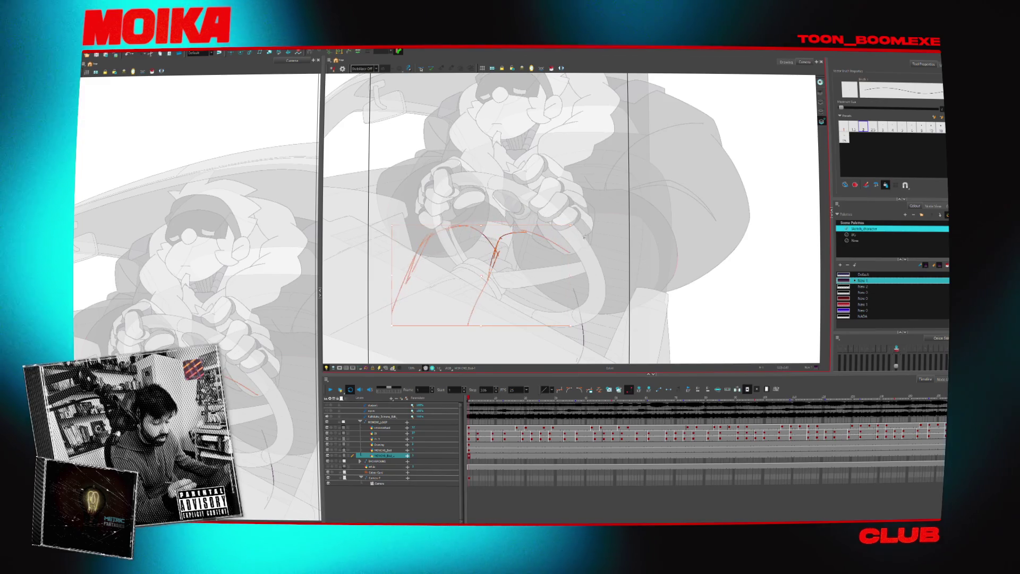
key(alt+b)
click(333, 69)
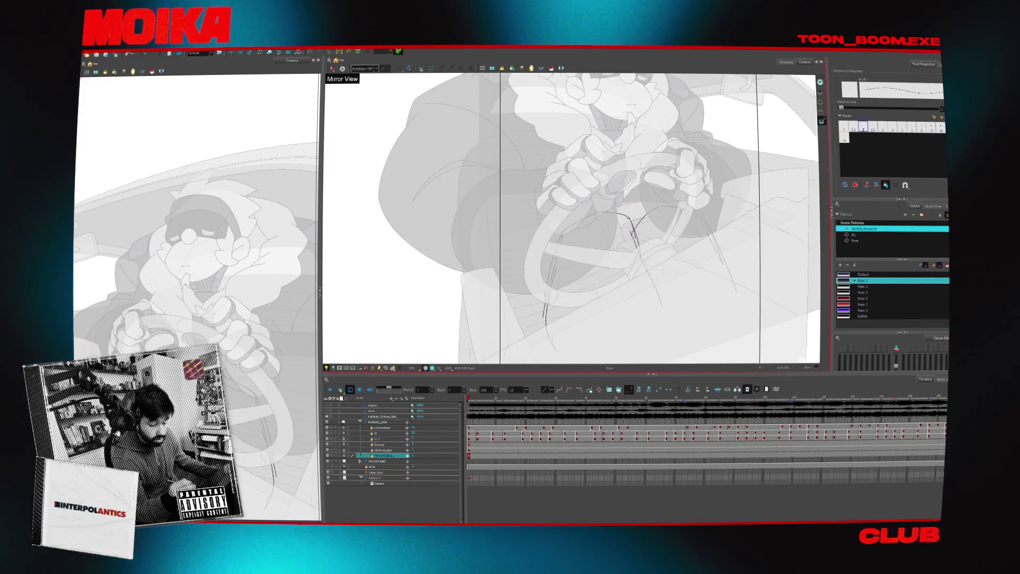
click(332, 69)
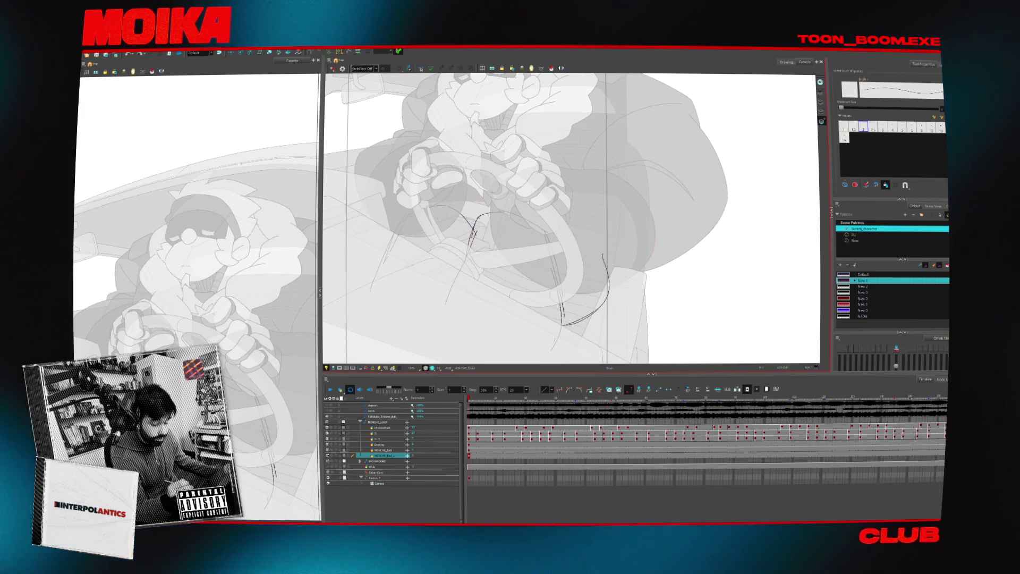
- Draw long leg and lap curves on the NOOCHO_Bad_s sketch layer, discarding a stretched attempt
drag(610, 251, 571, 327)
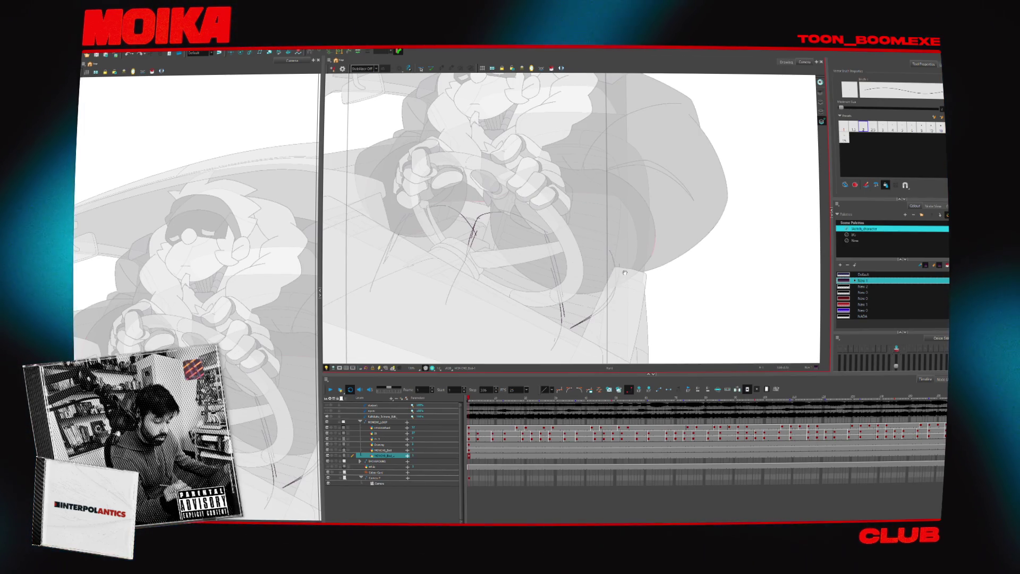
key(ctrl+a)
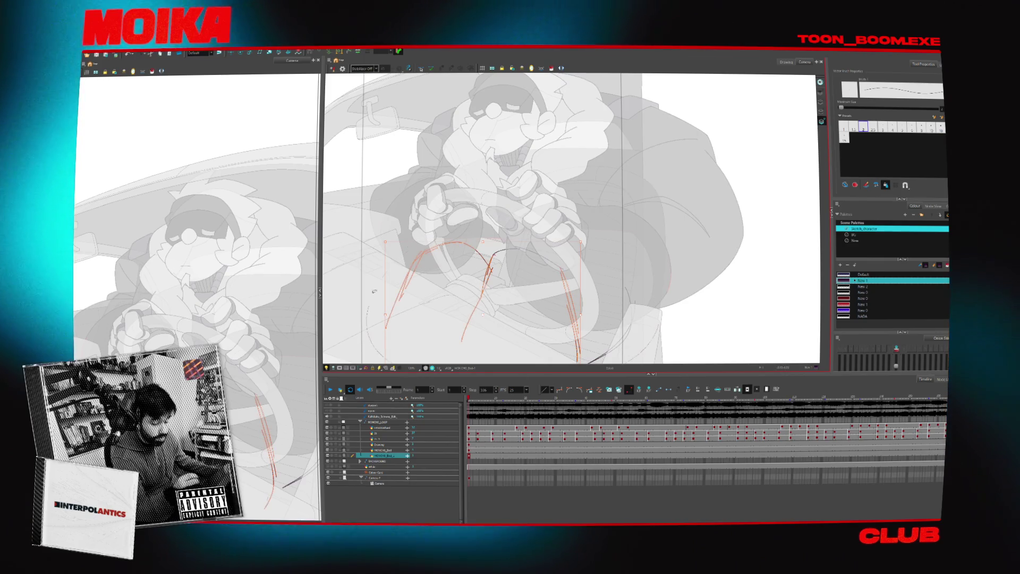
click(383, 450)
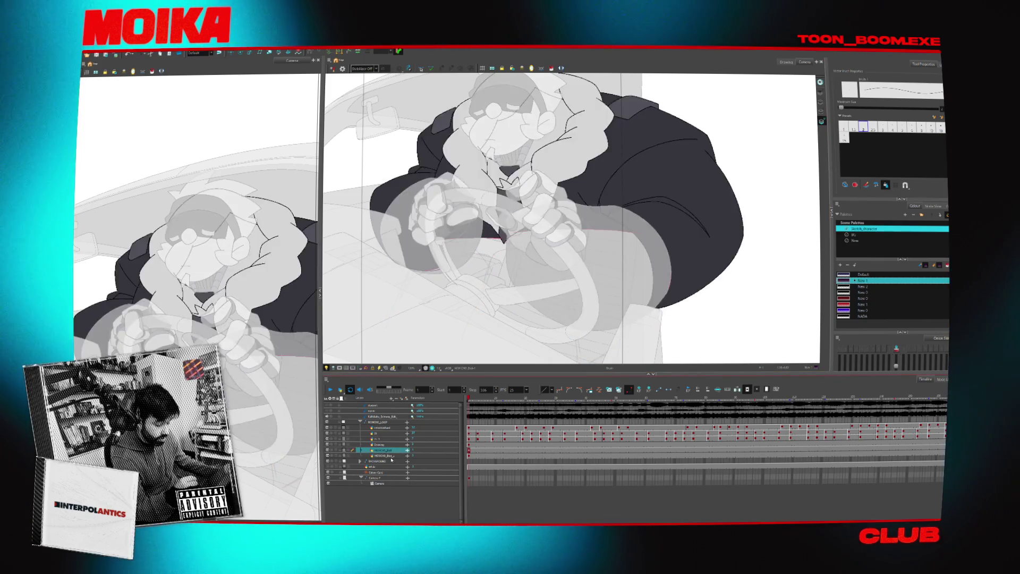
click(391, 456)
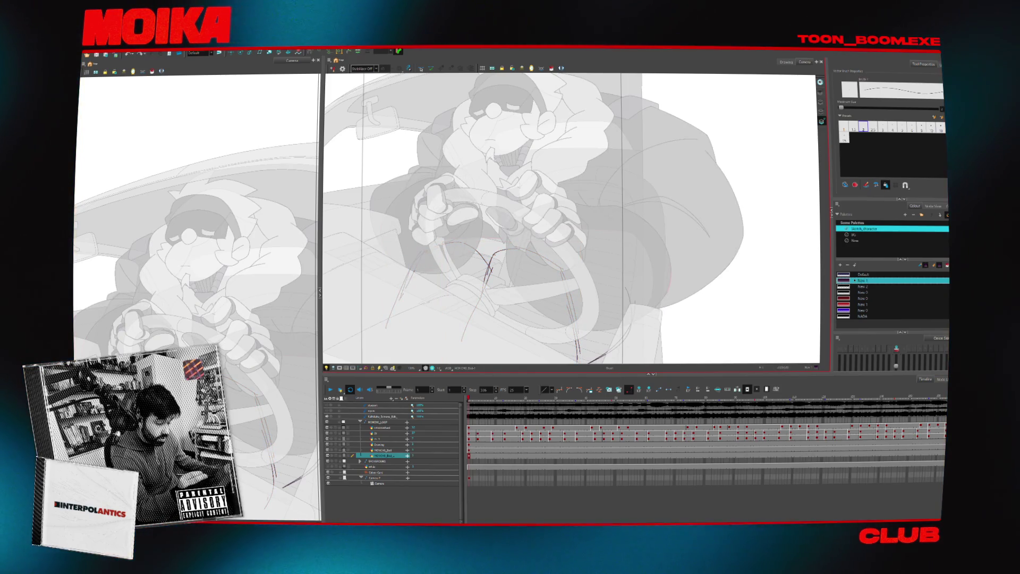
mouse_move(563, 175)
mouse_down()
mouse_move(653, 228)
mouse_move(664, 297)
mouse_up()
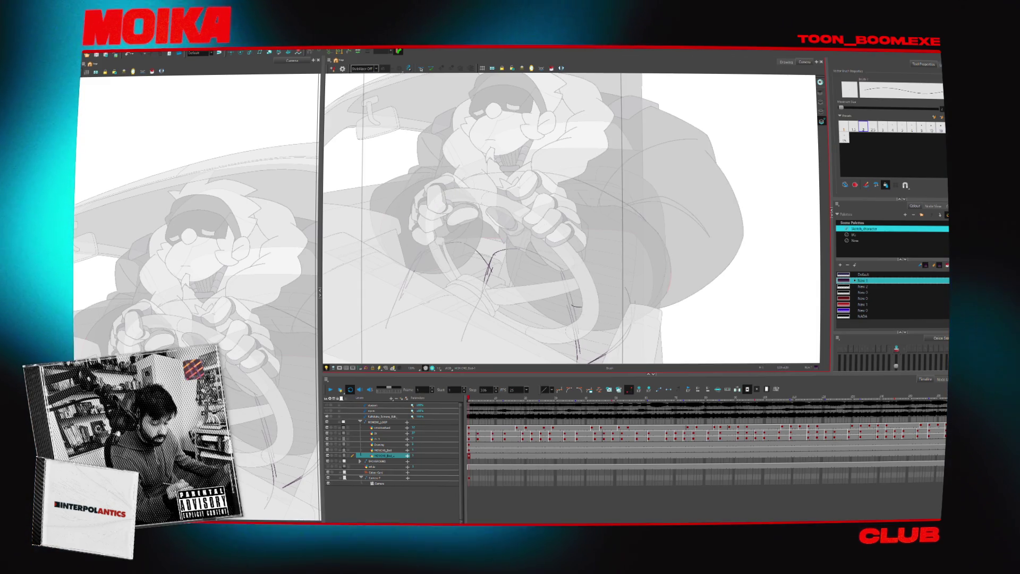
scroll(659, 262, down, 2)
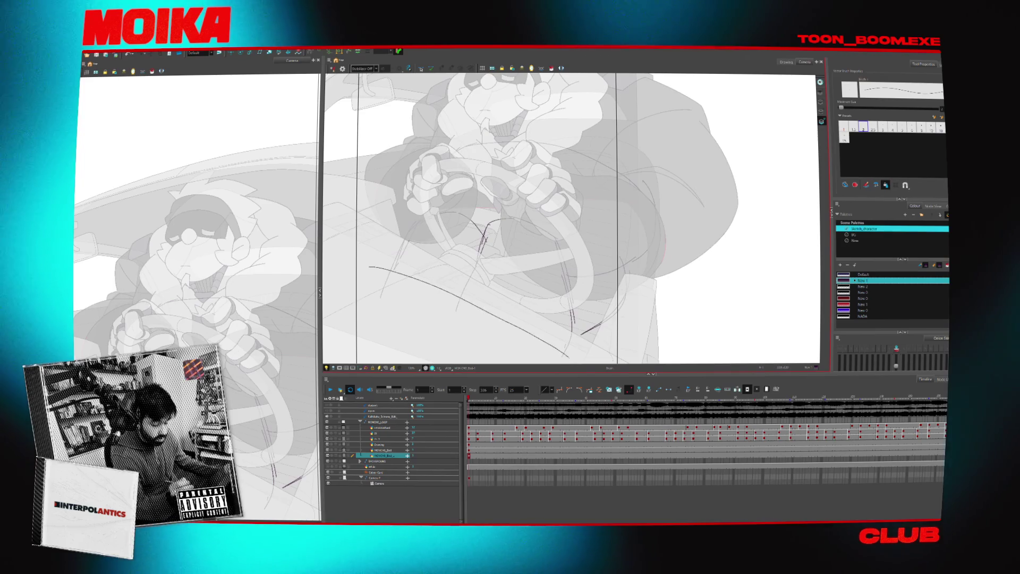
scroll(571, 218, up, 1)
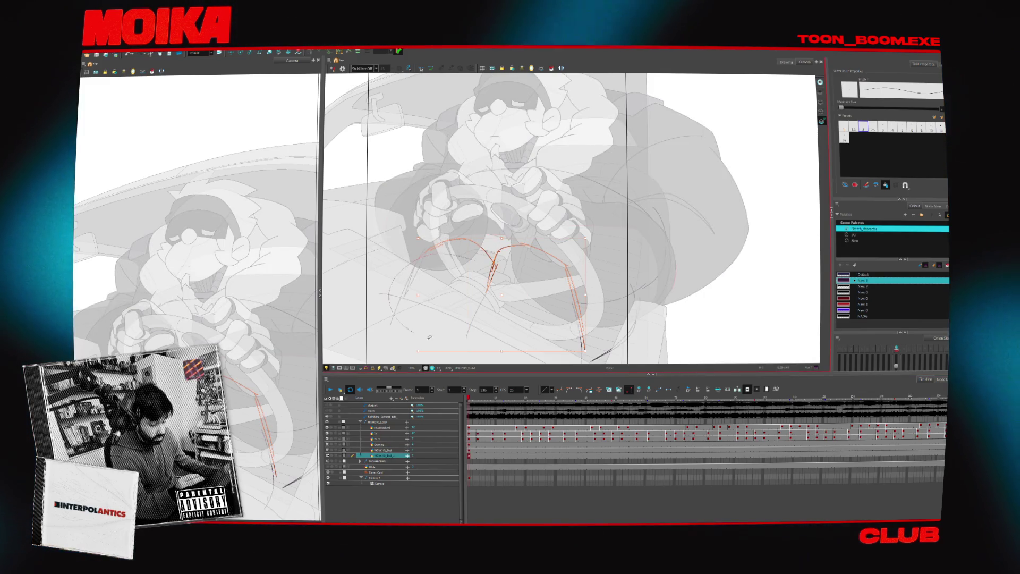
drag(415, 330, 610, 333)
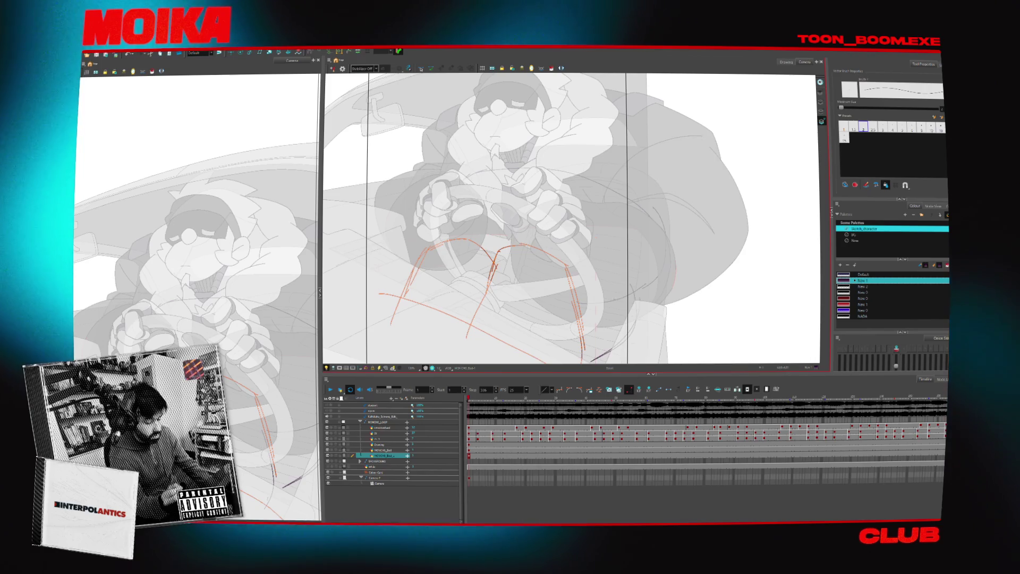
key(Delete)
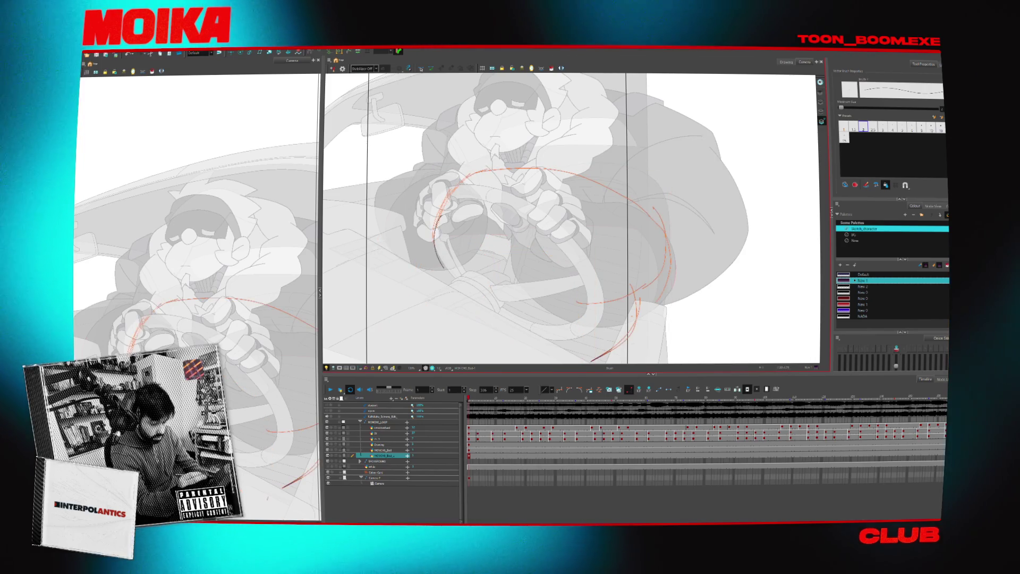
key(Delete)
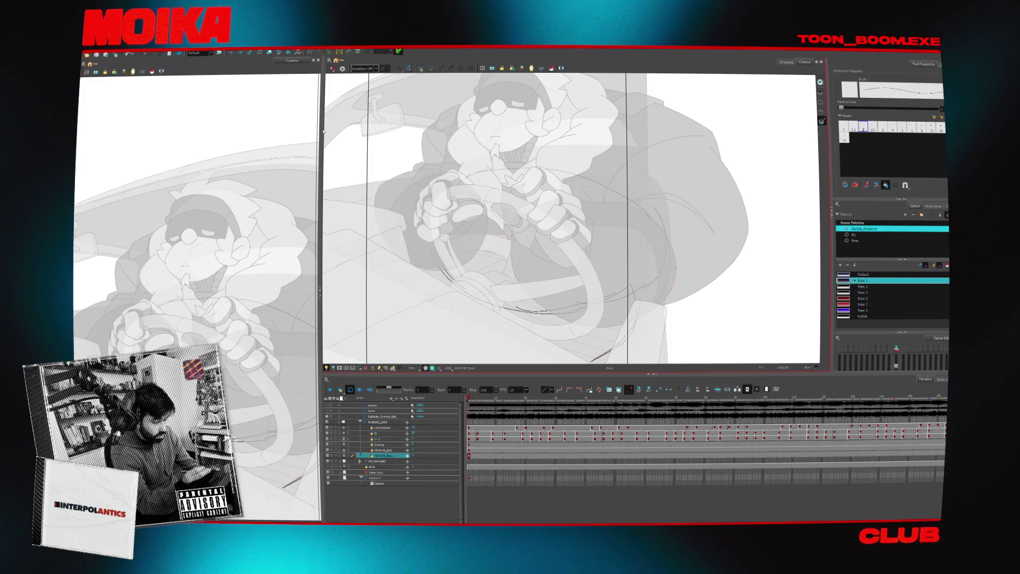
- Delete the arm shapes from the Drawing layer's cell at frame 114
key(alt+s)
click(390, 444)
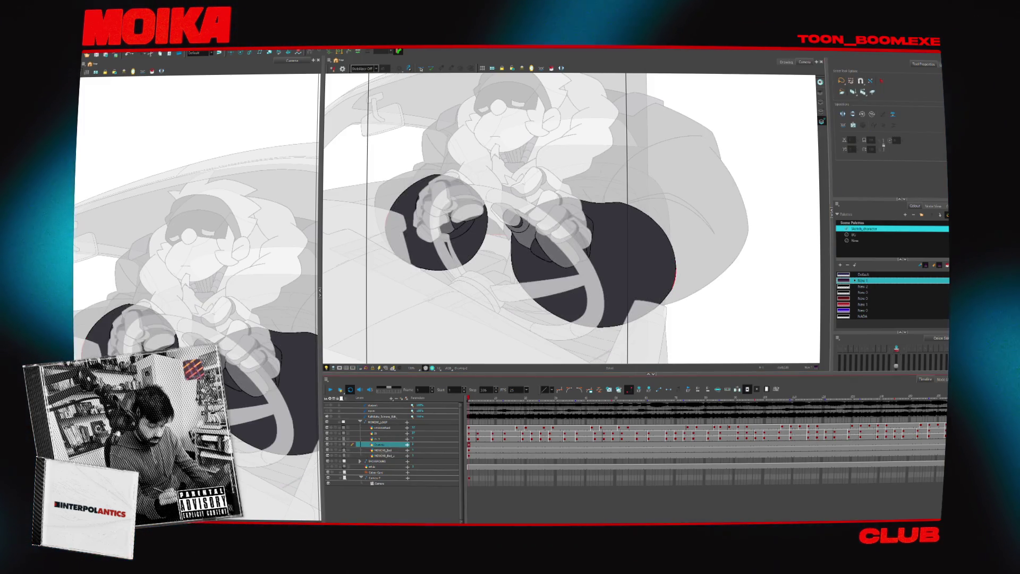
scroll(734, 504, right, 5)
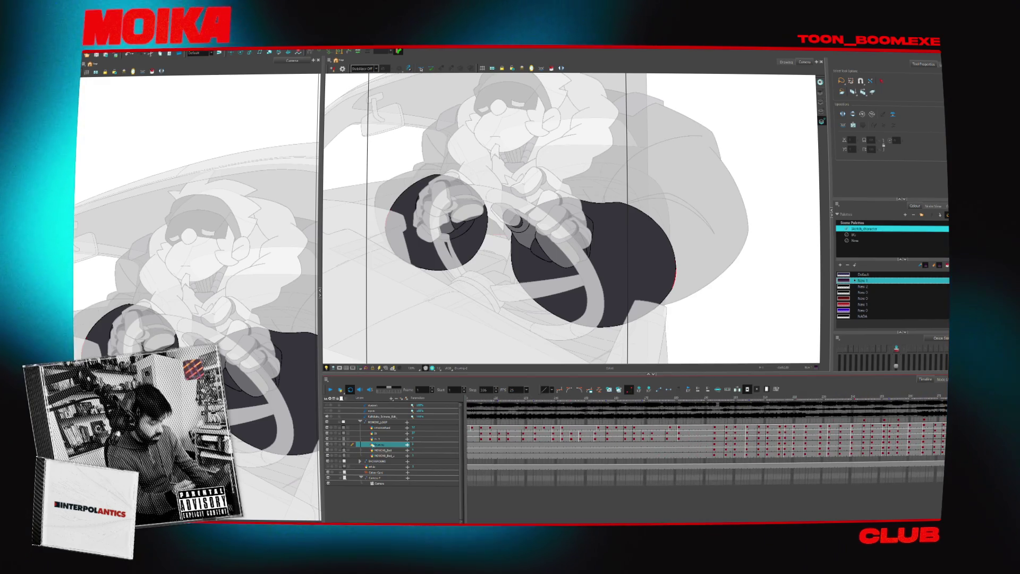
key(ctrl+r)
click(478, 445)
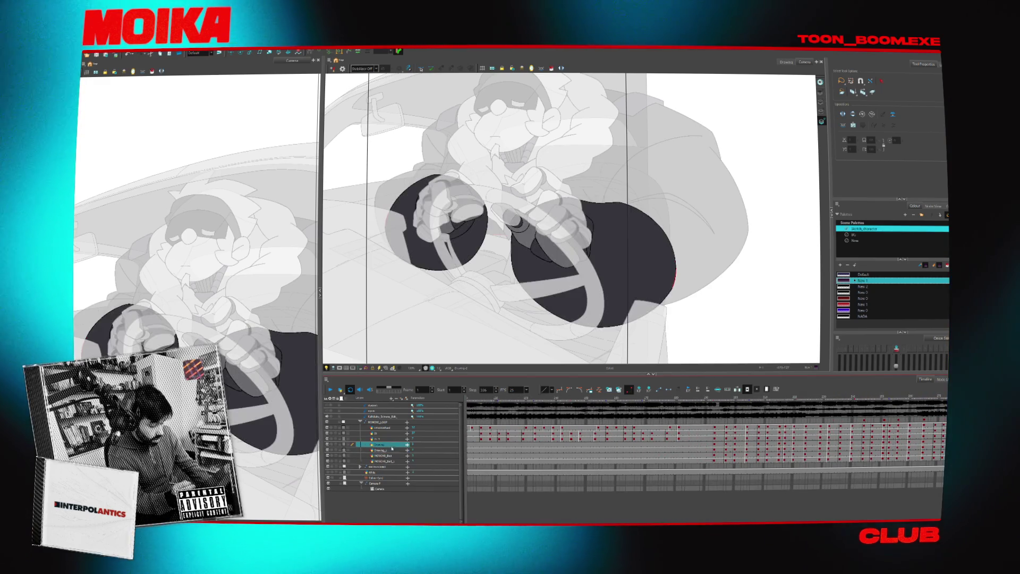
key(ctrl+a)
click(864, 91)
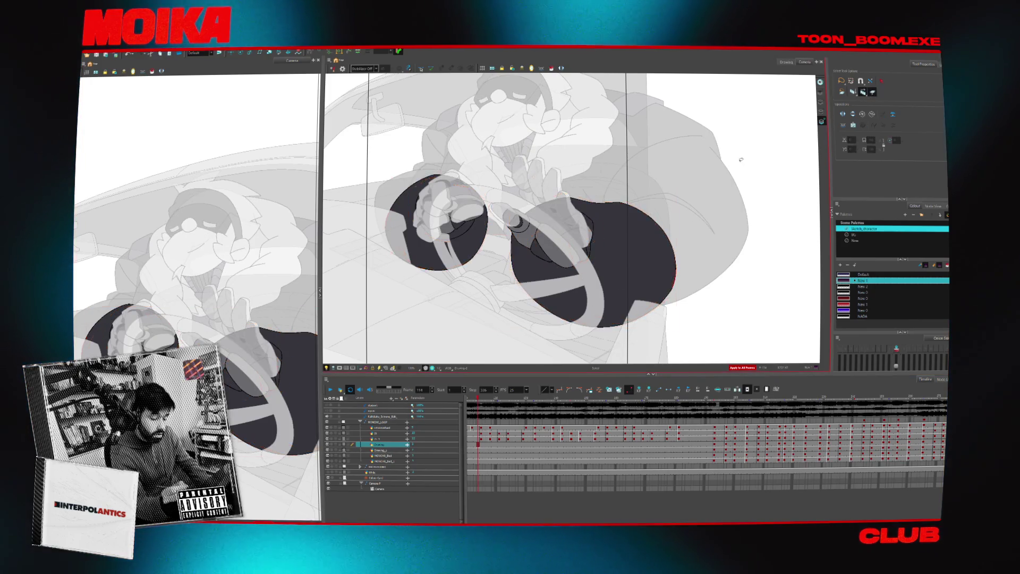
key(Delete)
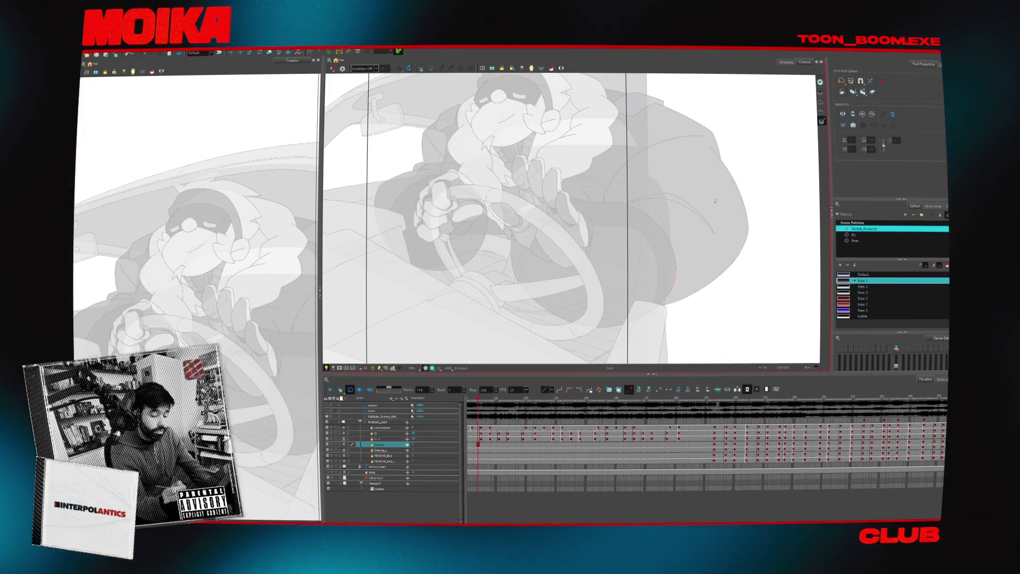
click(628, 298)
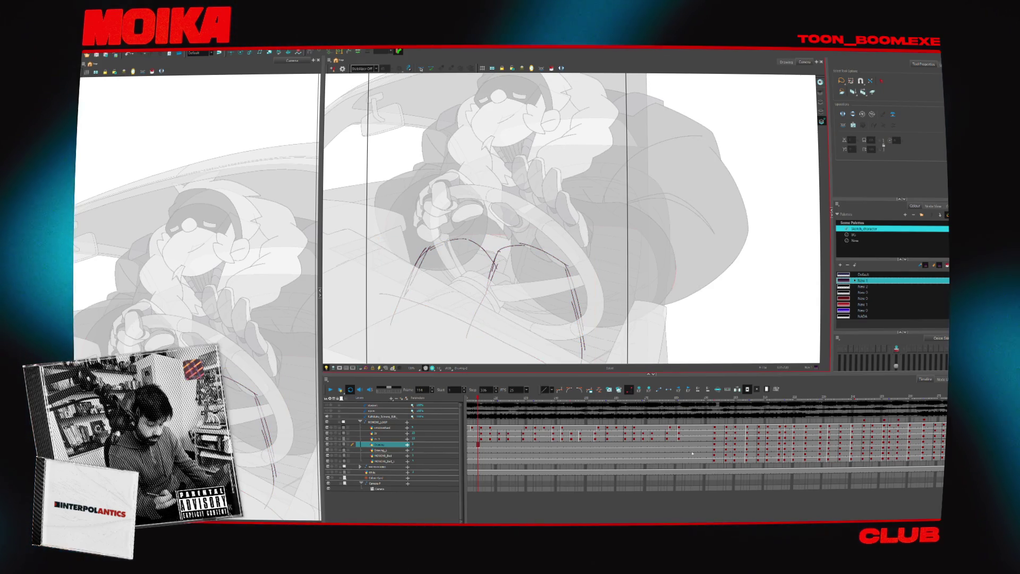
key(shift+l)
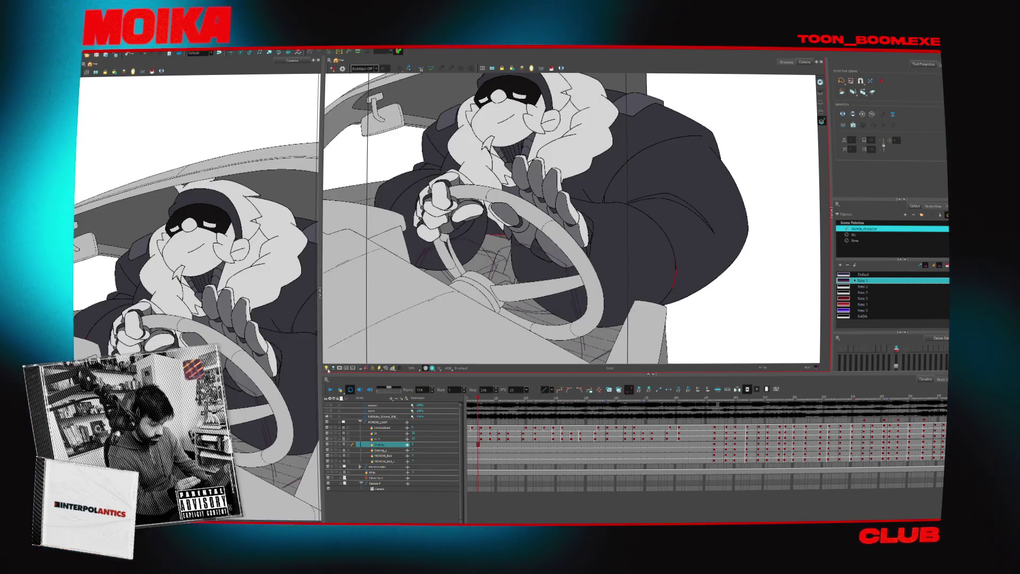
key(shift+l)
- Nudge the leg stroke left, pick the Default colour and return to frame 1
key(Return)
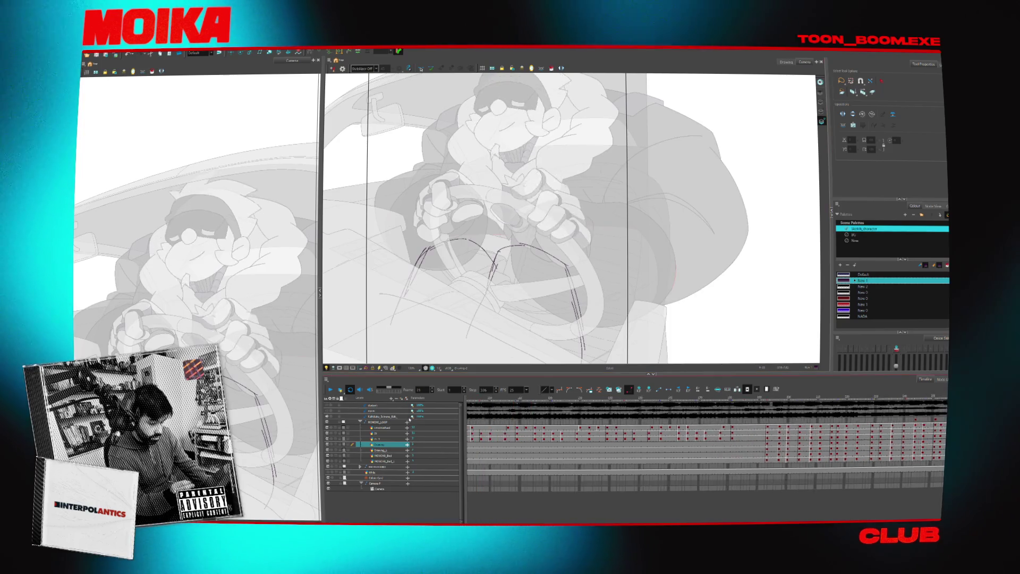
key(alt+b)
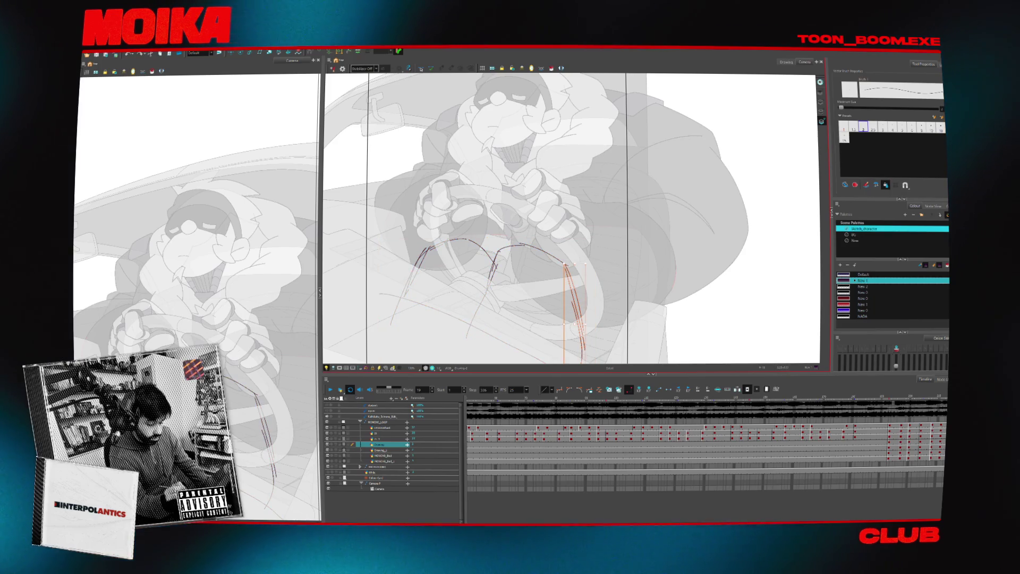
scroll(571, 218, down, 2)
mouse_move(578, 303)
mouse_down()
mouse_move(563, 308)
mouse_move(572, 310)
mouse_up()
key(ctrl+a)
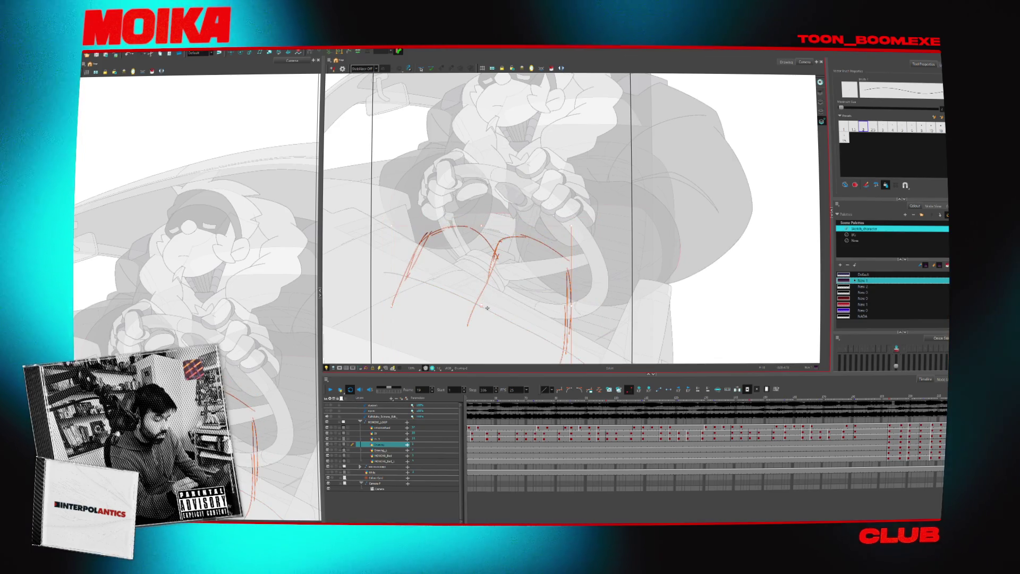
key(Escape)
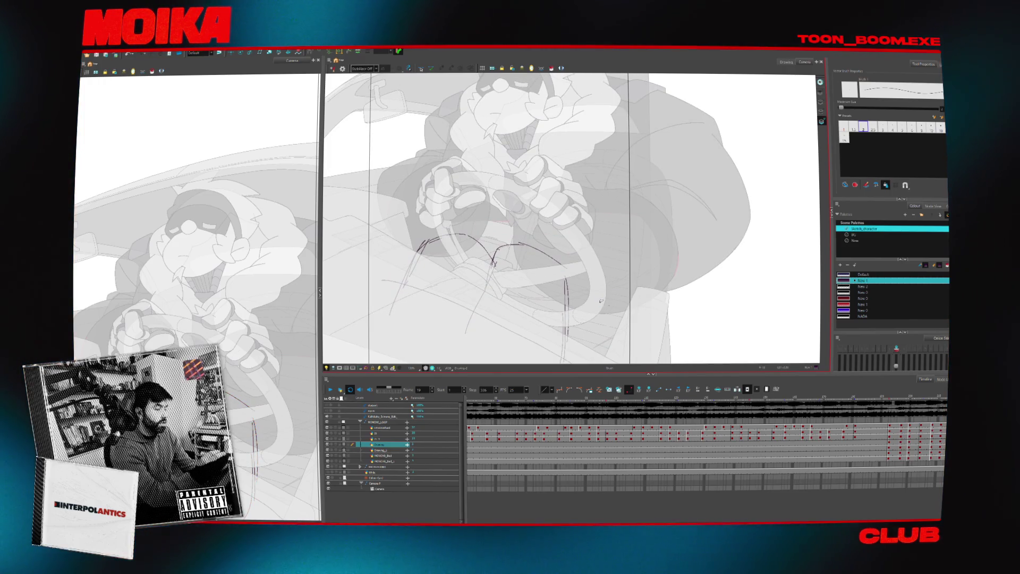
key(alt+s)
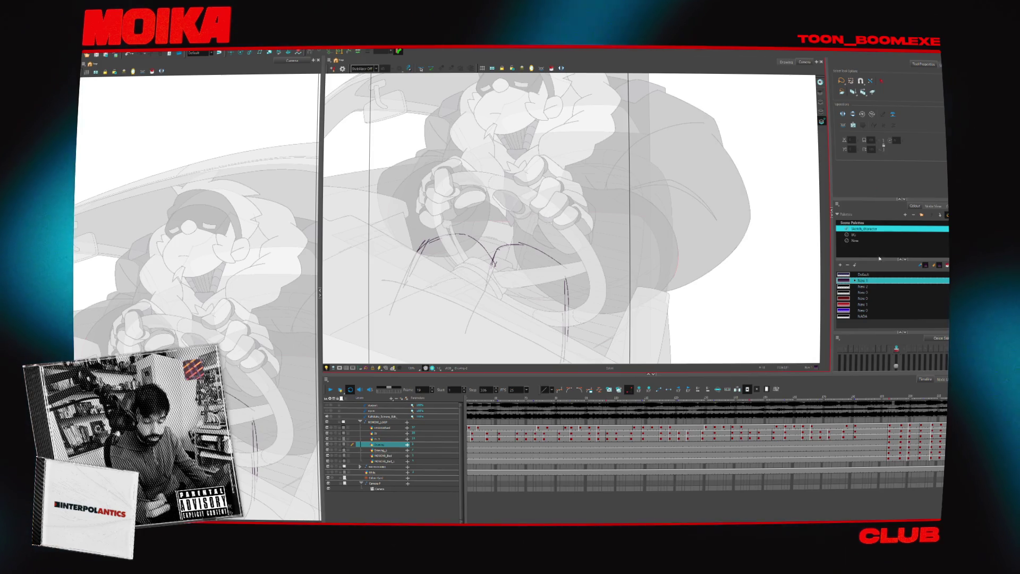
click(862, 274)
key(Return)
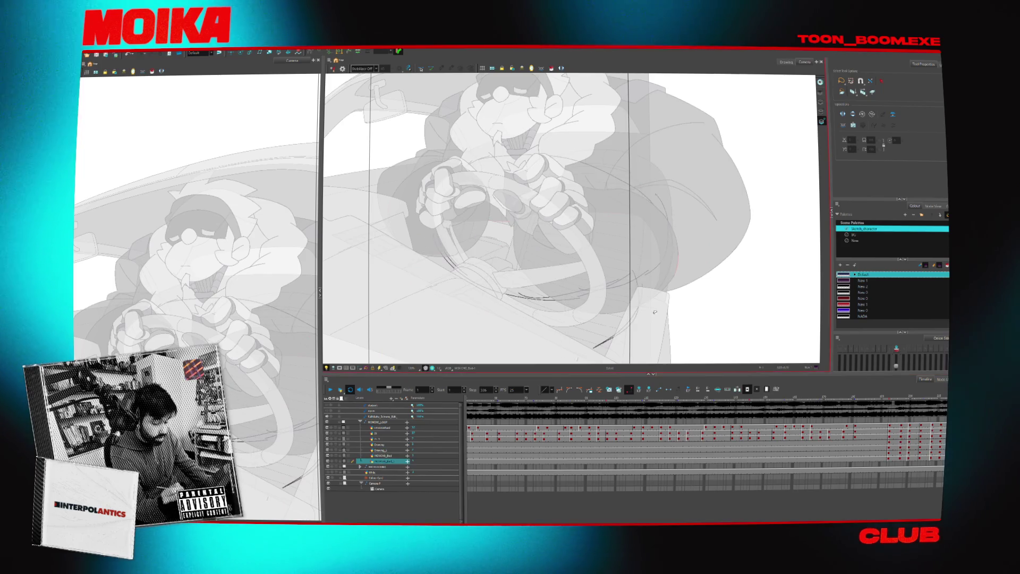
- Select strokes around the wheel, step to frames 54 and 52, and display the rough oval sketch alone
drag(532, 159, 511, 162)
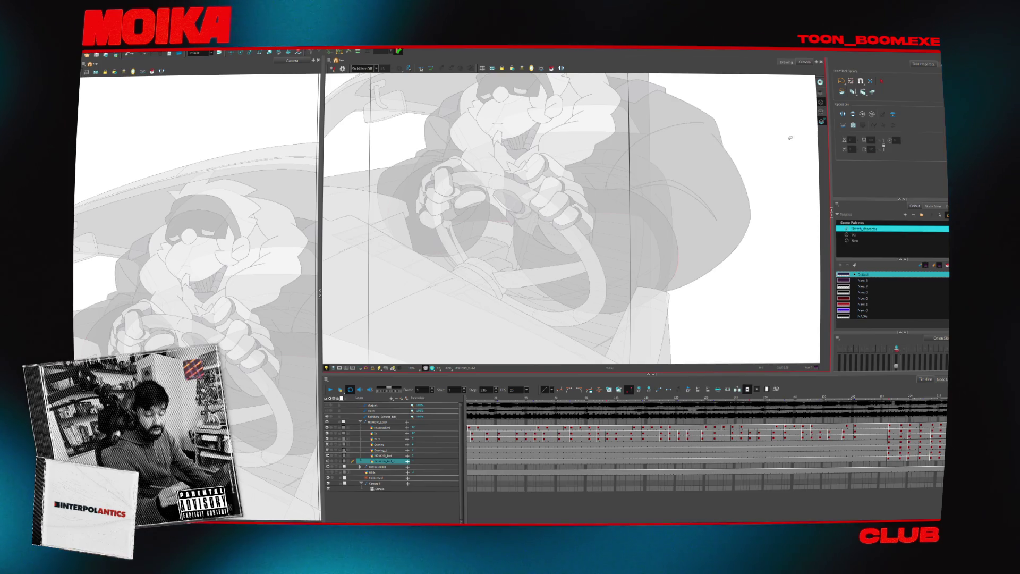
key(period)
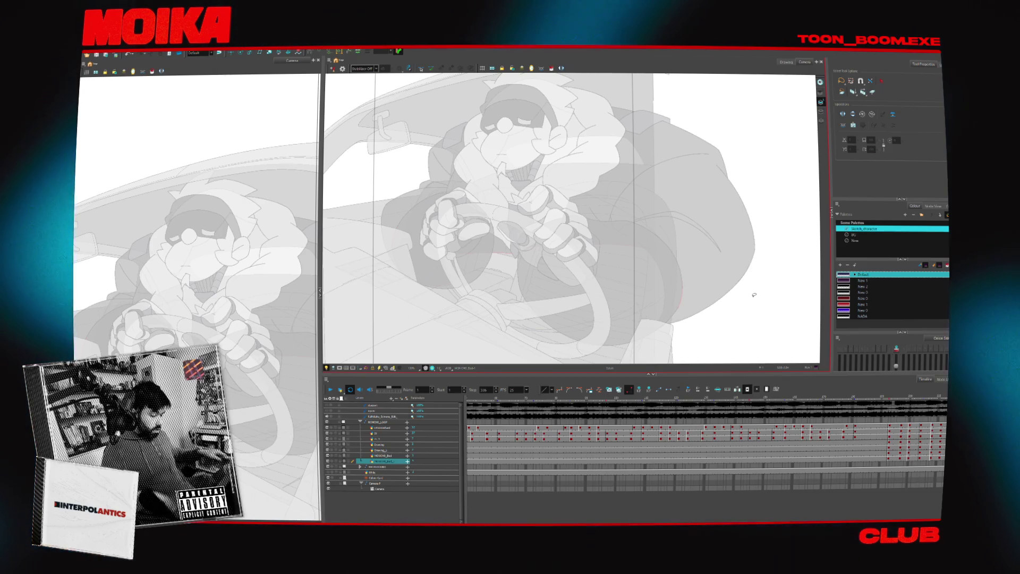
click(478, 455)
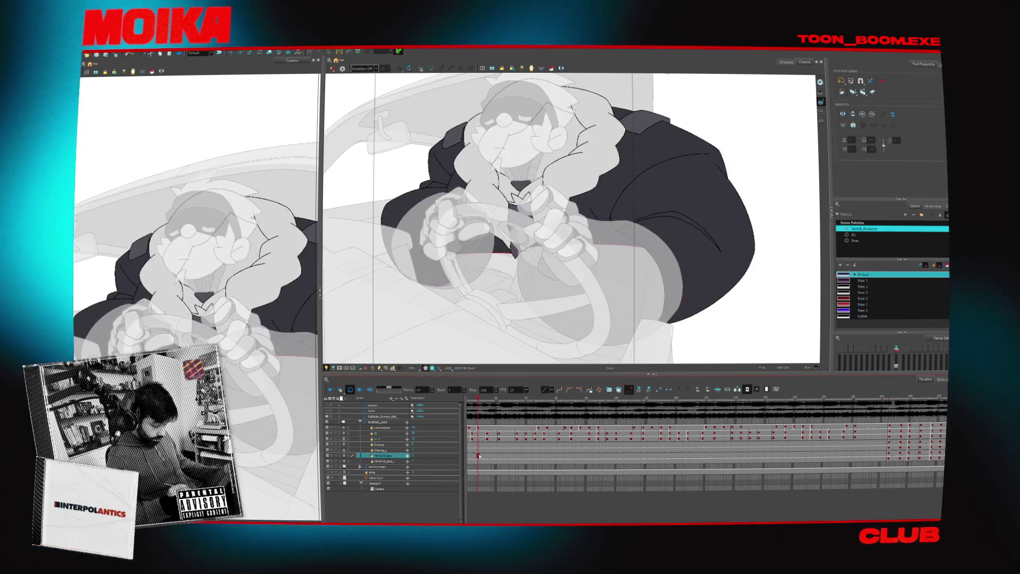
click(471, 461)
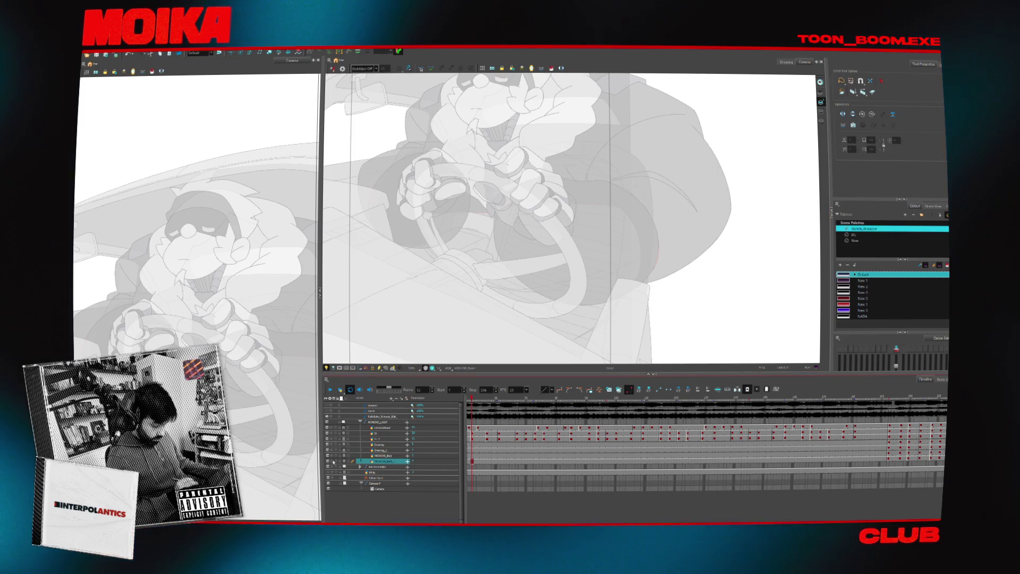
key(alt+b)
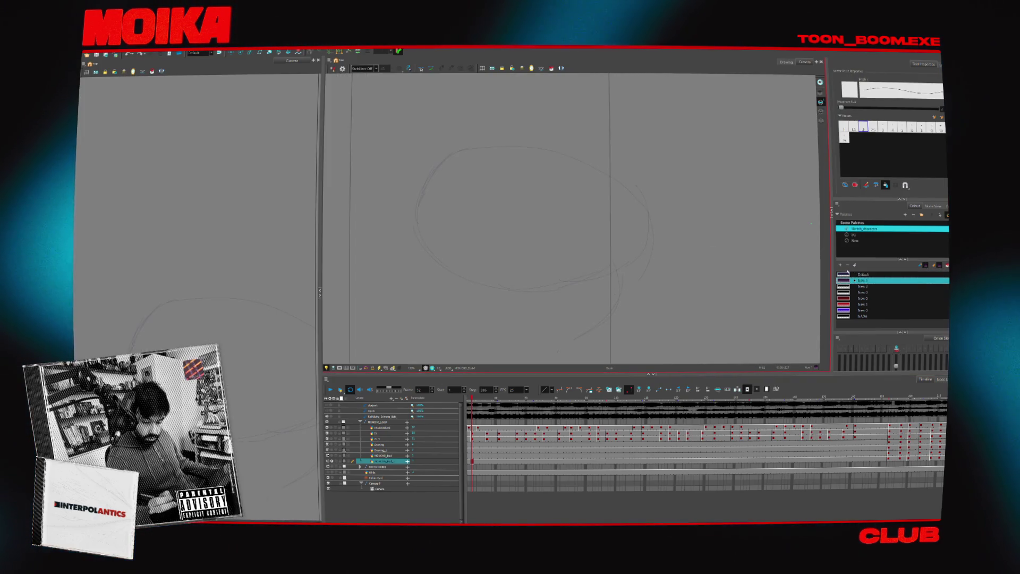
- Trace the rough oval with dark New-palette strokes, reset the view upright and show the character art
click(855, 242)
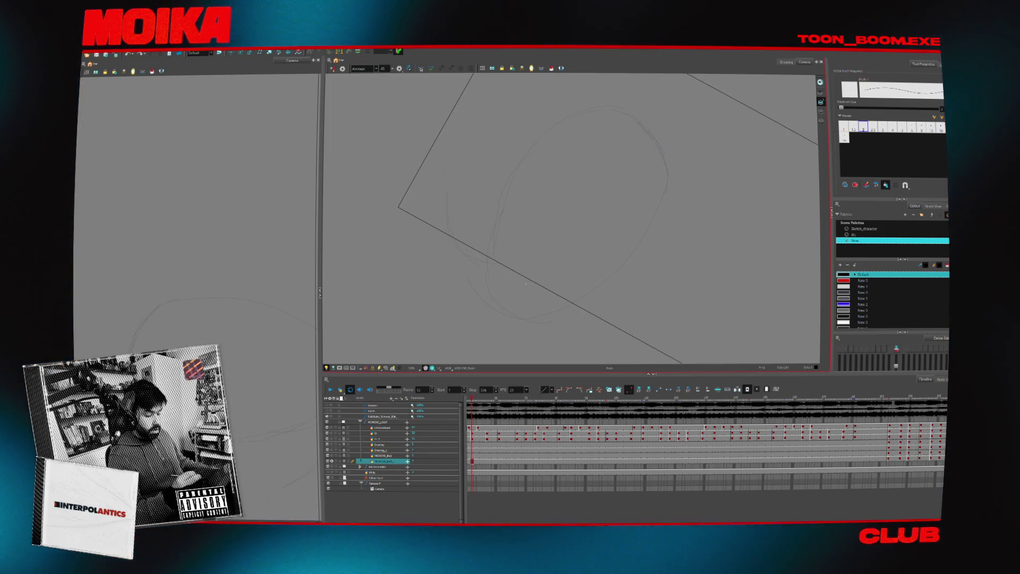
drag(492, 290, 495, 214)
mouse_move(584, 108)
mouse_down()
mouse_move(661, 171)
mouse_move(617, 243)
mouse_move(564, 213)
mouse_move(505, 198)
mouse_move(444, 214)
mouse_move(468, 170)
mouse_move(552, 155)
mouse_move(681, 206)
mouse_up()
ctrl+click(684, 211)
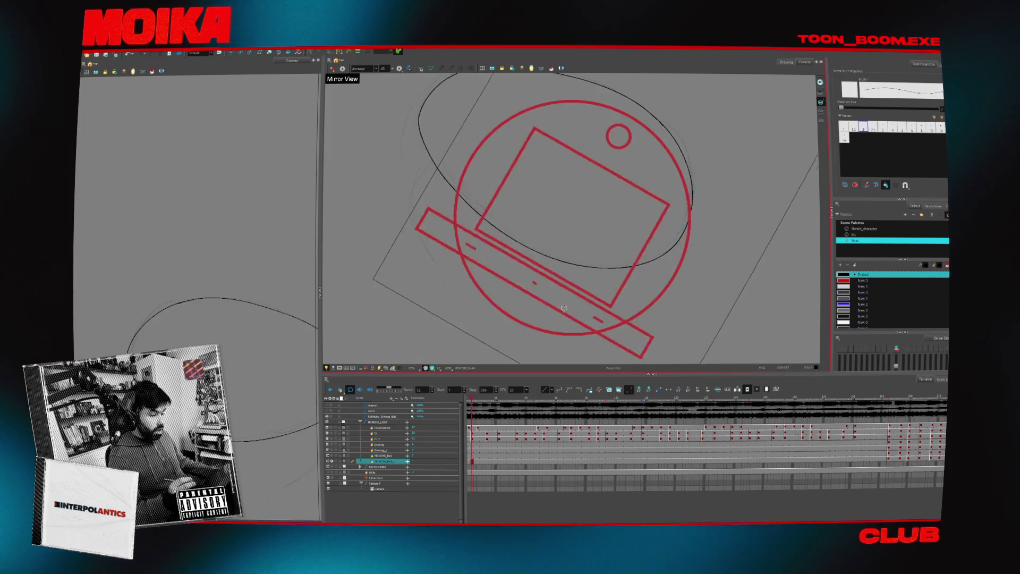
key(shift+m)
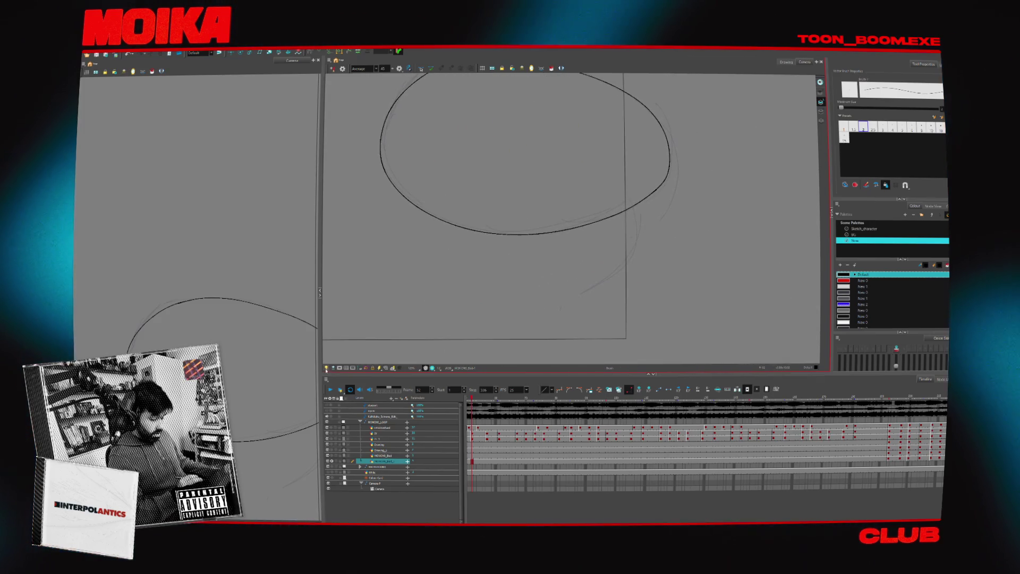
click(335, 471)
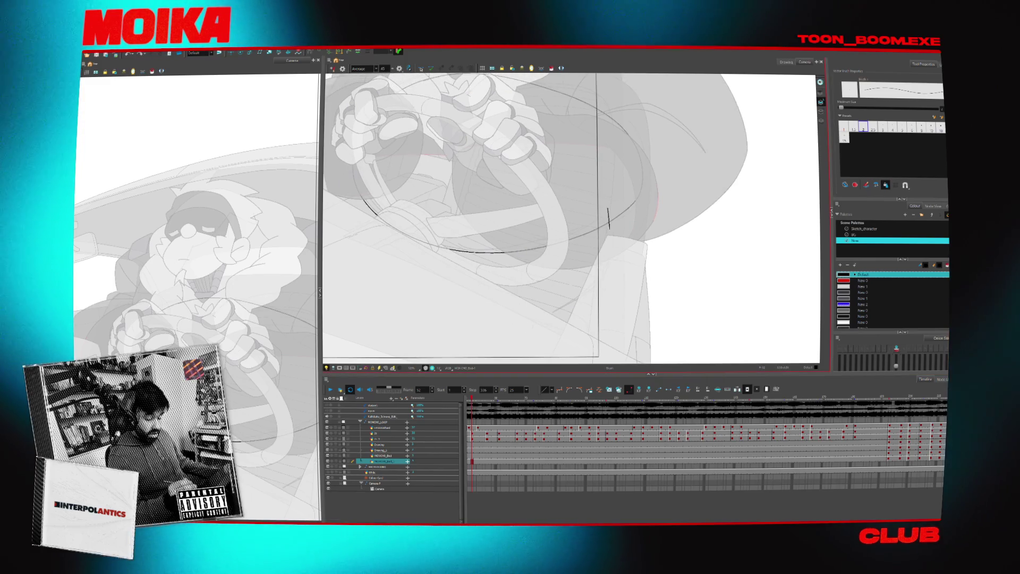
- Undo the earlier strokes and redraw a long curved lap line below the wheel, trimming with the Cutter
key(ctrl+z)
key(alt+z)
alt+click(606, 272)
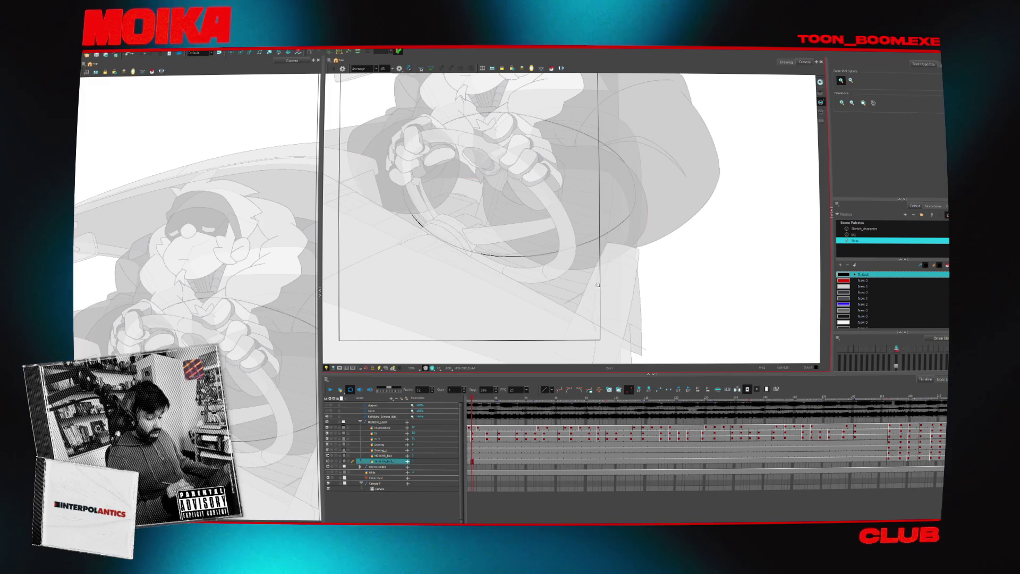
key(alt+b)
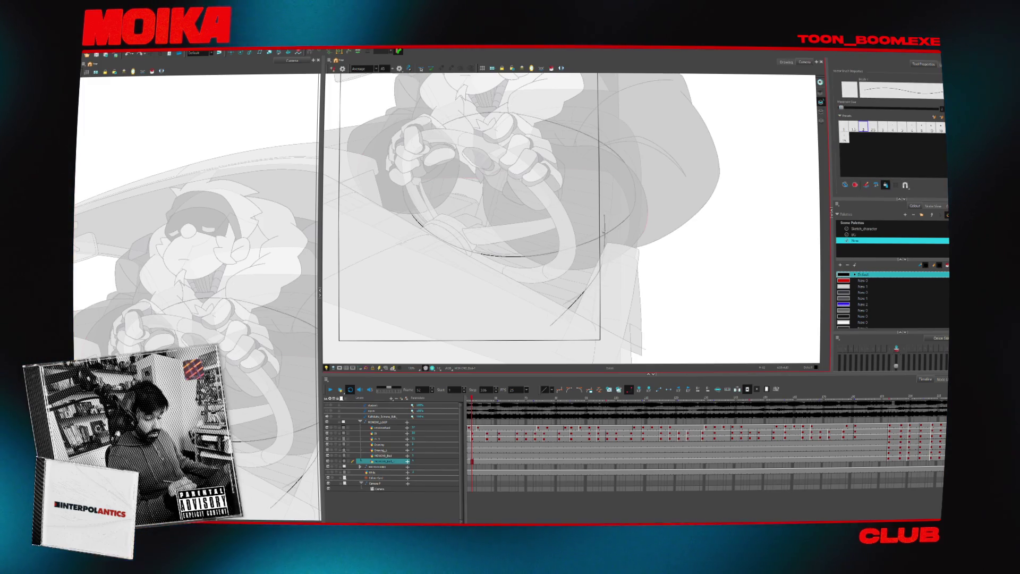
key(alt+s)
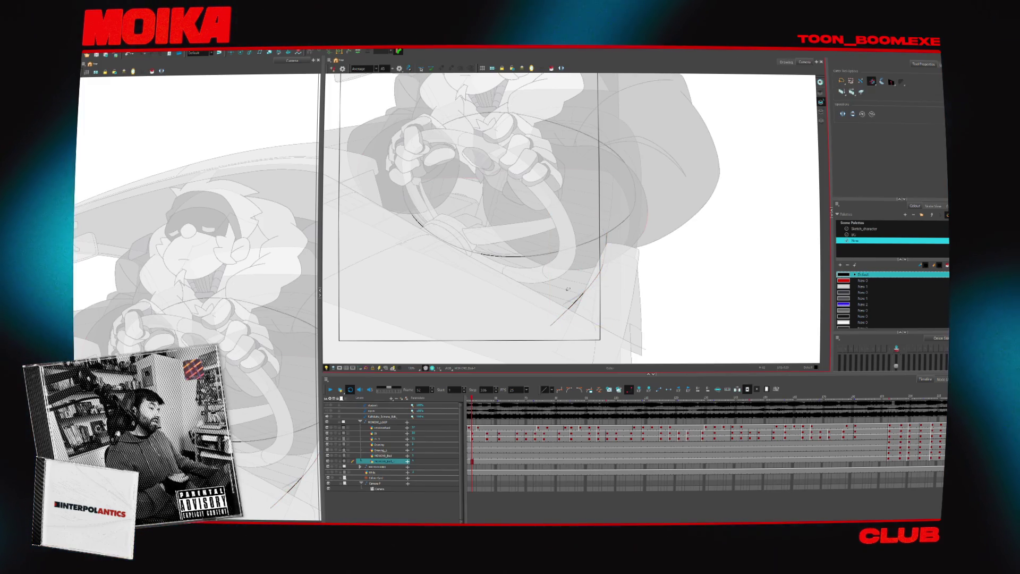
key(alt+b)
key(ctrl+z)
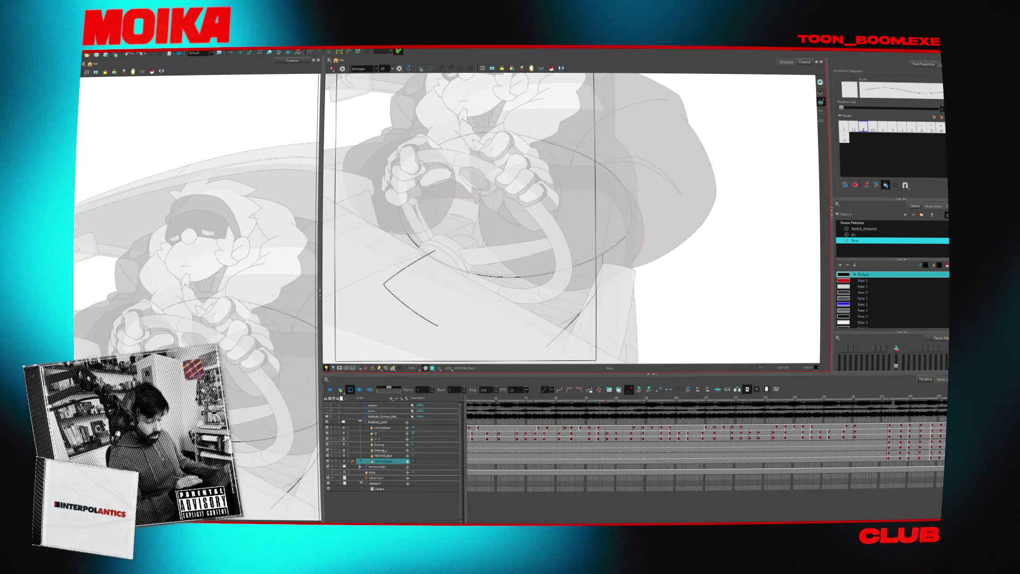
drag(384, 285, 540, 351)
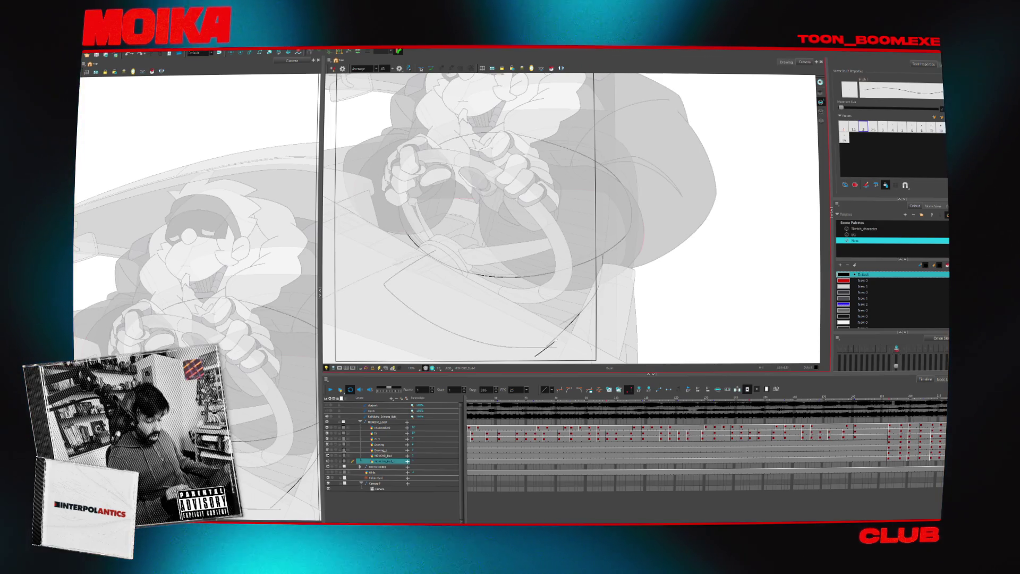
key(alt+t)
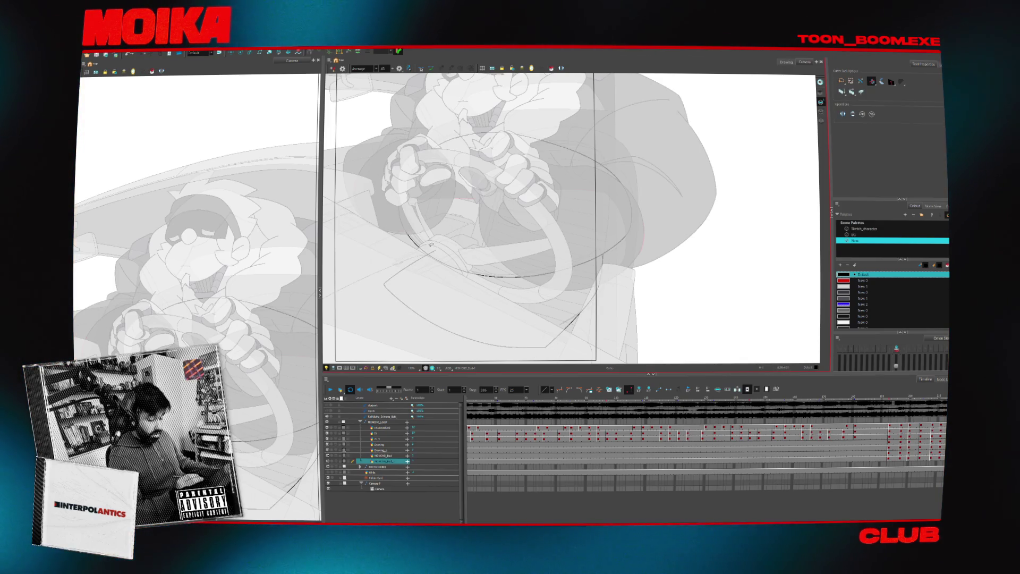
key(alt+b)
drag(602, 301, 636, 304)
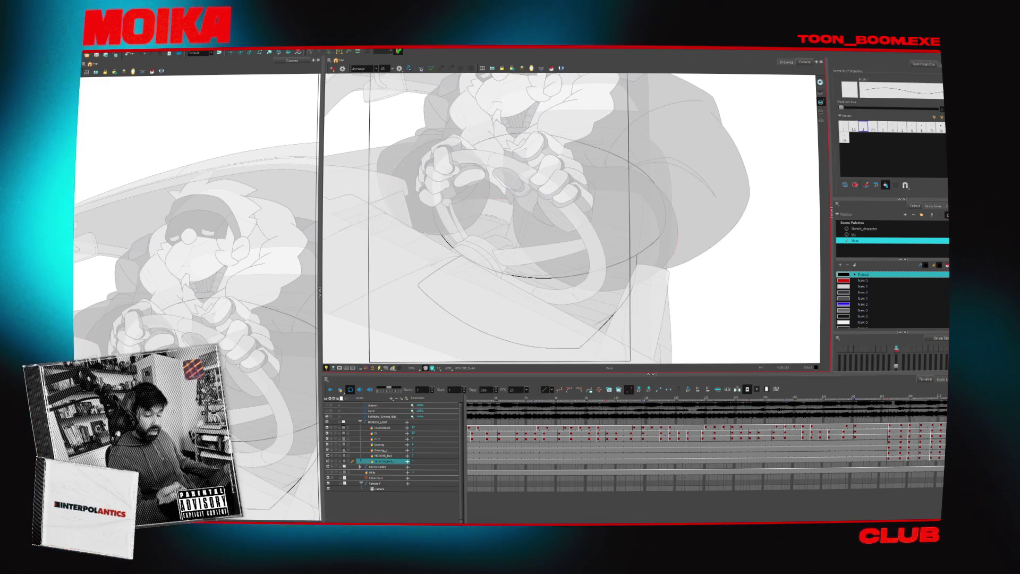
- Fill the lap and leg shapes with the dark grey New 0 colour
key(alt+i)
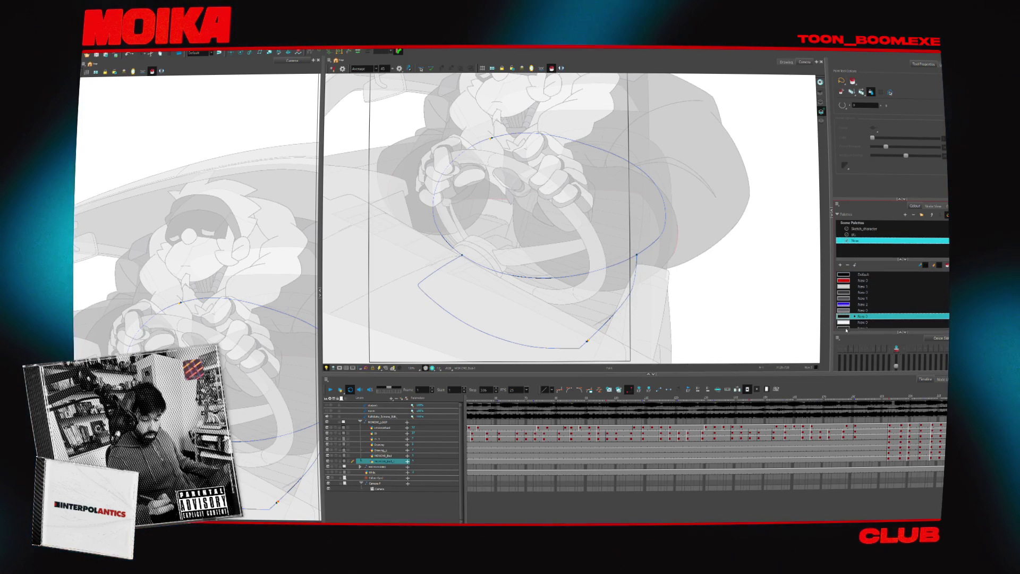
scroll(850, 326, down, 1)
click(849, 287)
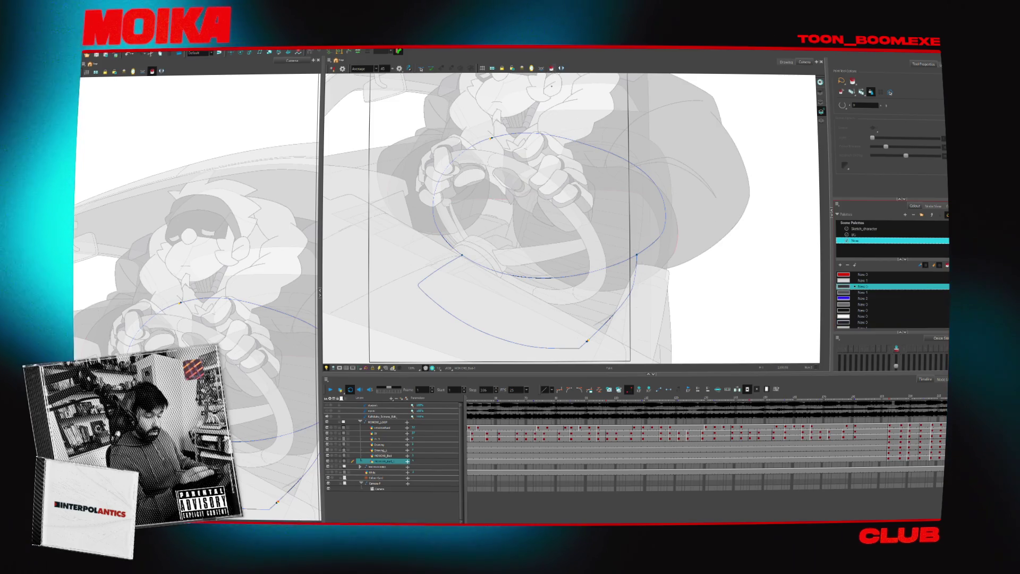
drag(659, 138, 654, 290)
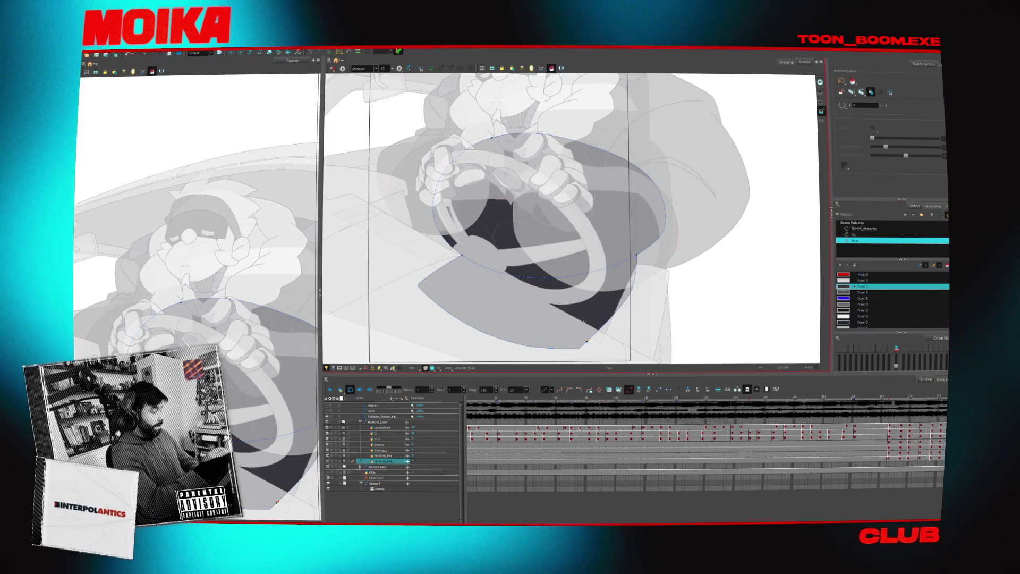
key(alt+s)
click(811, 126)
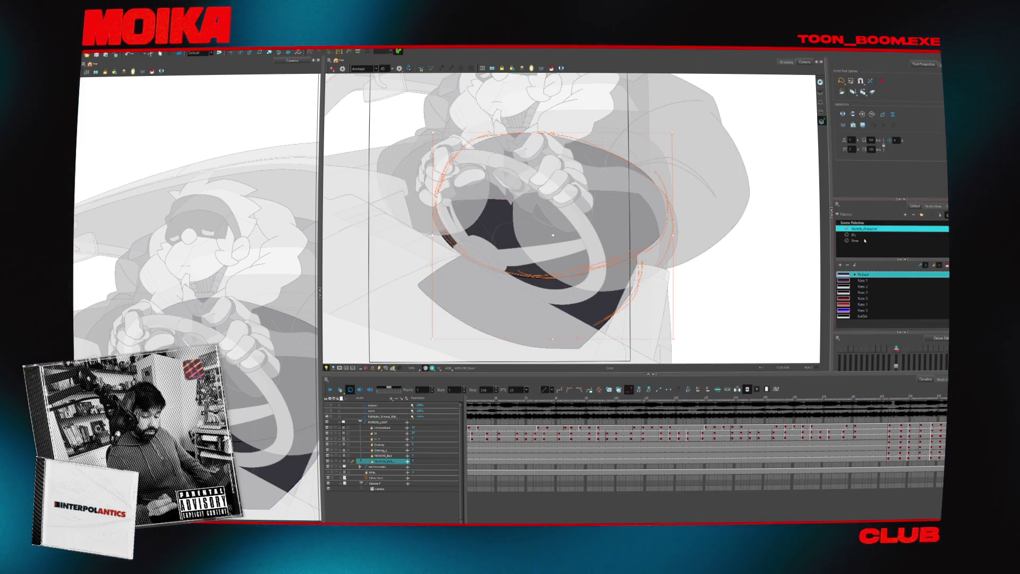
- Move the playhead to about frame 86 and select the Drawing layer
click(379, 456)
click(379, 462)
click(505, 402)
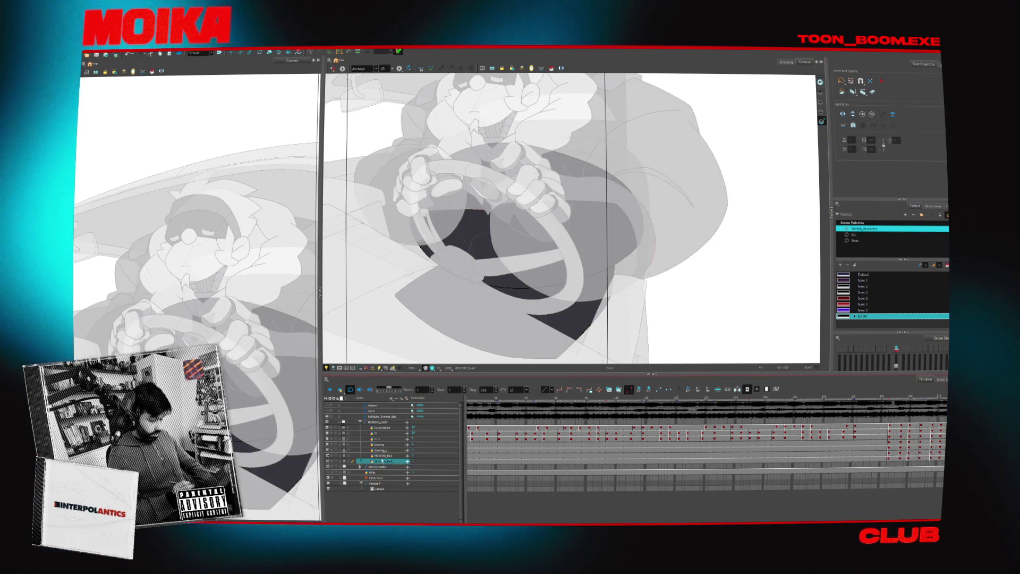
click(519, 398)
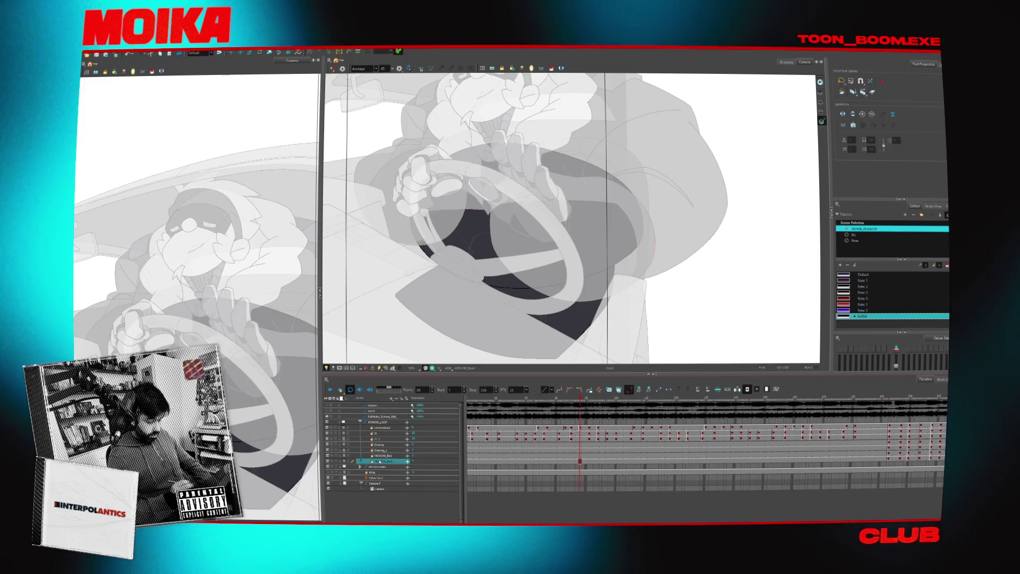
click(580, 397)
click(380, 450)
click(386, 445)
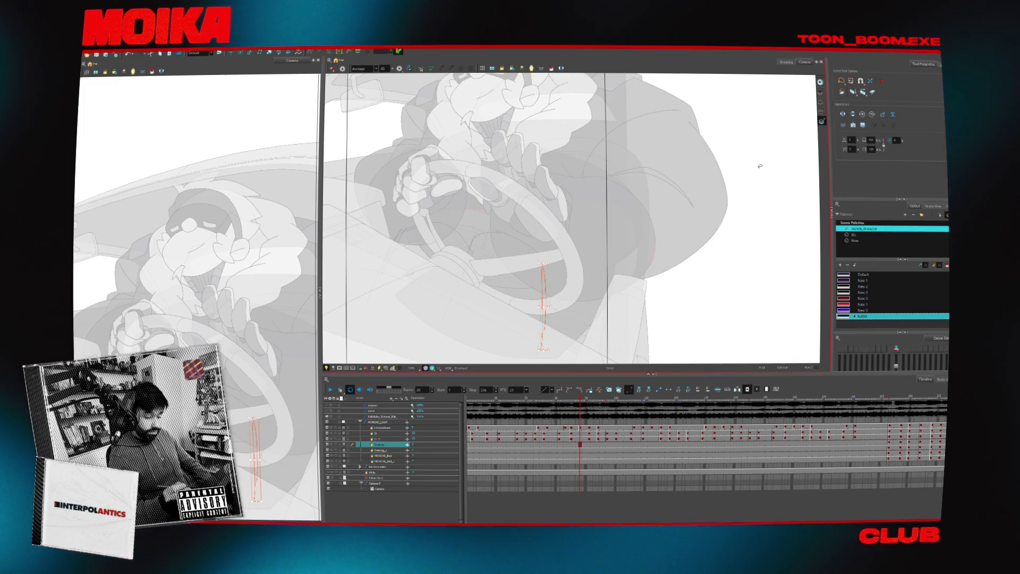
- Switch to the New palette and try a rising brush stroke, then undo it
click(856, 240)
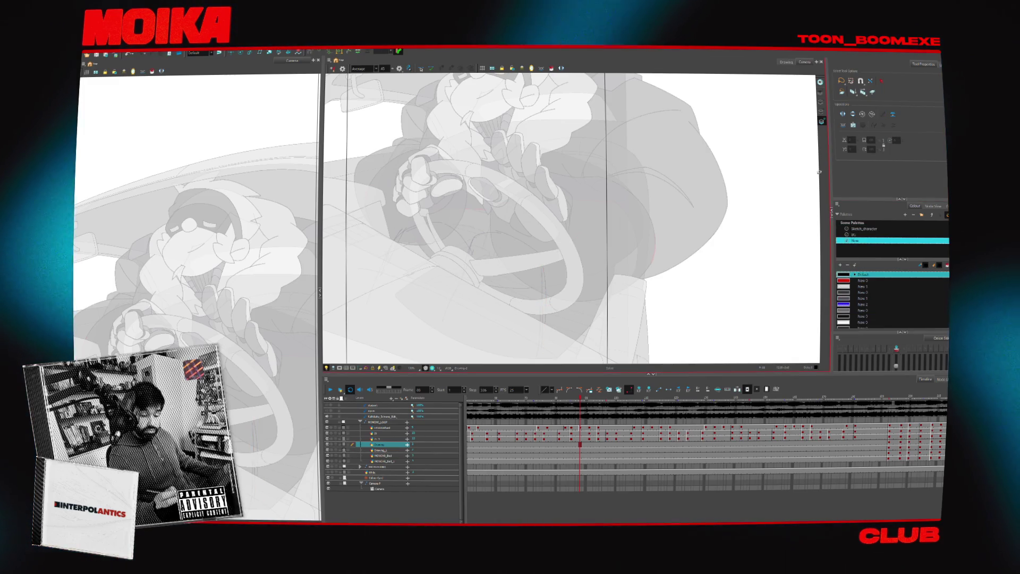
key(alt+b)
scroll(420, 239, up, 1)
mouse_move(365, 312)
mouse_down()
mouse_move(398, 224)
mouse_move(471, 234)
mouse_up()
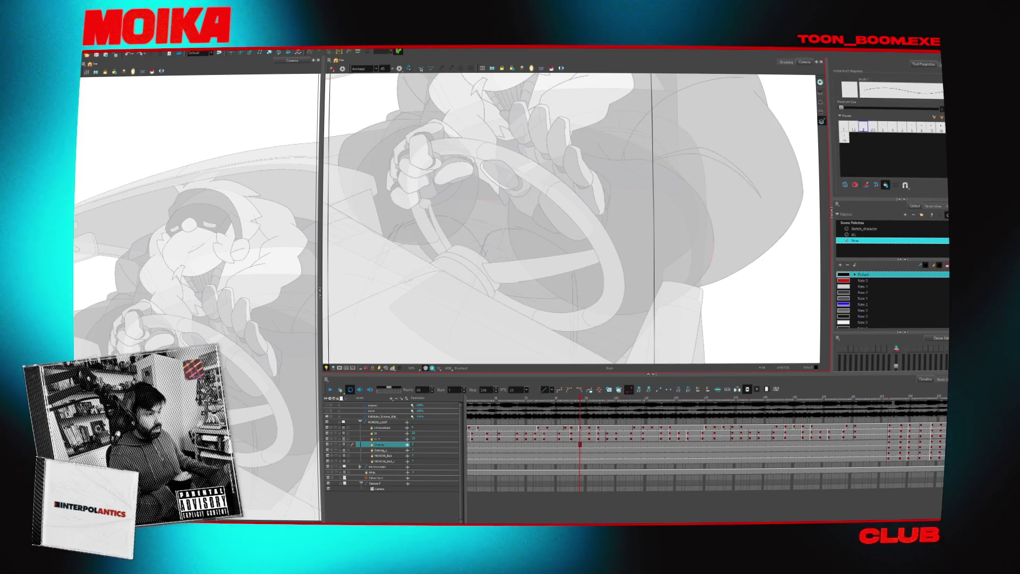
key(ctrl+z)
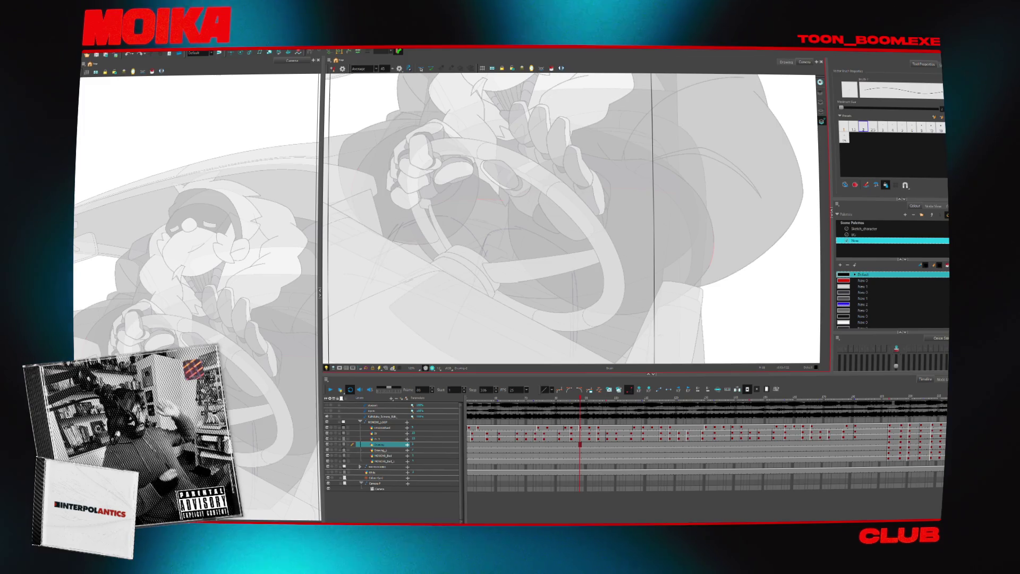
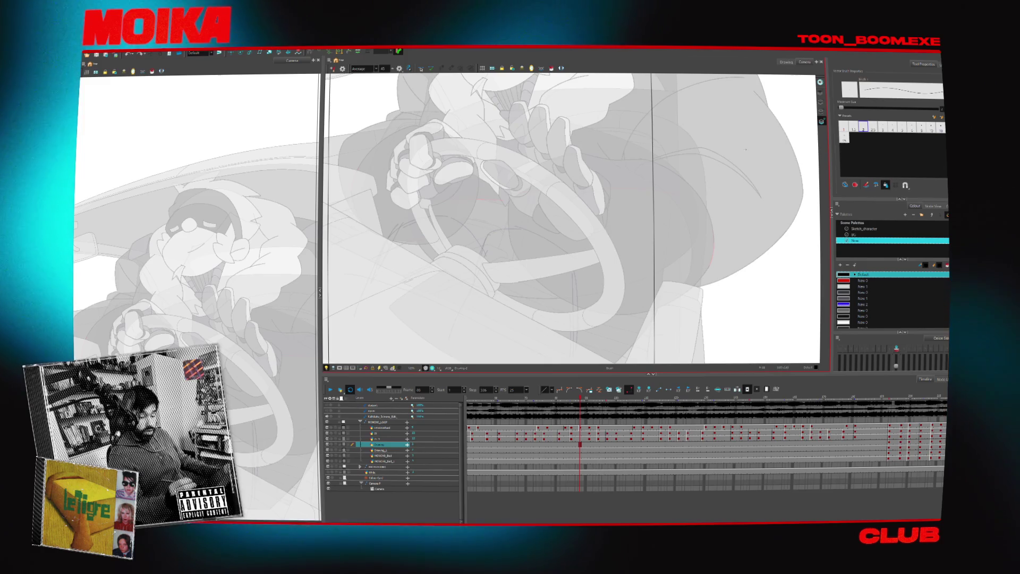
- Brush two curved arcs over the steering wheel and select the second arch
mouse_move(384, 291)
mouse_down()
mouse_move(405, 224)
mouse_move(463, 205)
mouse_move(491, 238)
mouse_up()
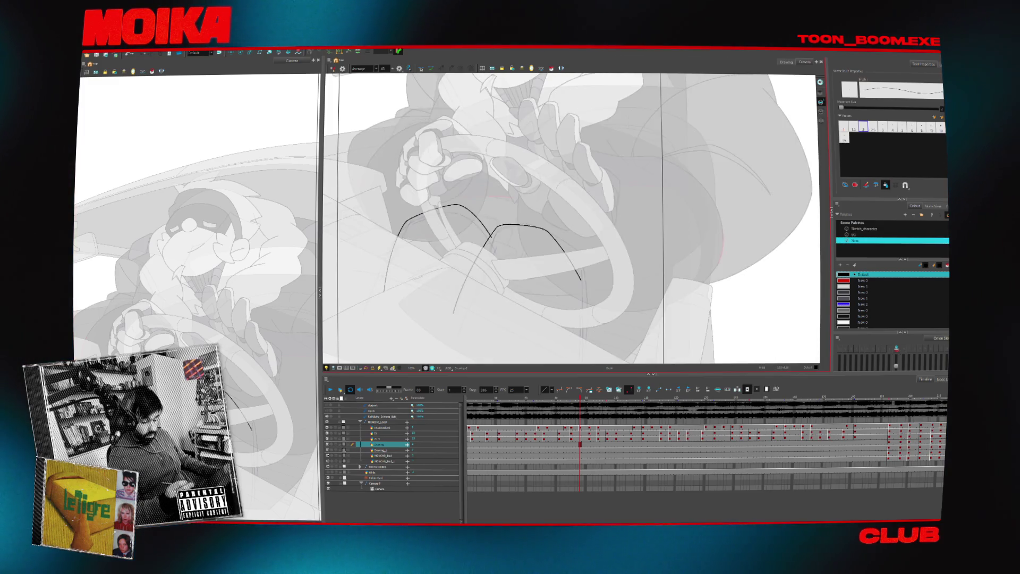
mouse_move(450, 328)
mouse_down()
mouse_move(480, 250)
mouse_move(513, 222)
mouse_move(577, 261)
mouse_move(590, 282)
mouse_up()
click(590, 240)
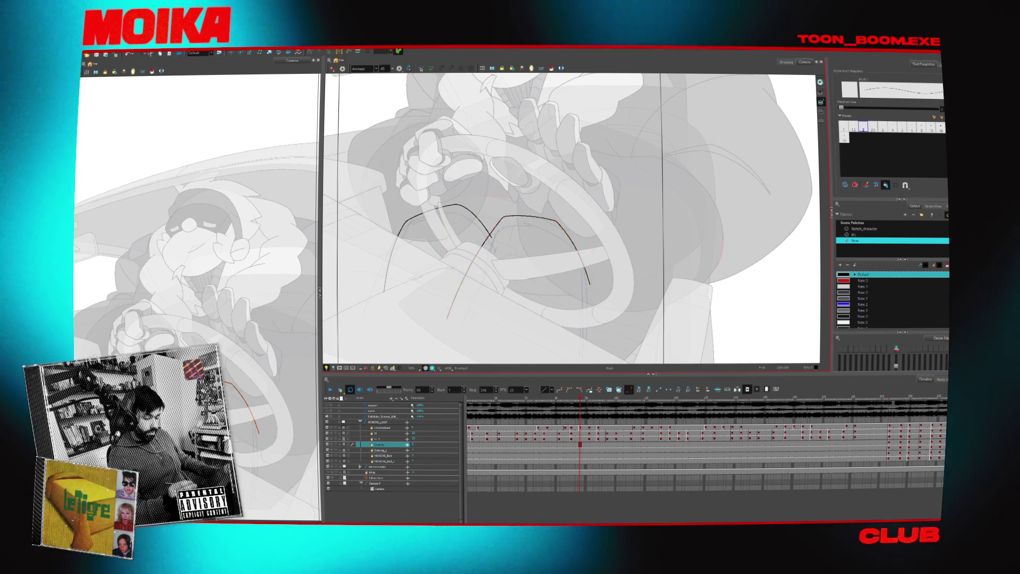
- Mirror the view horizontally and pan so the strokes sit toward the bottom
click(333, 69)
mouse_move(547, 322)
mouse_down()
mouse_move(552, 264)
mouse_move(457, 375)
mouse_up()
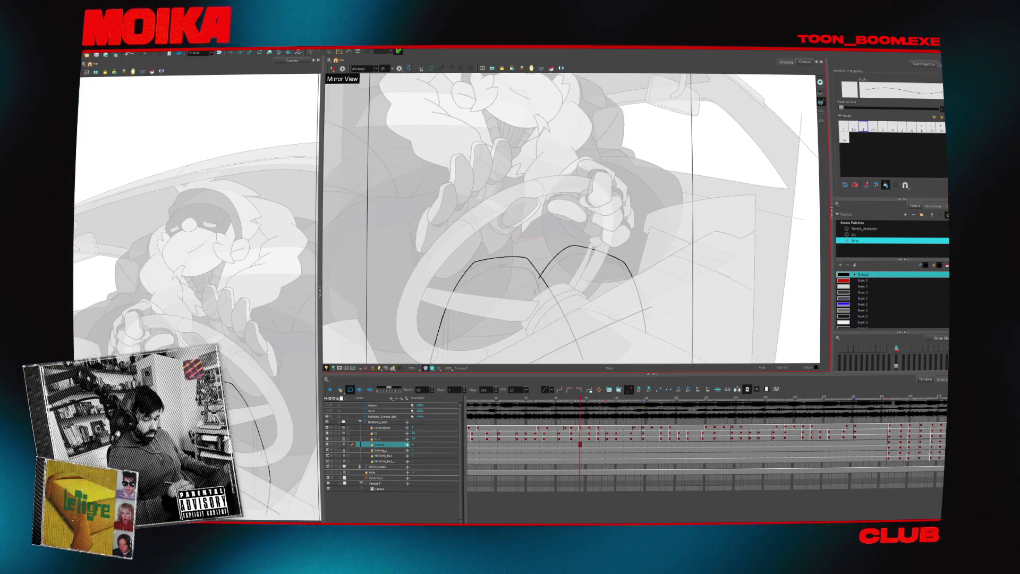
mouse_move(478, 266)
mouse_down()
mouse_move(540, 252)
mouse_move(486, 300)
mouse_up()
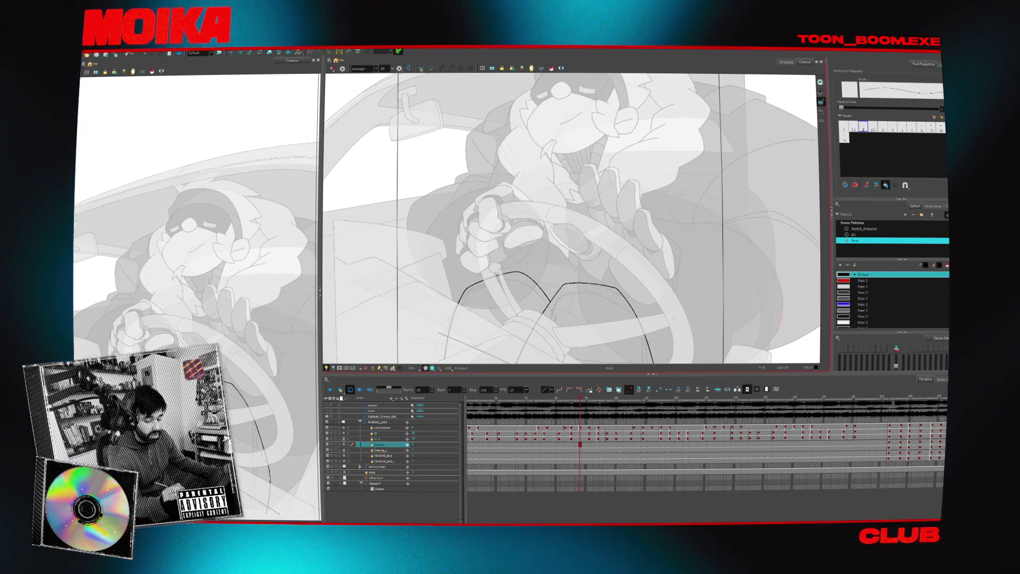
scroll(572, 218, down, 3)
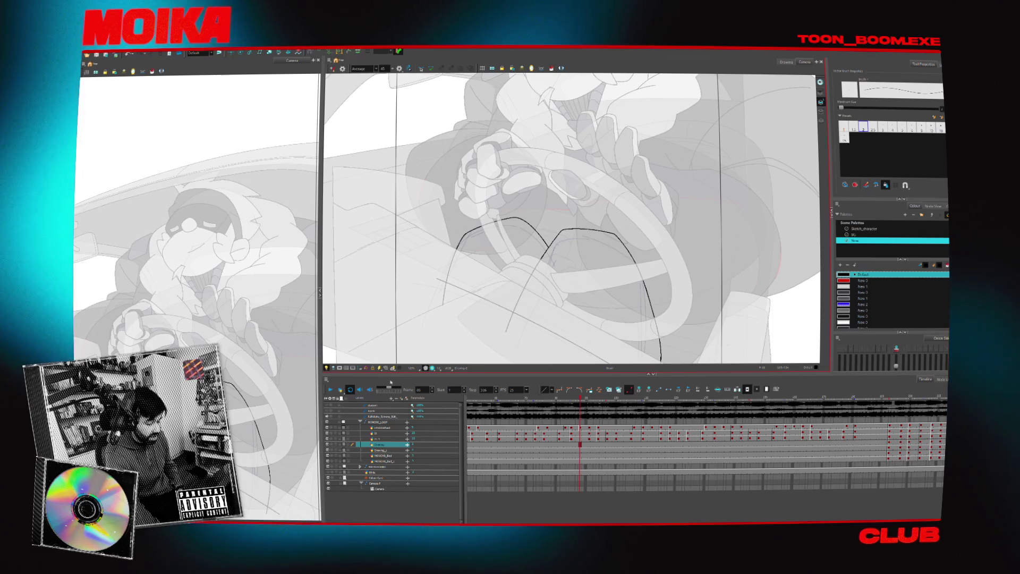
key(2)
key(1)
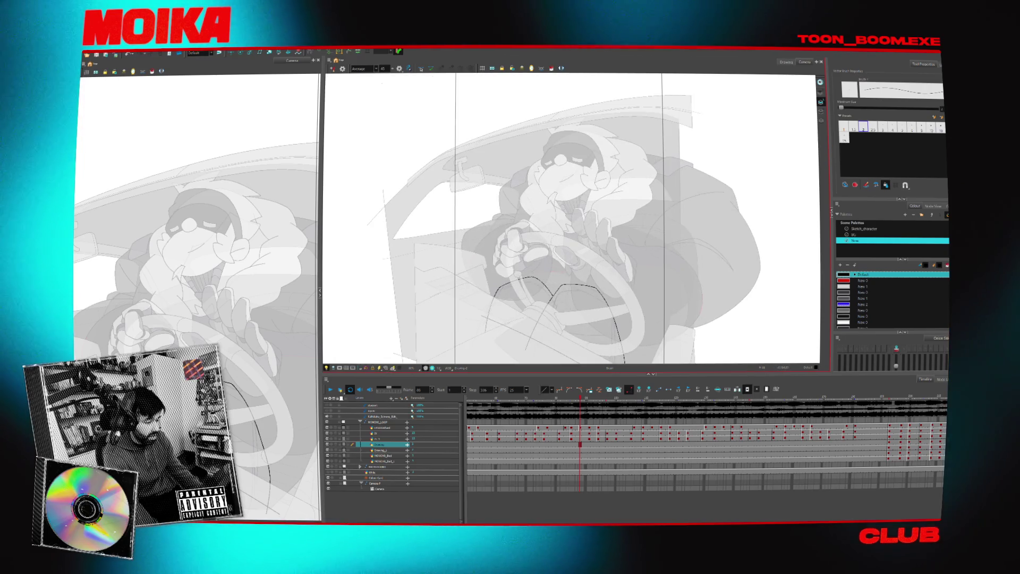
key(alt+s)
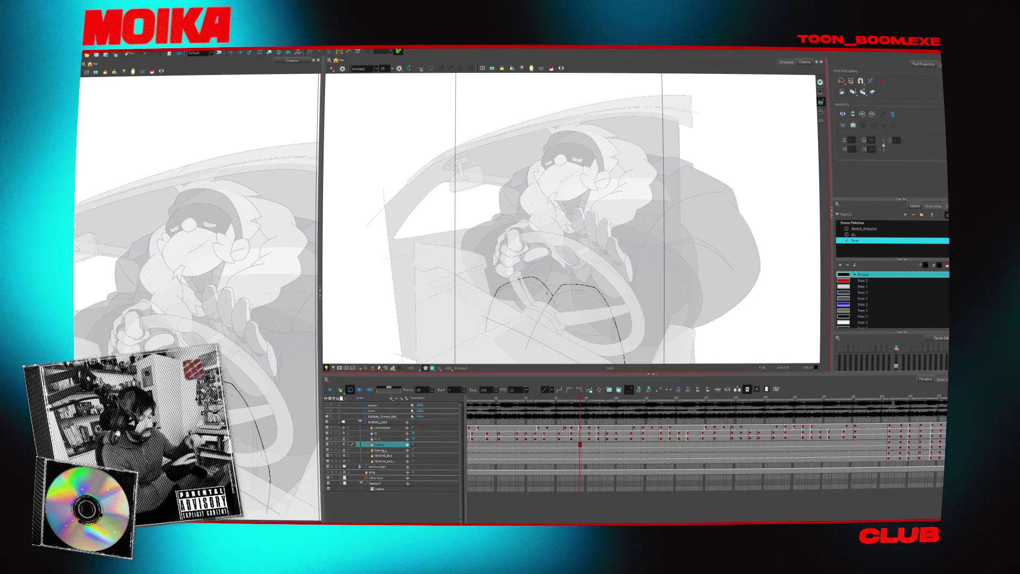
drag(645, 314, 621, 278)
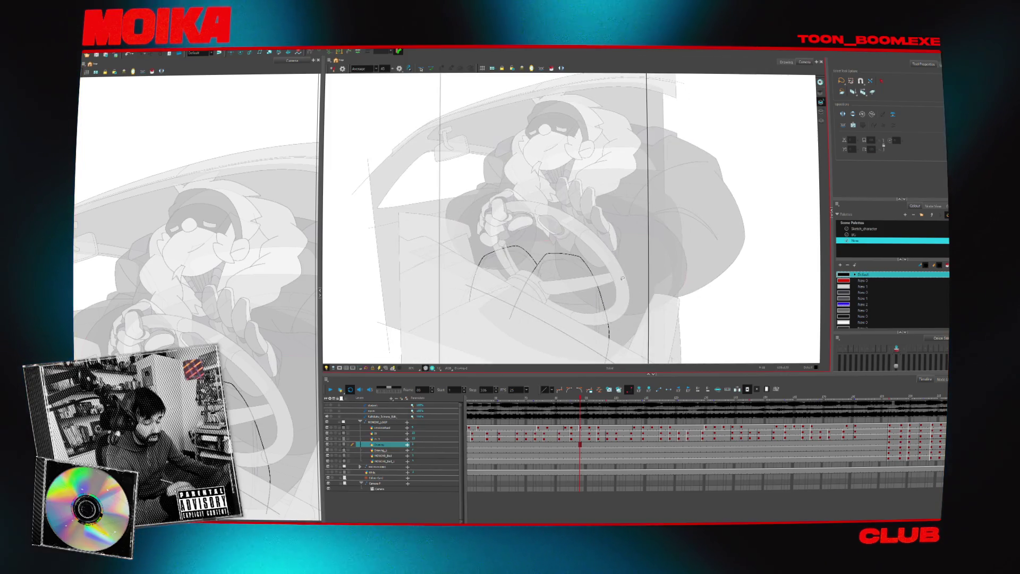
- Zoom into the steering wheel, sample the stroke colour, and draw a long curve down from the arch
key(alt+z)
click(623, 286)
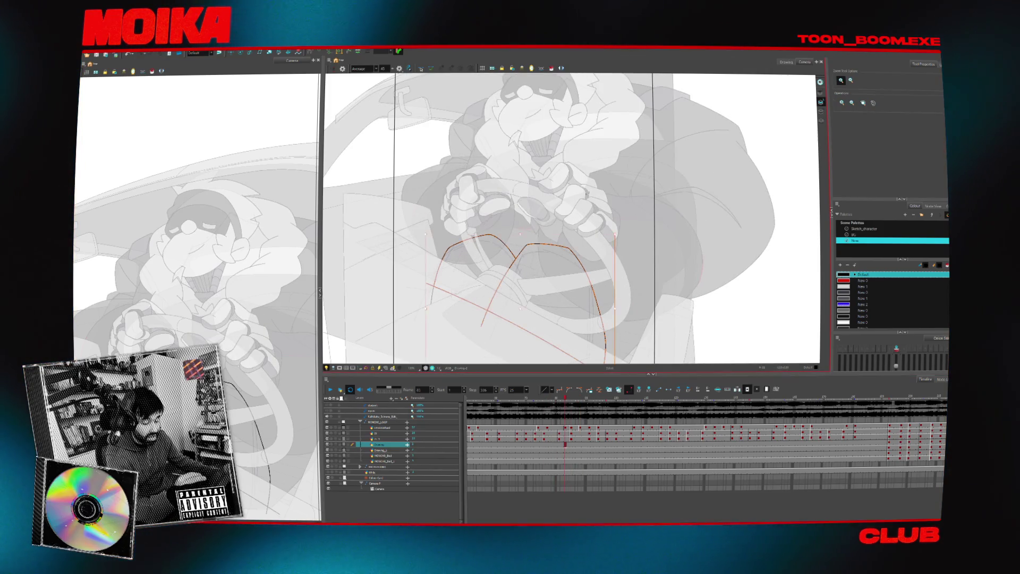
scroll(573, 189, down, 2)
scroll(634, 299, down, 3)
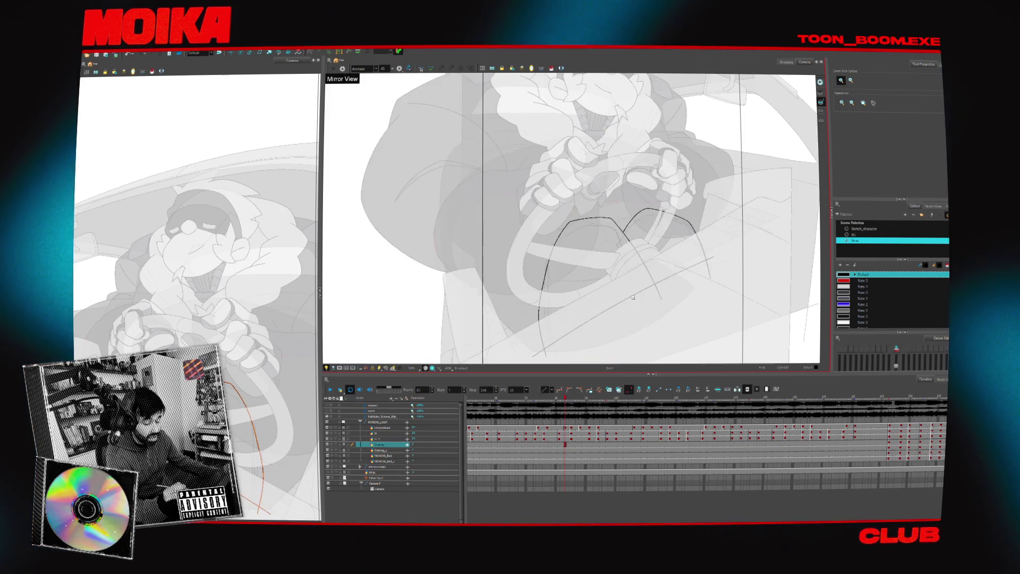
key(alt+d)
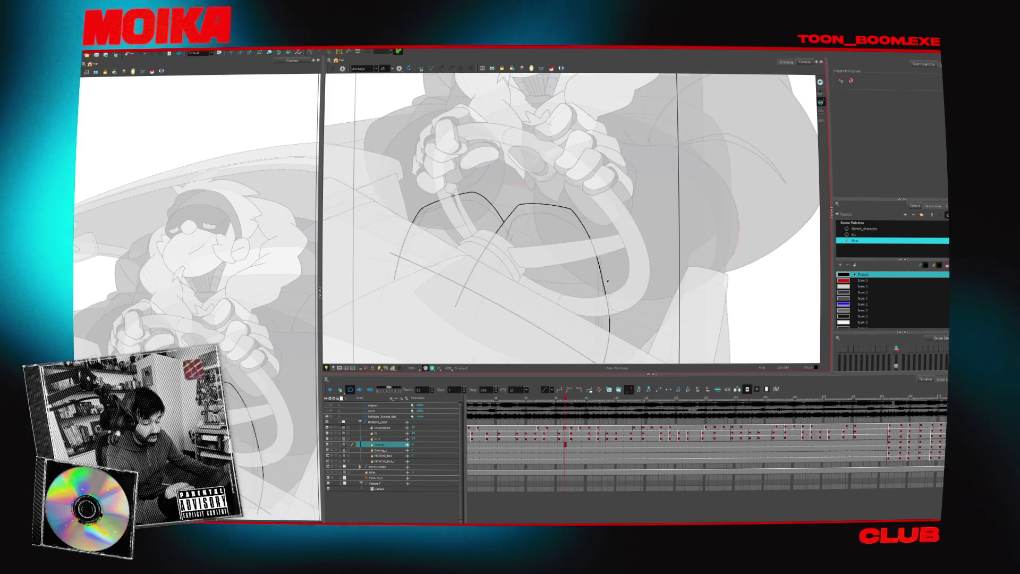
click(607, 281)
click(333, 69)
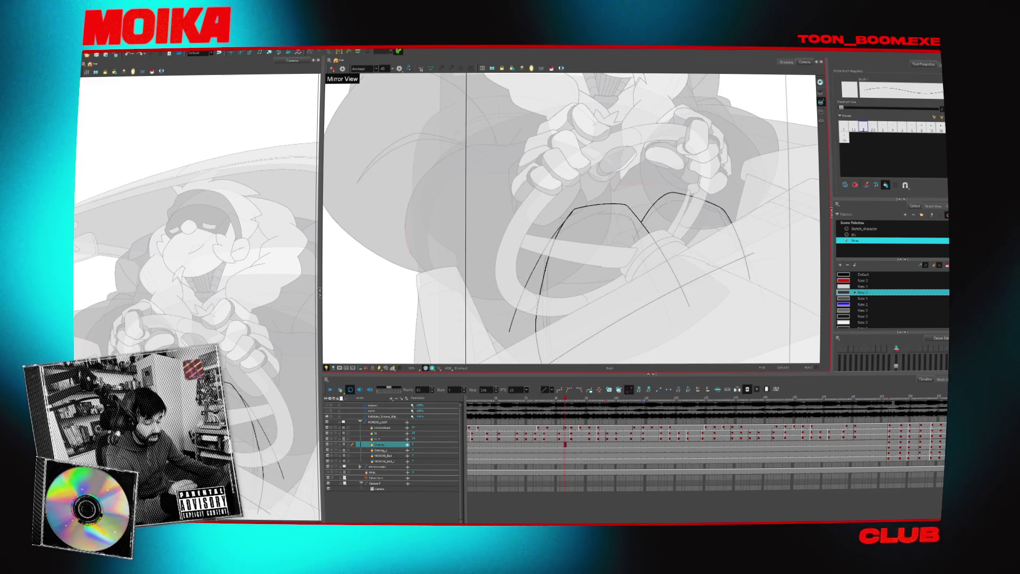
drag(561, 220, 501, 348)
- Rotate the view about 14 degrees and redraw the short vertical stroke beneath the arches
scroll(535, 301, down, 1)
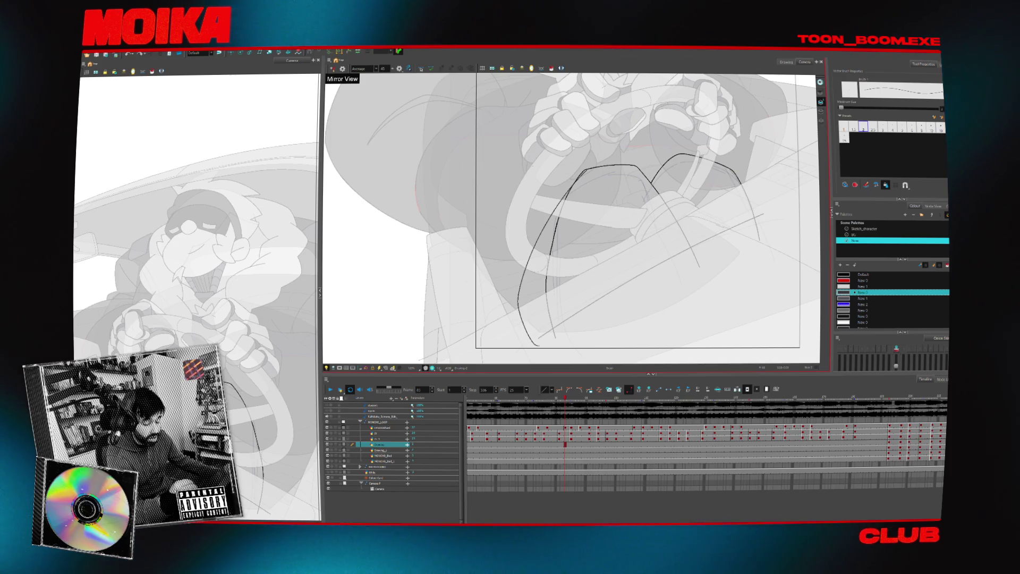
key(alt+t)
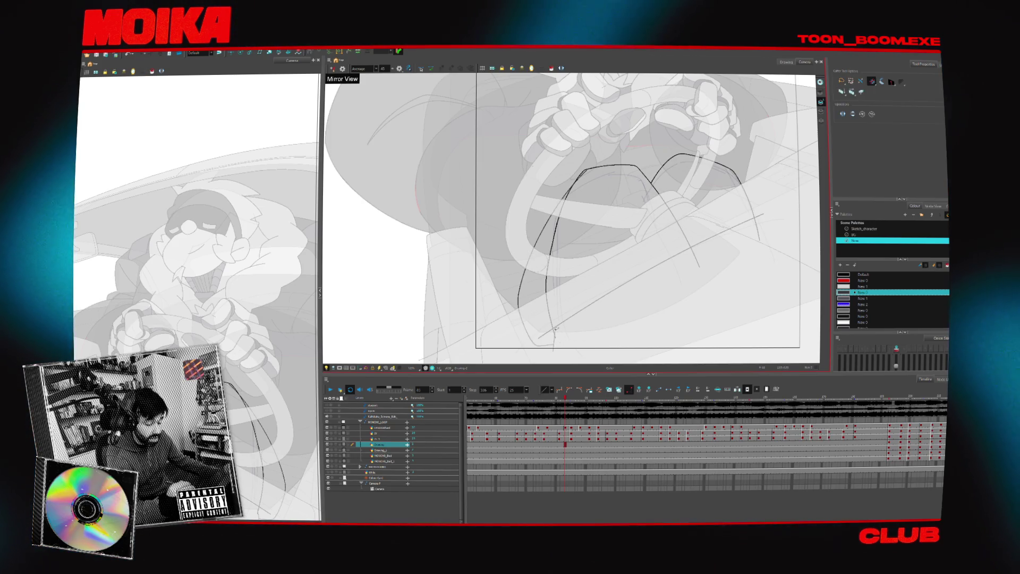
drag(558, 337, 532, 367)
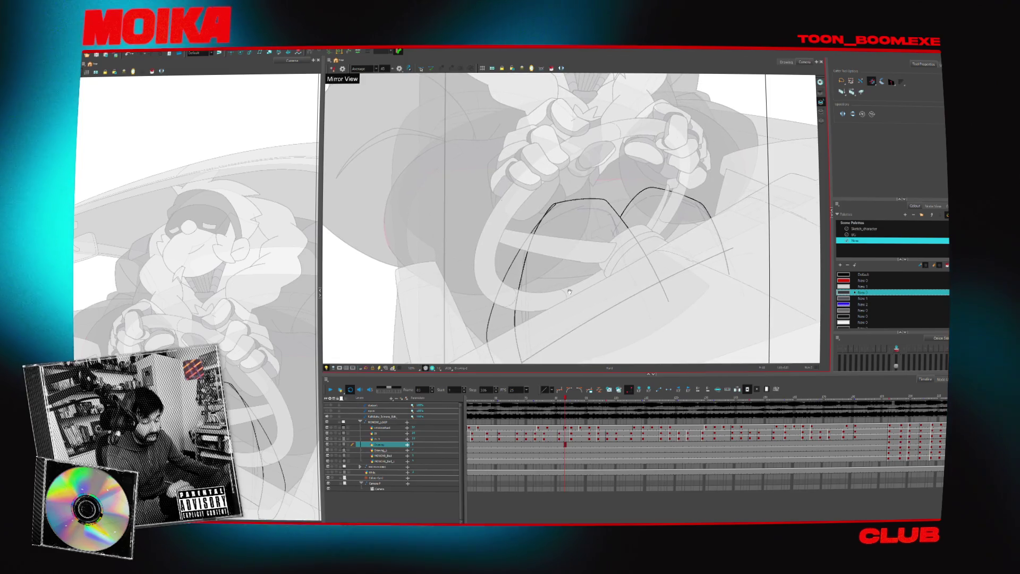
key(alt+b)
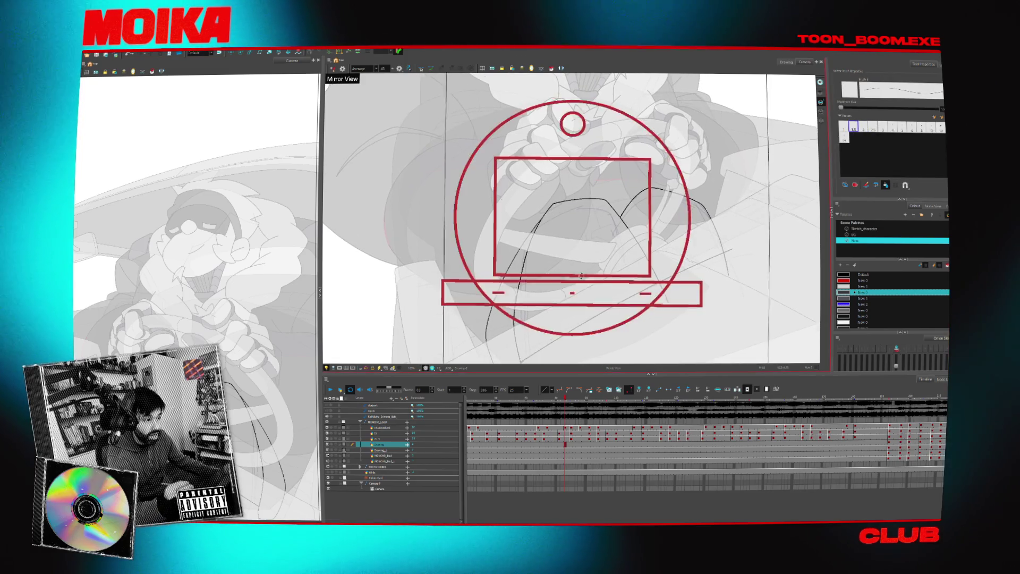
drag(628, 160, 638, 192)
drag(514, 279, 509, 353)
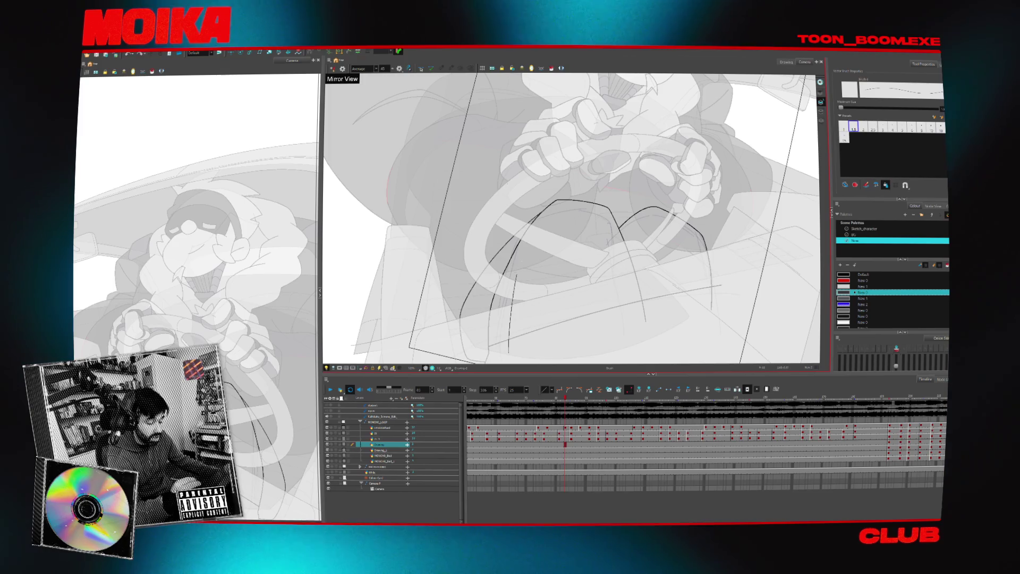
- Leave the Cutter tool active and adjust the view to reveal the driver's face
key(alt+t)
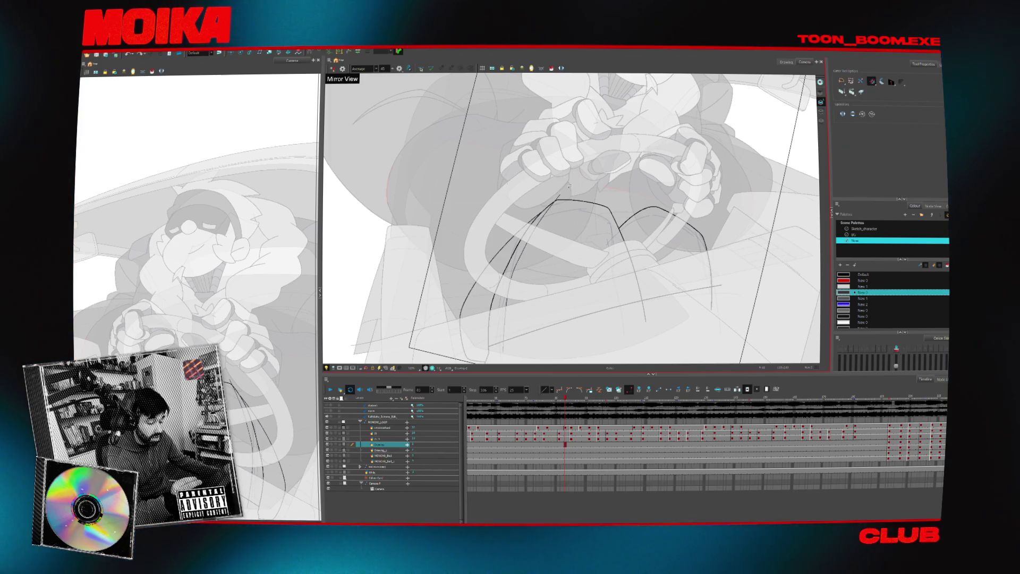
key(alt+b)
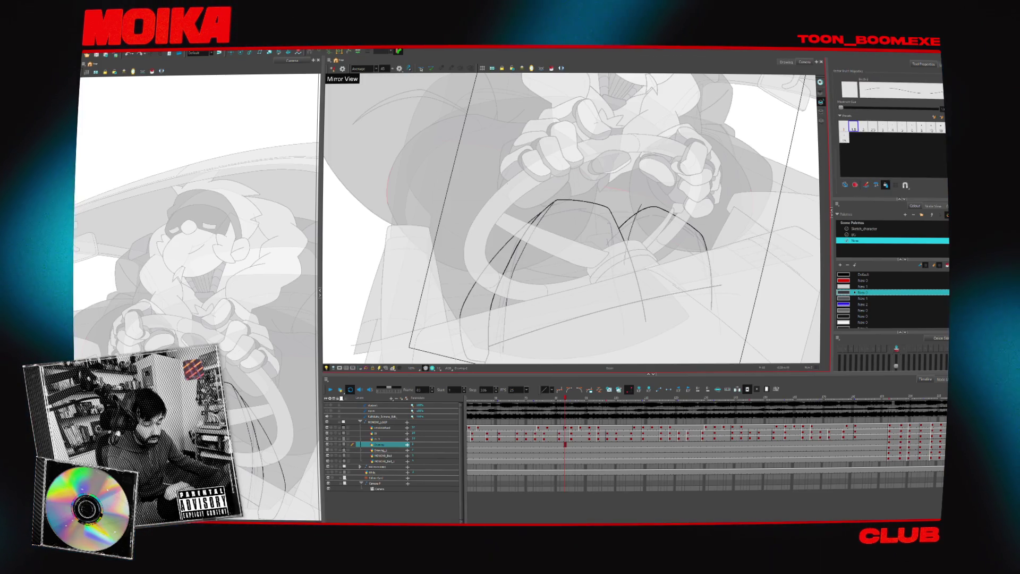
key(alt+t)
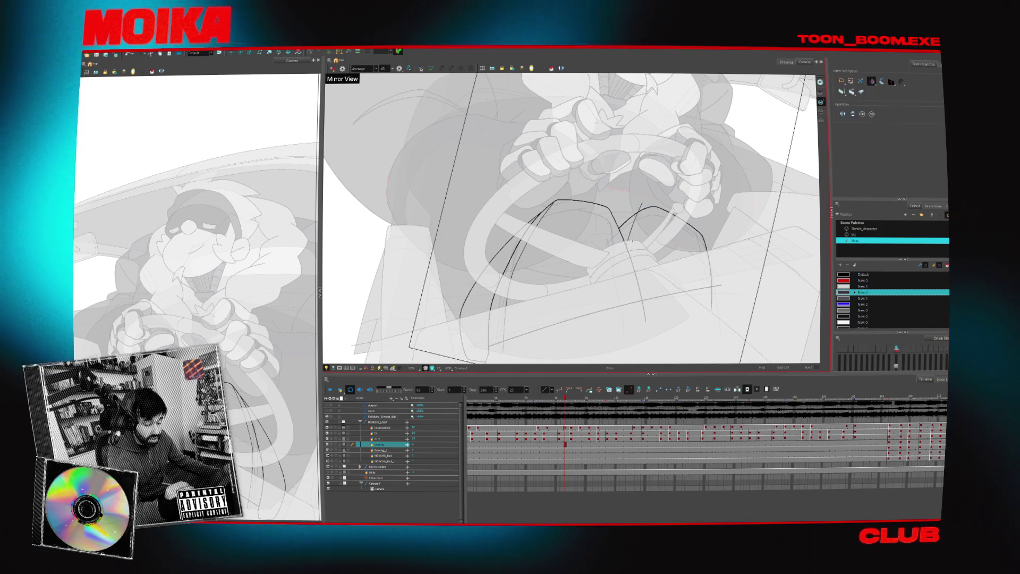
key(alt+z)
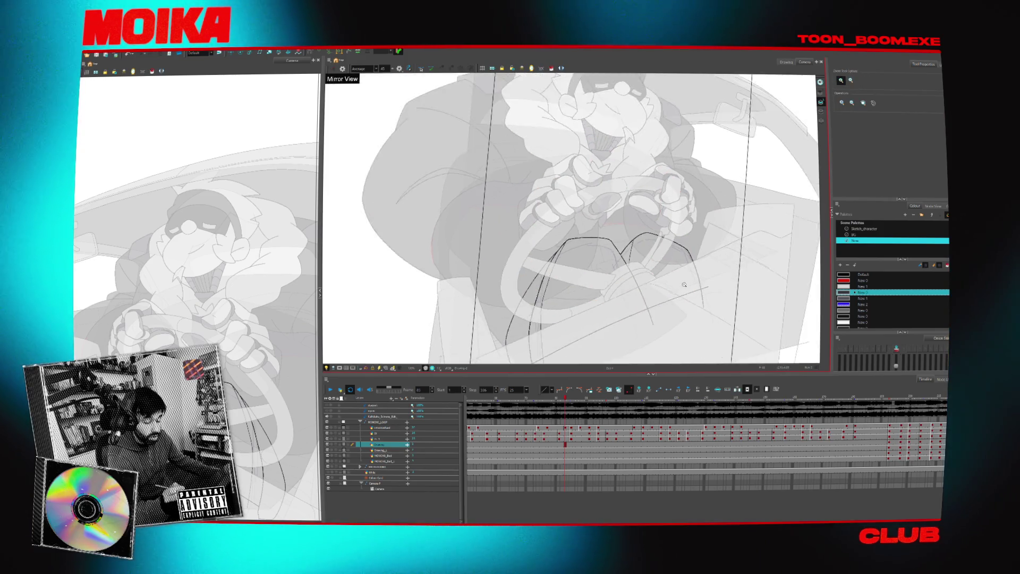
scroll(595, 316, down, 5)
scroll(602, 247, up, 4)
drag(602, 247, 614, 301)
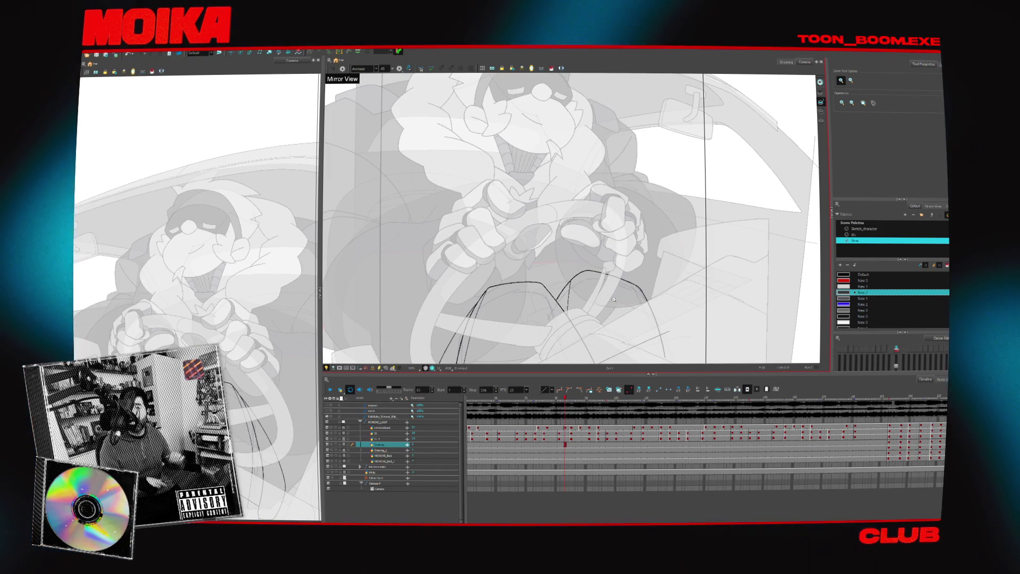